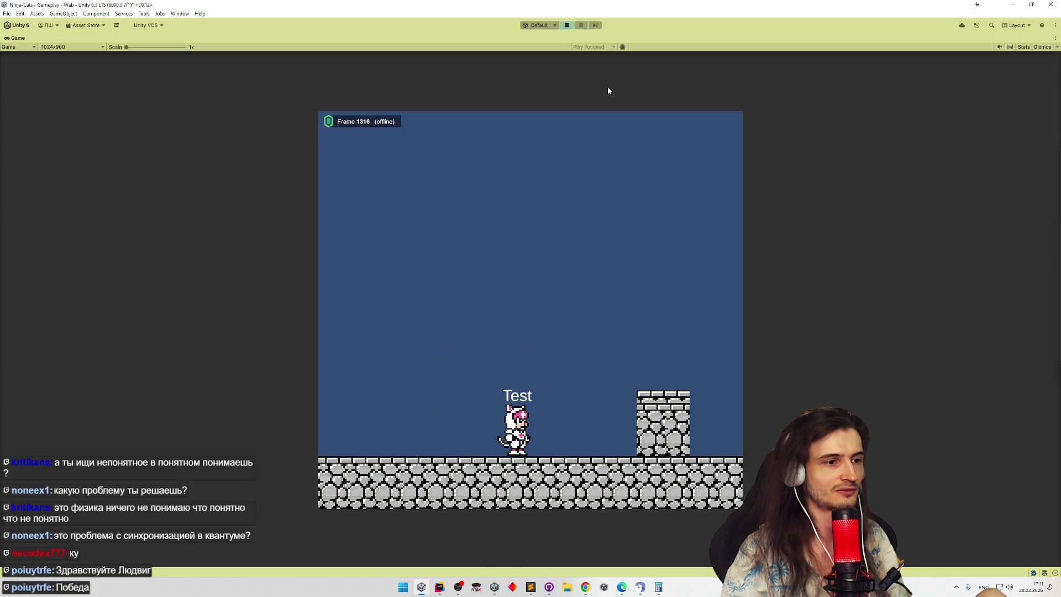
Step: Move the cat left in the running game, then stop play mode
key("Left")
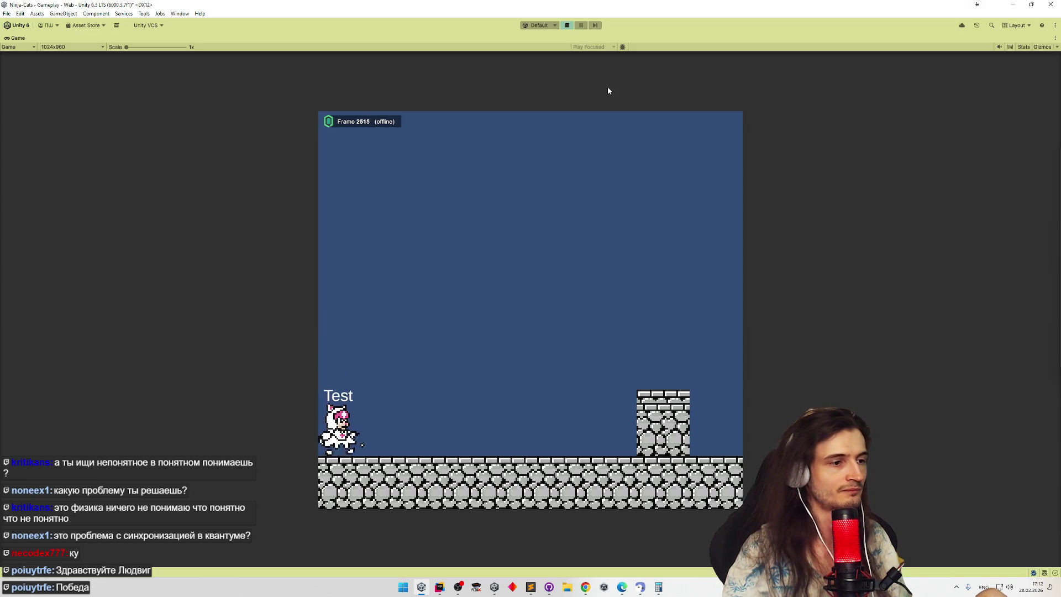
key("ctrl+p")
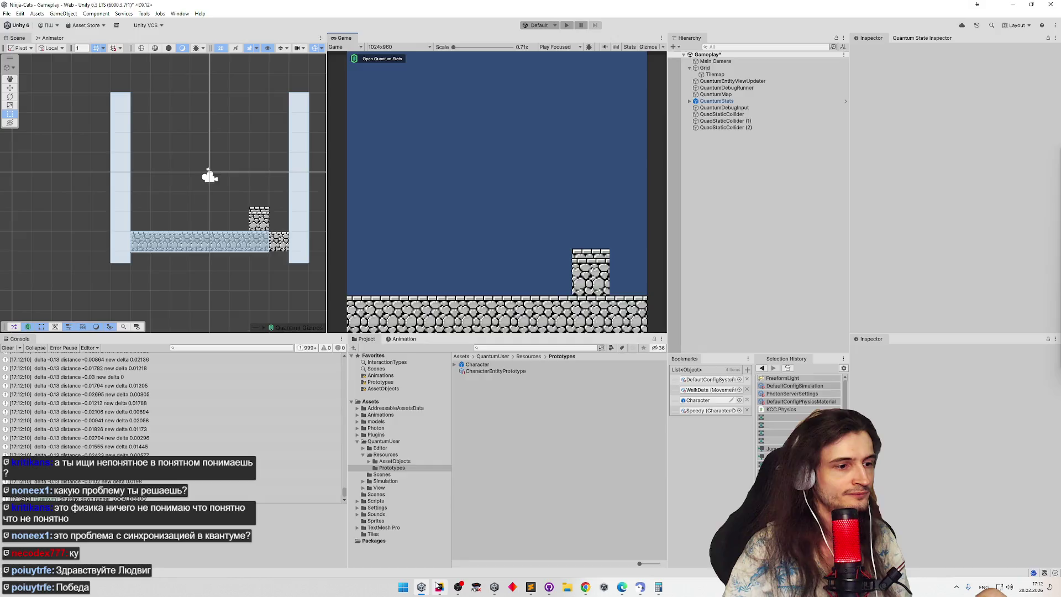
Step: Switch to Rider and open RunSystem.cs through Search Everywhere
left_click(440, 585)
key("ctrl+t")
type("Run")
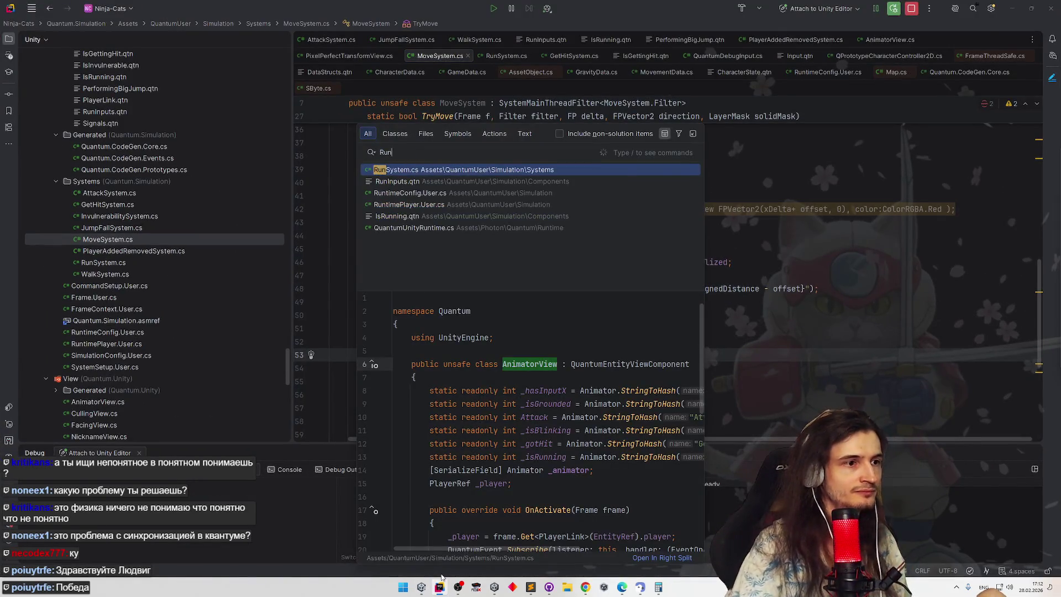
key("Return")
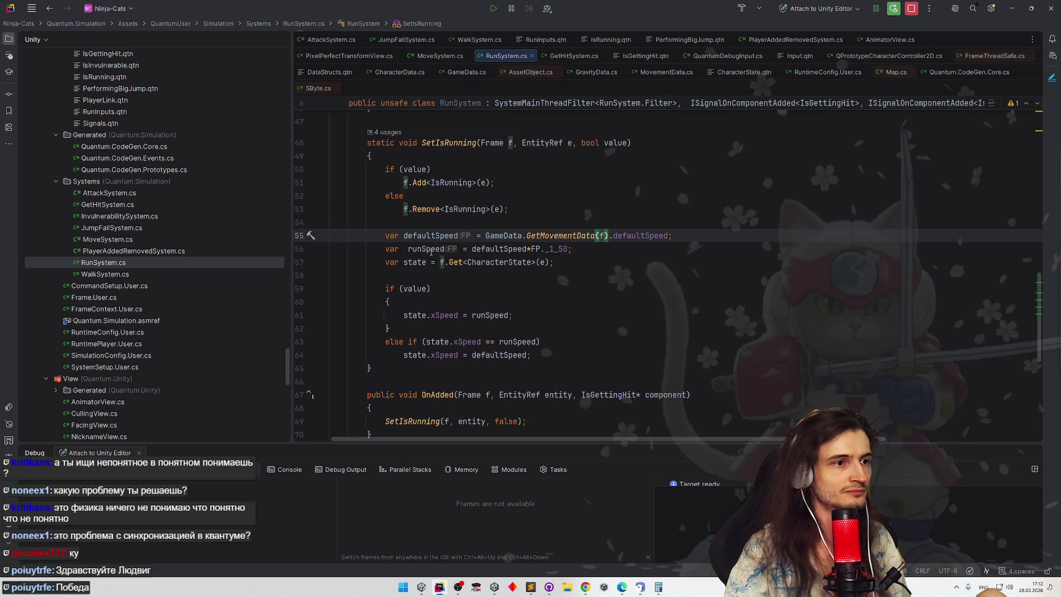
Step: Replace f.Get<CharacterState>(e) with f.Unsafe.GetPointer<CharacterState>(e) on line 57
left_click(431, 252)
left_click(472, 292)
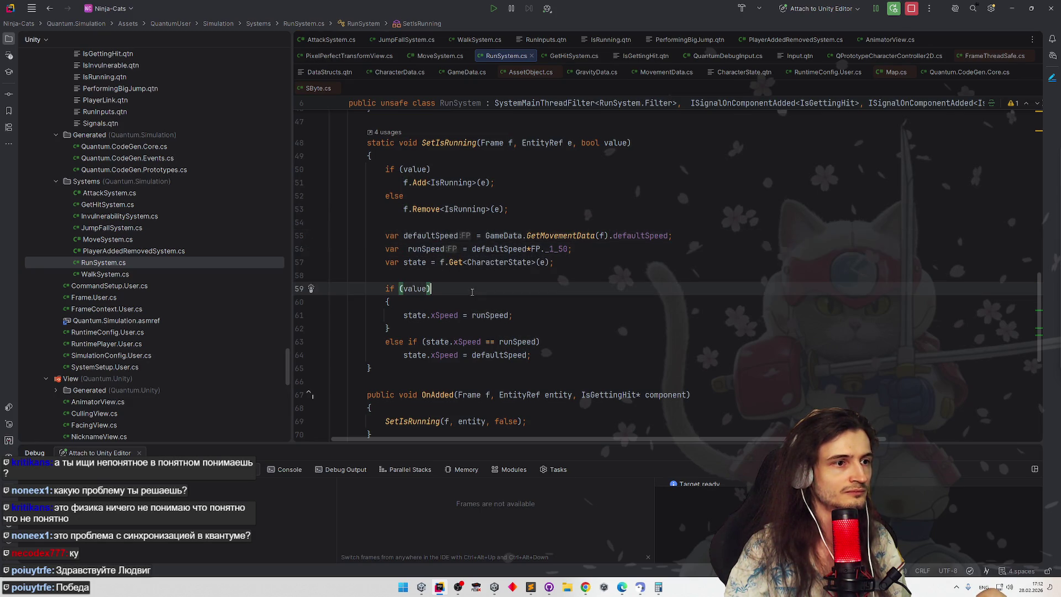
left_click(463, 262)
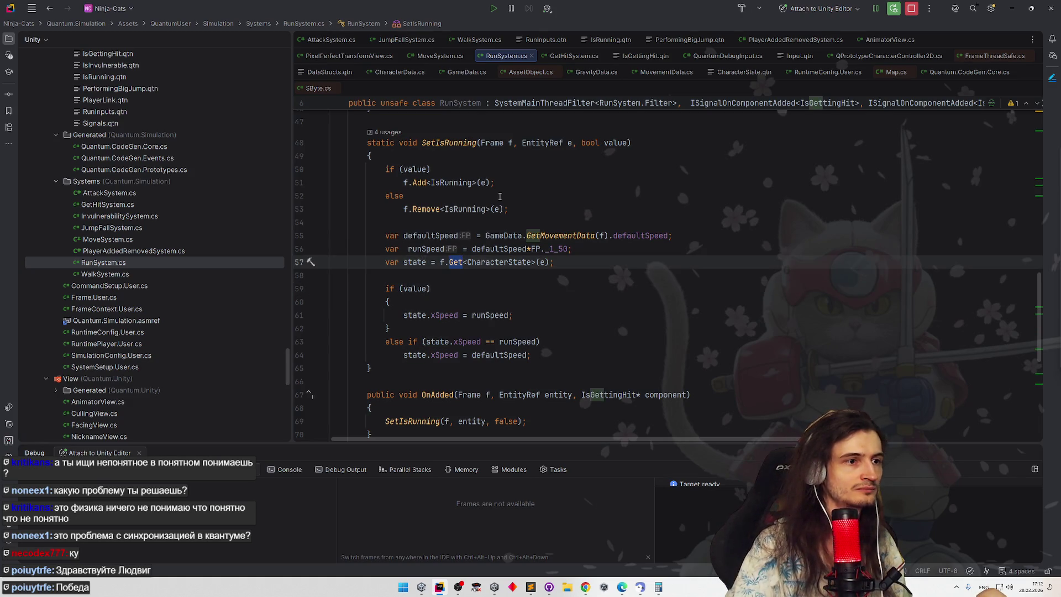
type("Unsafe.")
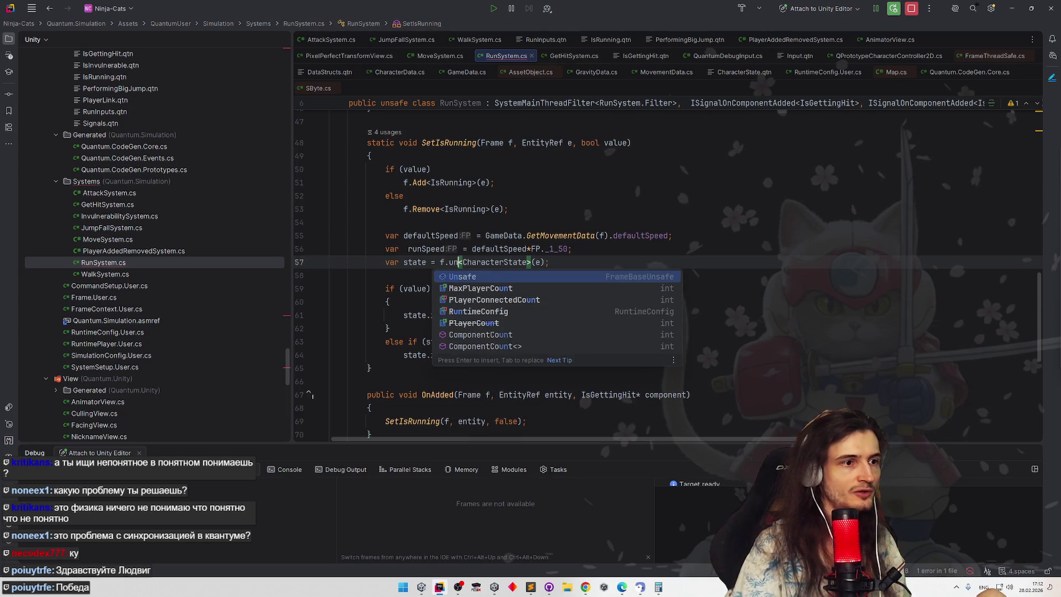
type("Get")
key("Down")
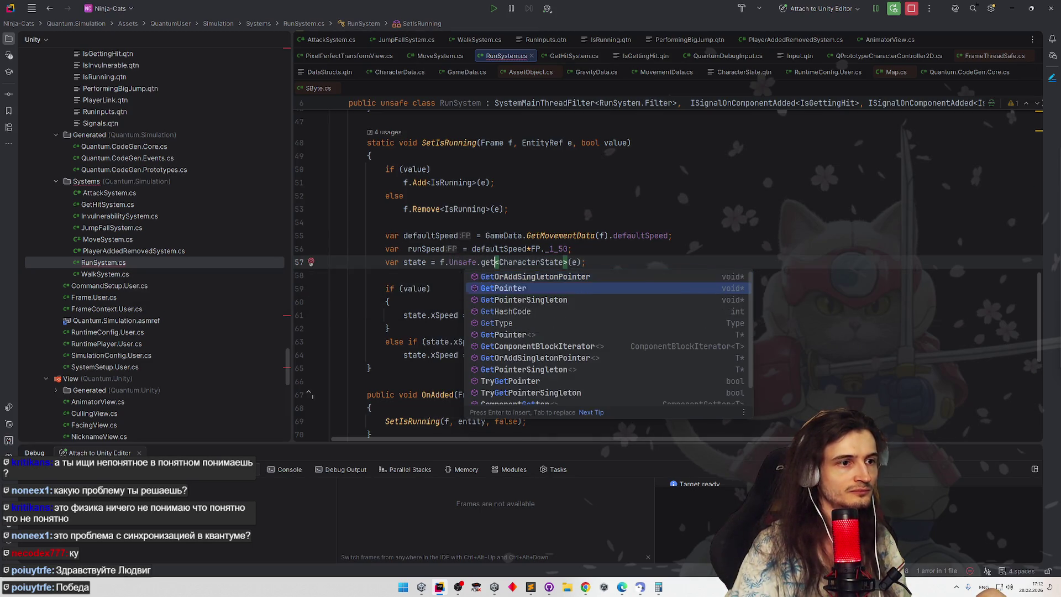
key("Return")
key("BackSpace")
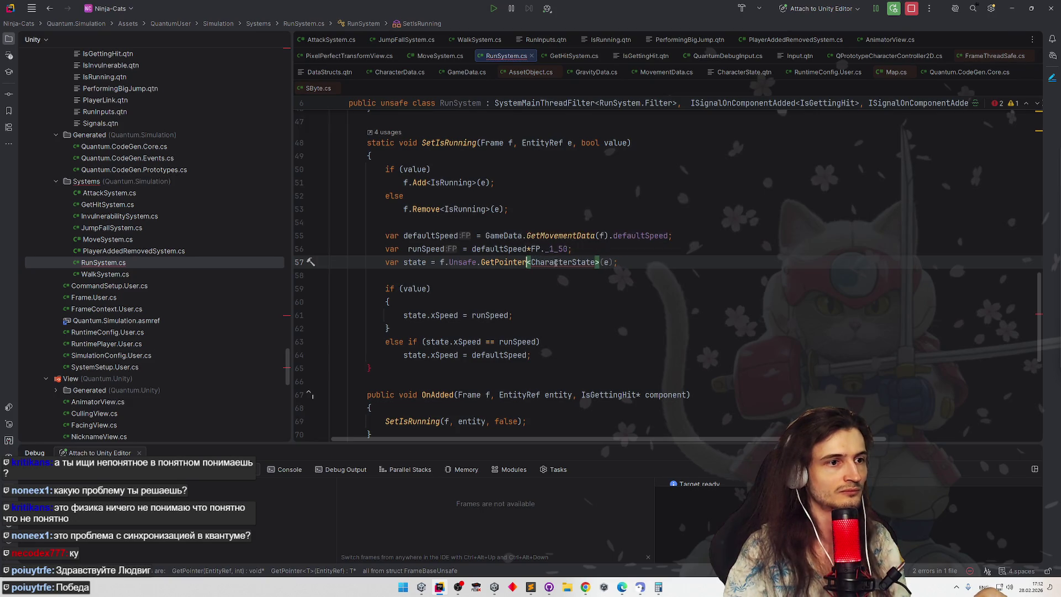
Step: Change state.xSpeed to state->xSpeed on lines 61, 63 and 64
left_click(562, 295)
left_click(435, 315)
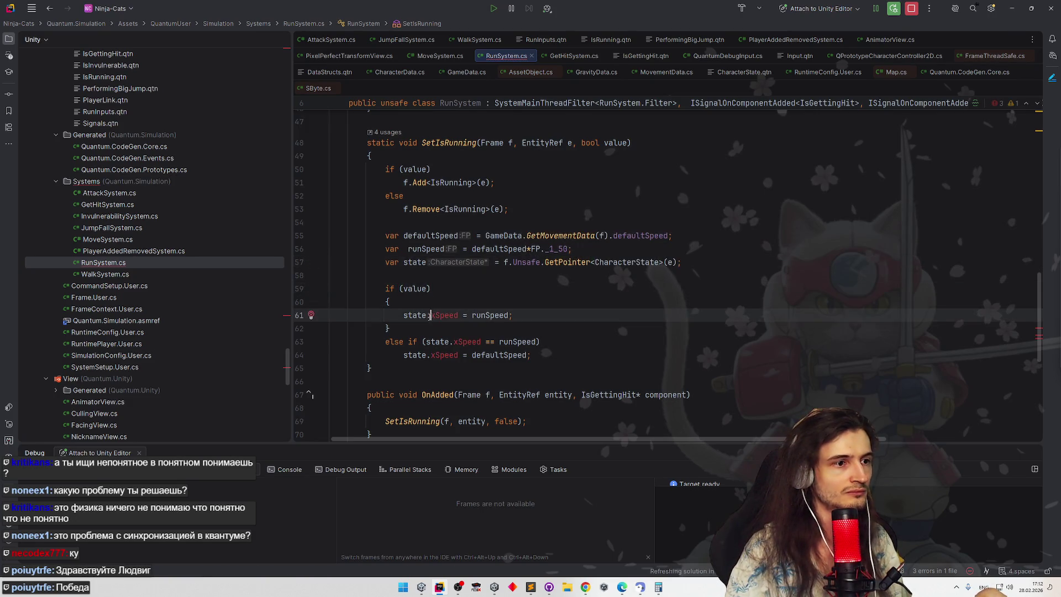
key("BackSpace")
type("->")
key("Escape")
key("Up")
key("Up")
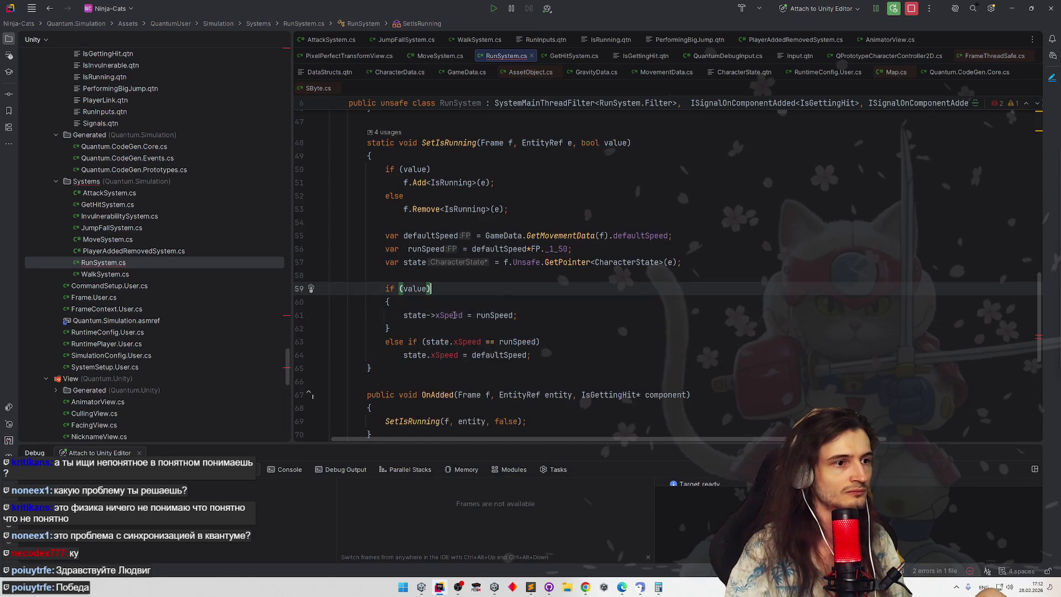
left_click(405, 315)
left_click(454, 342)
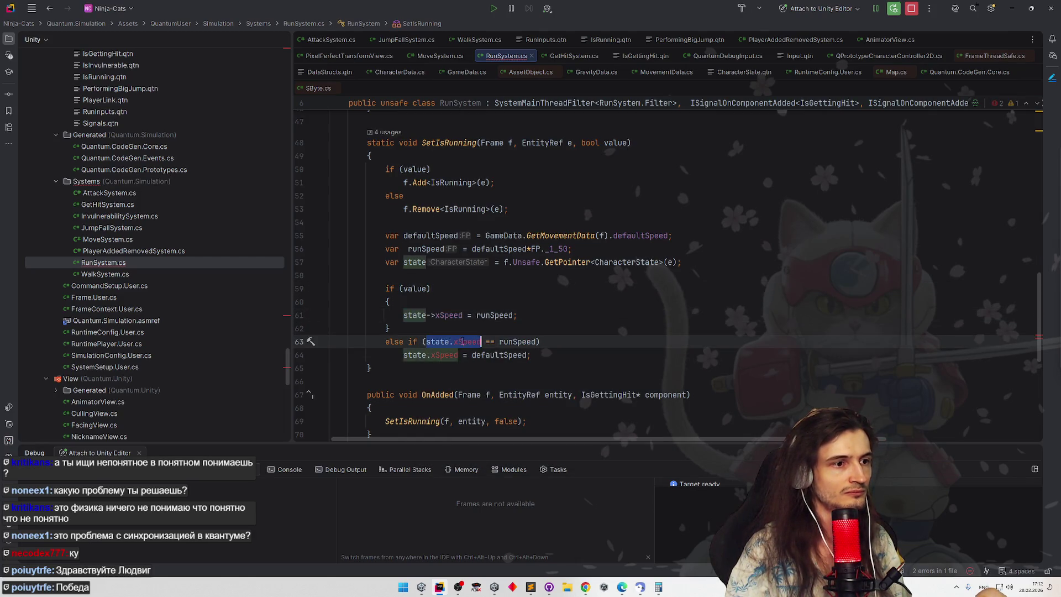
key("BackSpace")
type("->")
left_click(430, 355)
key("BackSpace")
type("->")
left_click(596, 326)
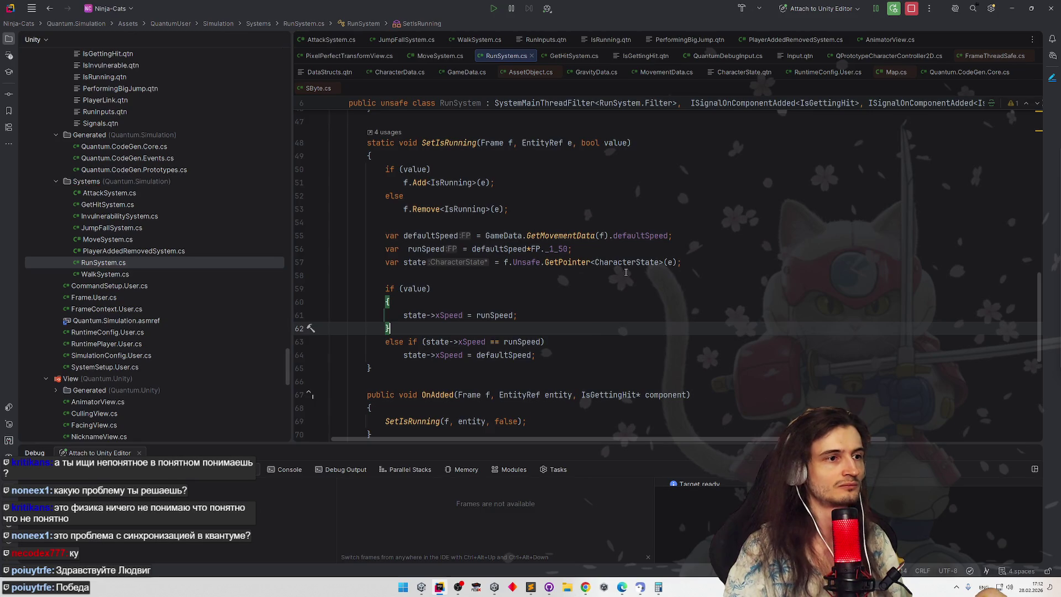
Step: Open GetHitSystem.cs via search, then minimize Rider
left_click(680, 197)
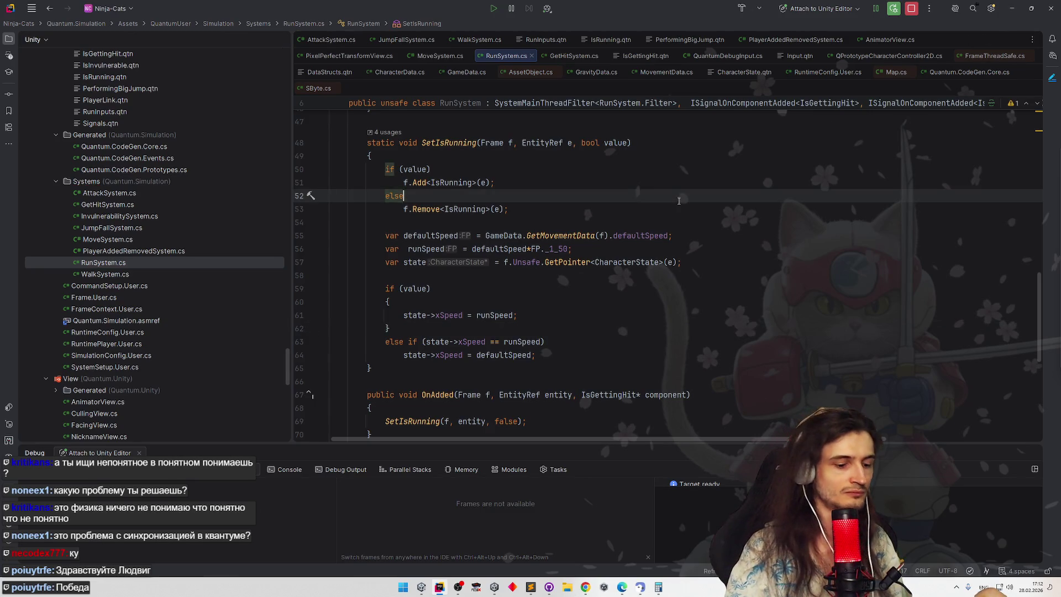
key("shift")
key("shift")
type("GetHit")
key("Return")
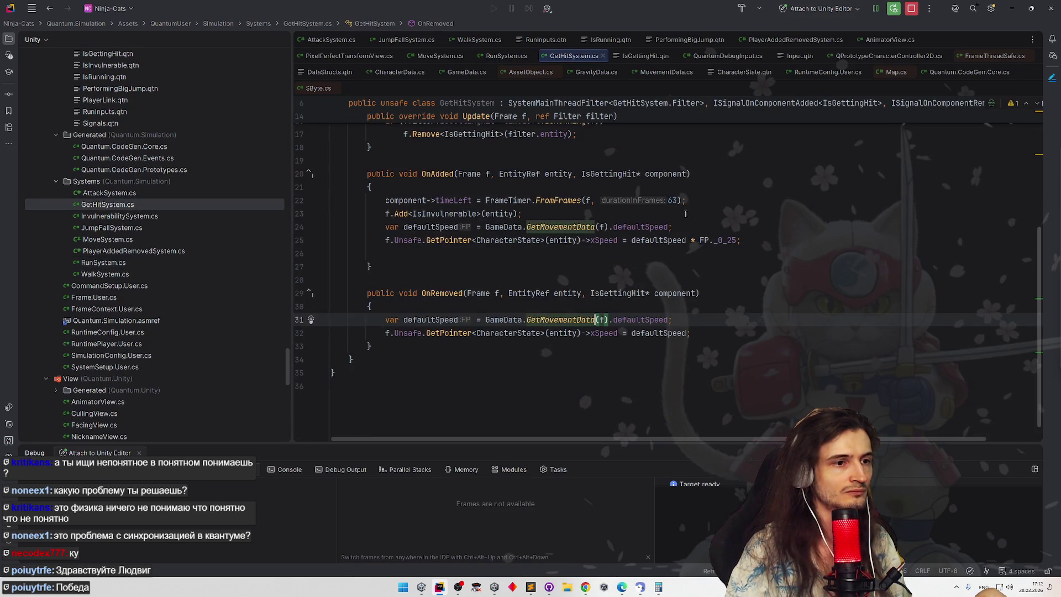
left_click(1012, 9)
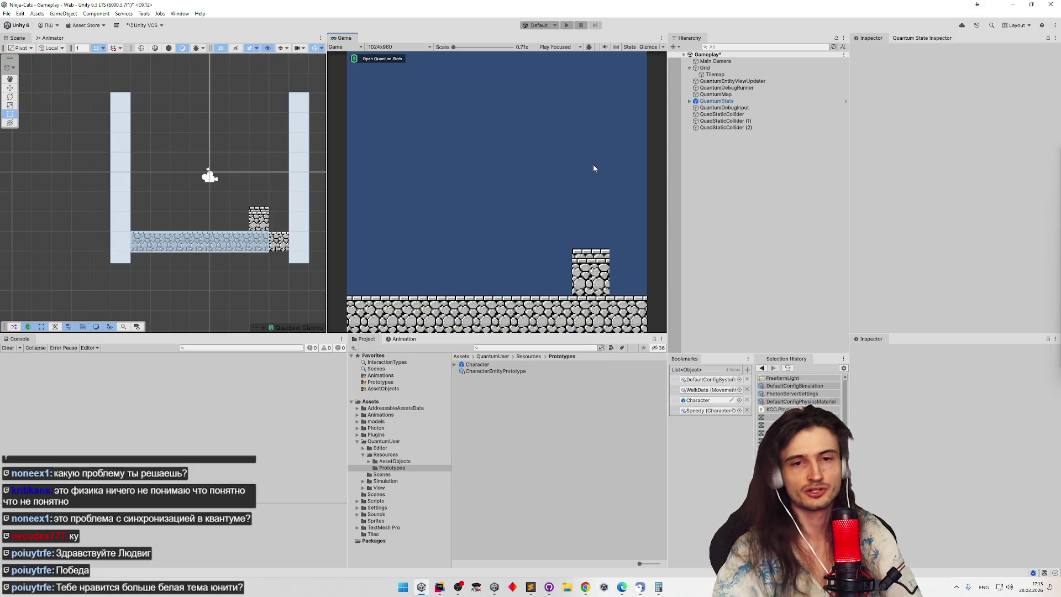
key("ctrl+p")
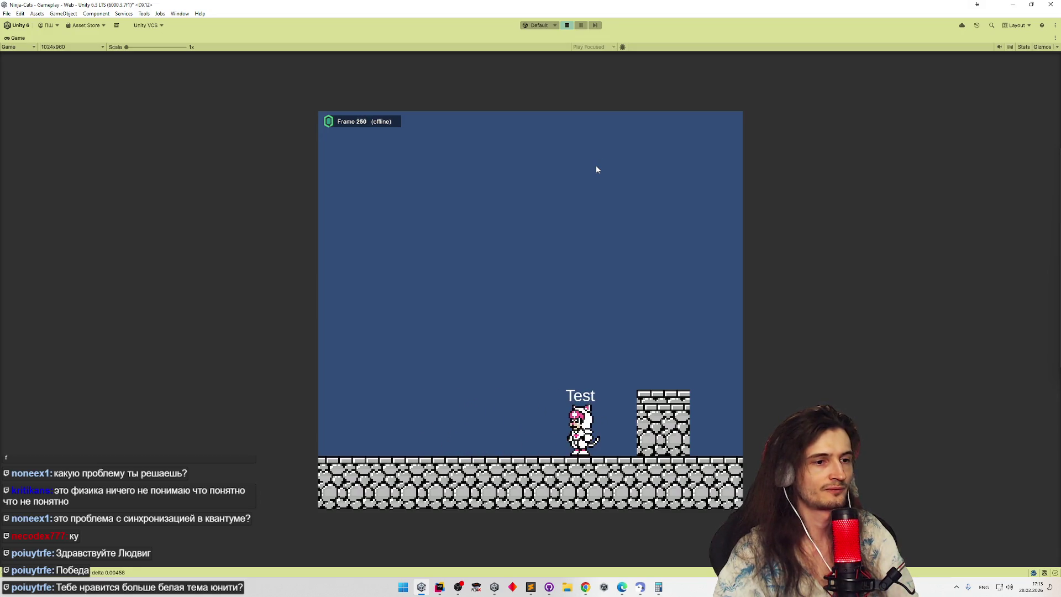
key("Left")
key("space")
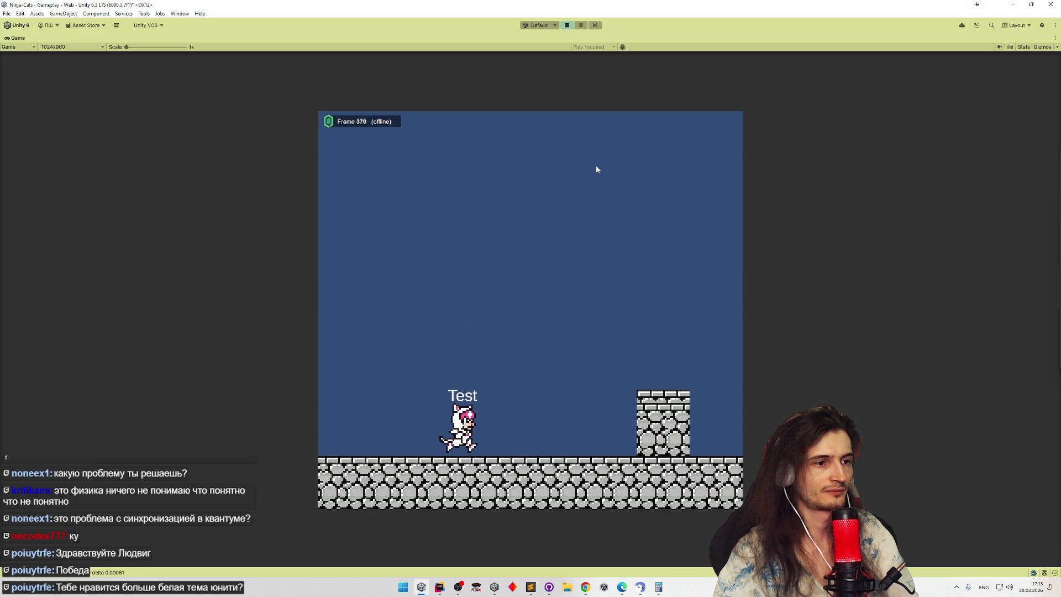
key("Right")
key("space")
key("Left")
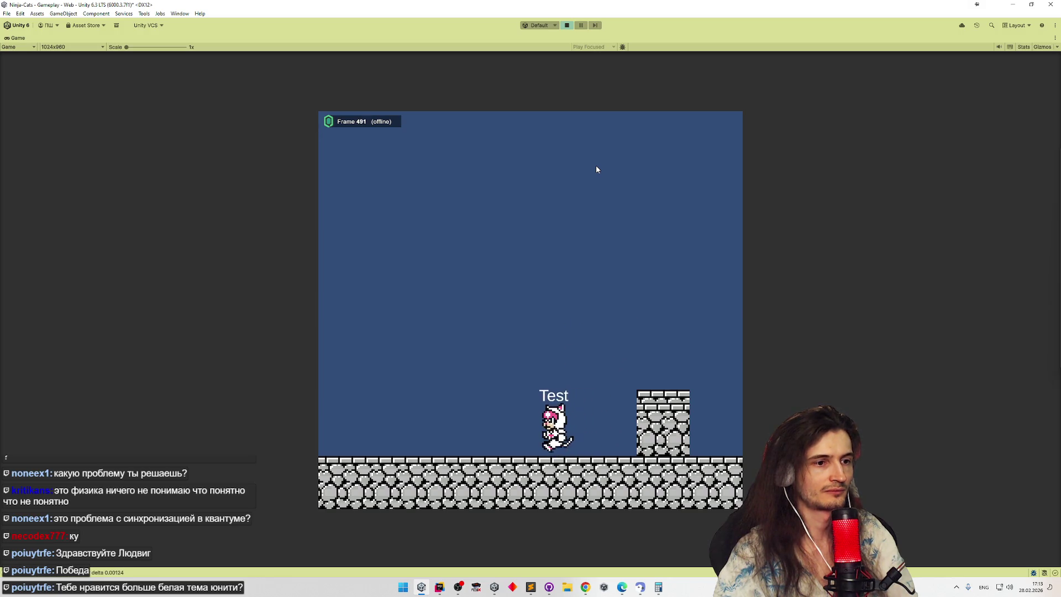
key("ctrl+p")
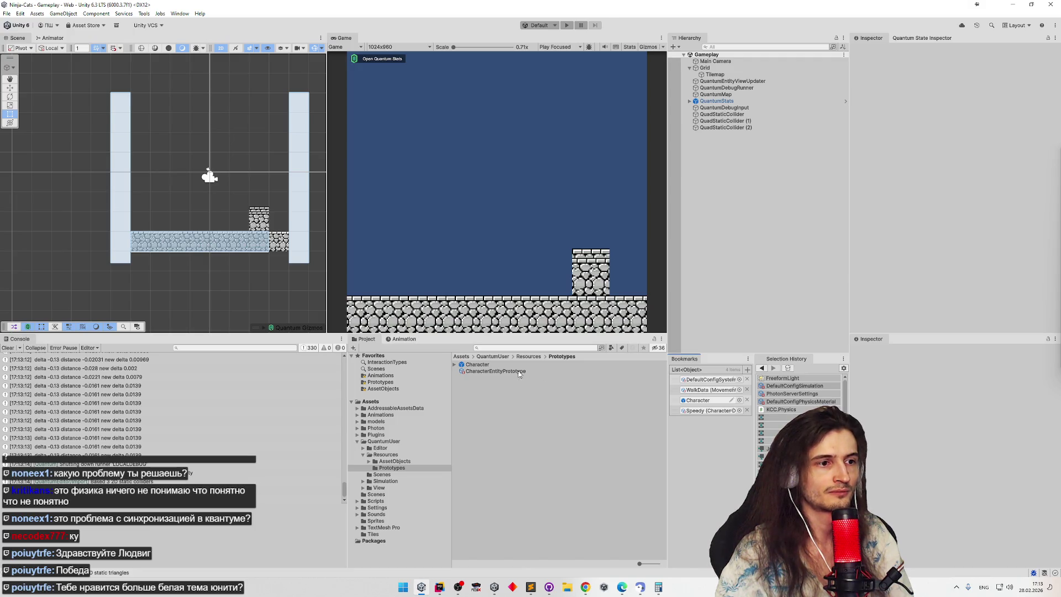
left_click(514, 365)
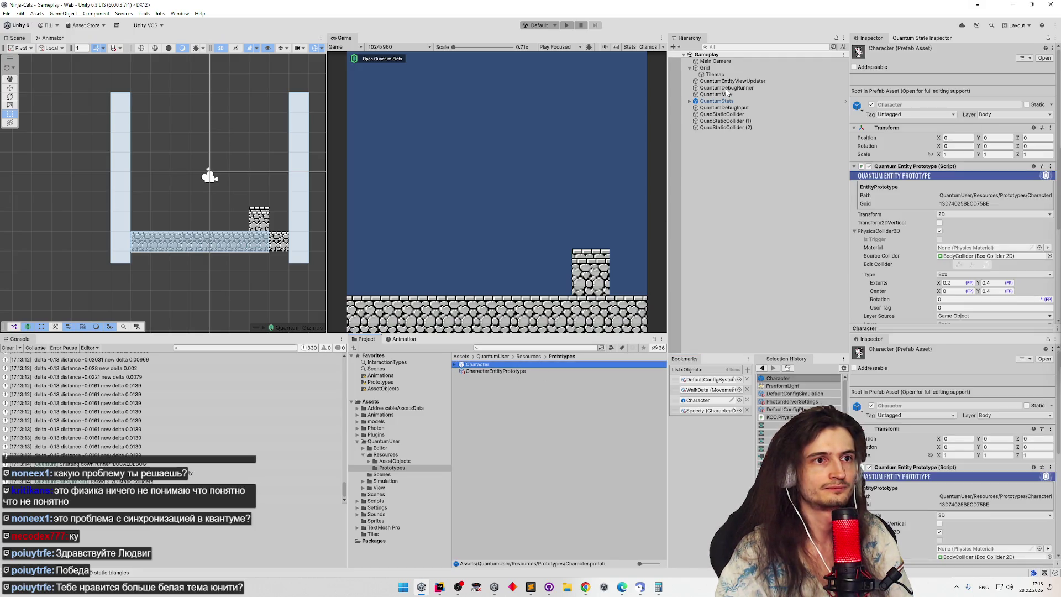
Step: Open the Character prefab, select its Visual object, and exit prefab mode from the warning
key("Return")
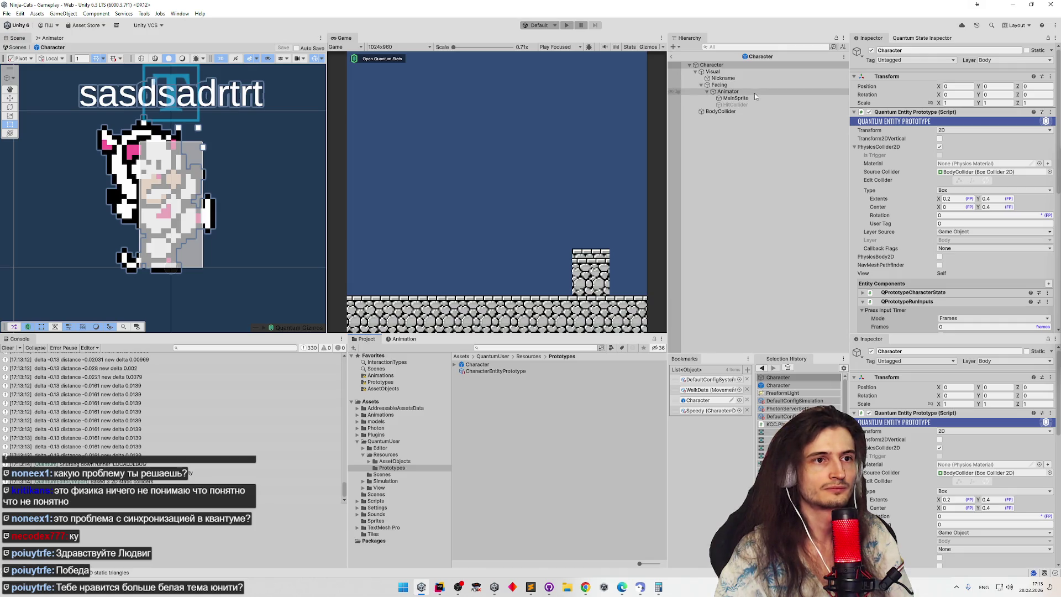
left_click(755, 84)
left_click(754, 77)
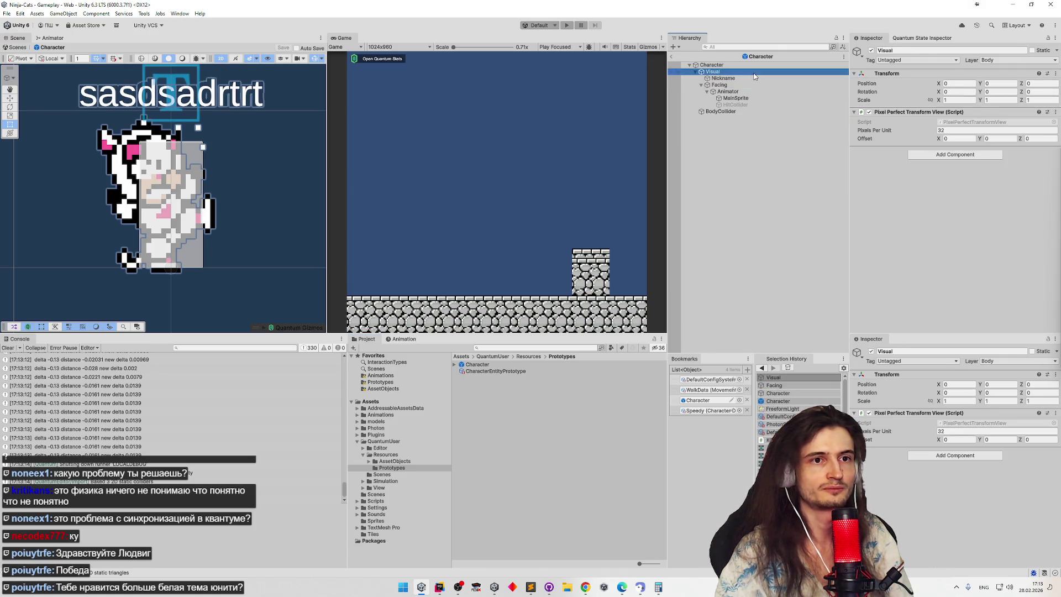
left_click(564, 126)
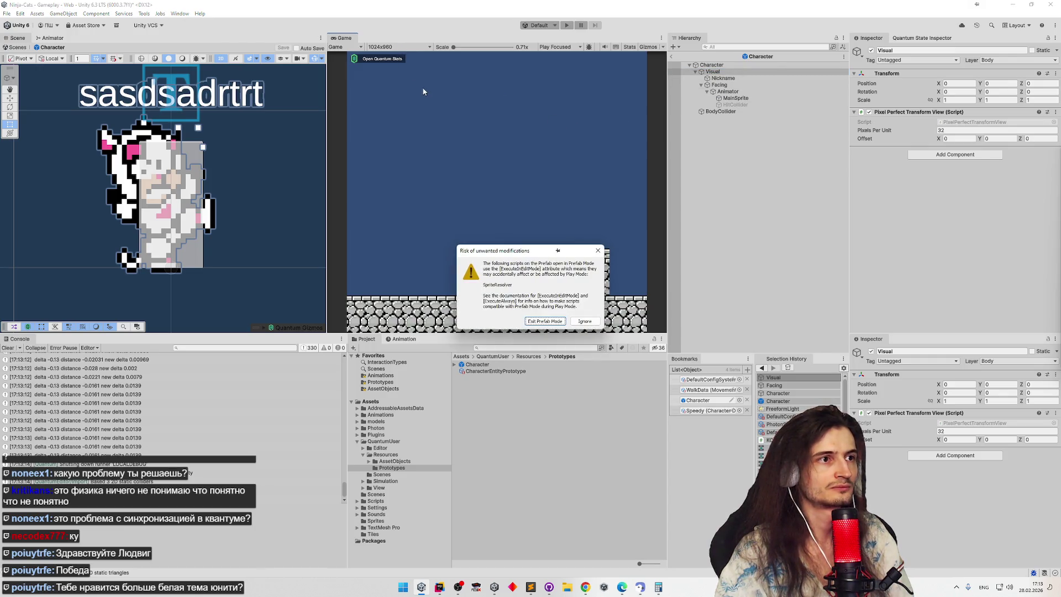
left_click(547, 320)
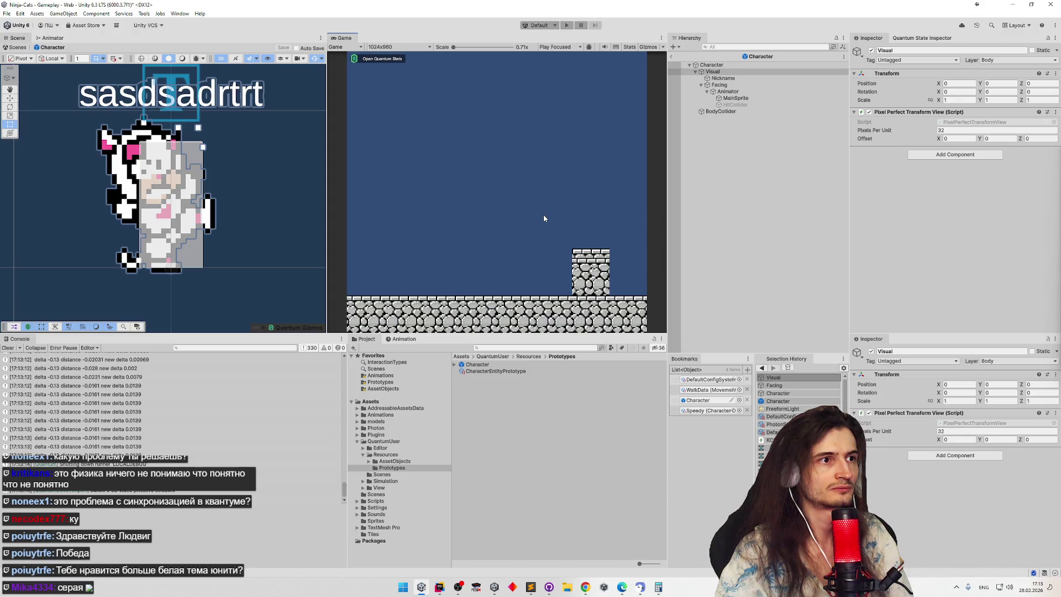
Step: Playtest running right to the stone block, left and jumping, then stop and switch to Rider
key("d")
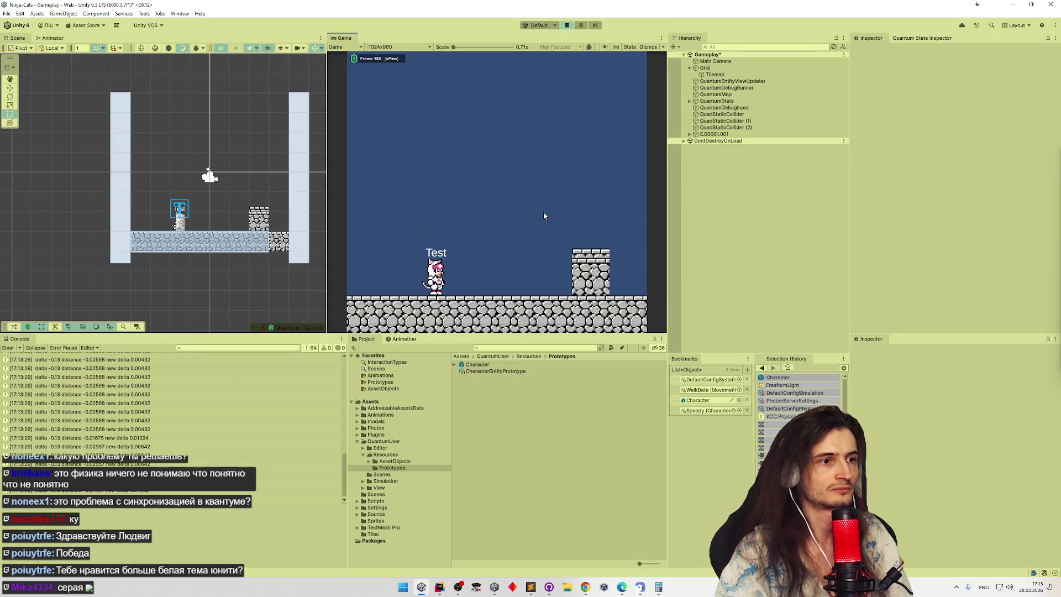
key("a")
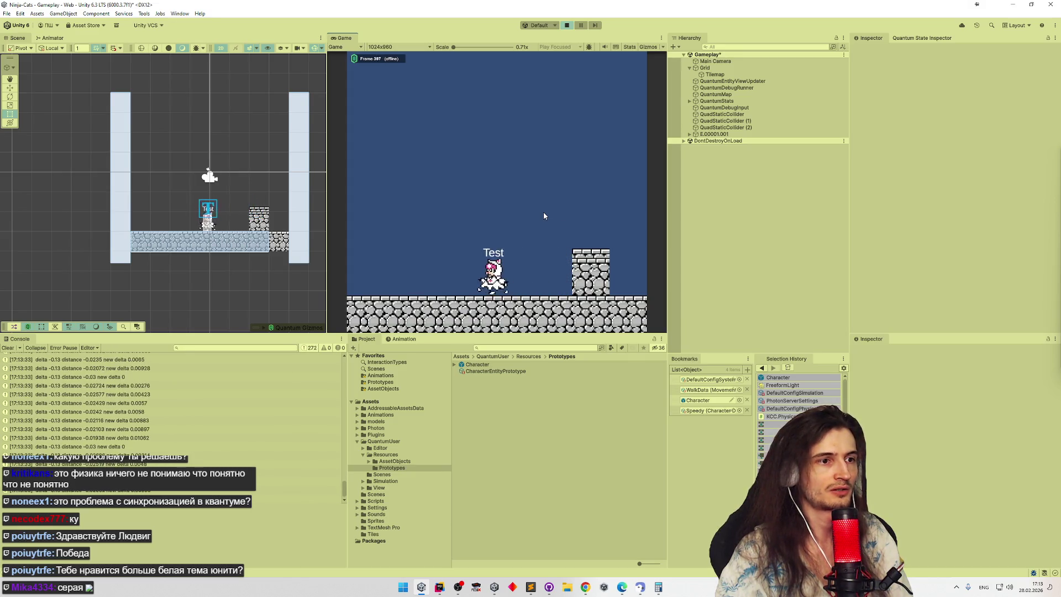
key("space")
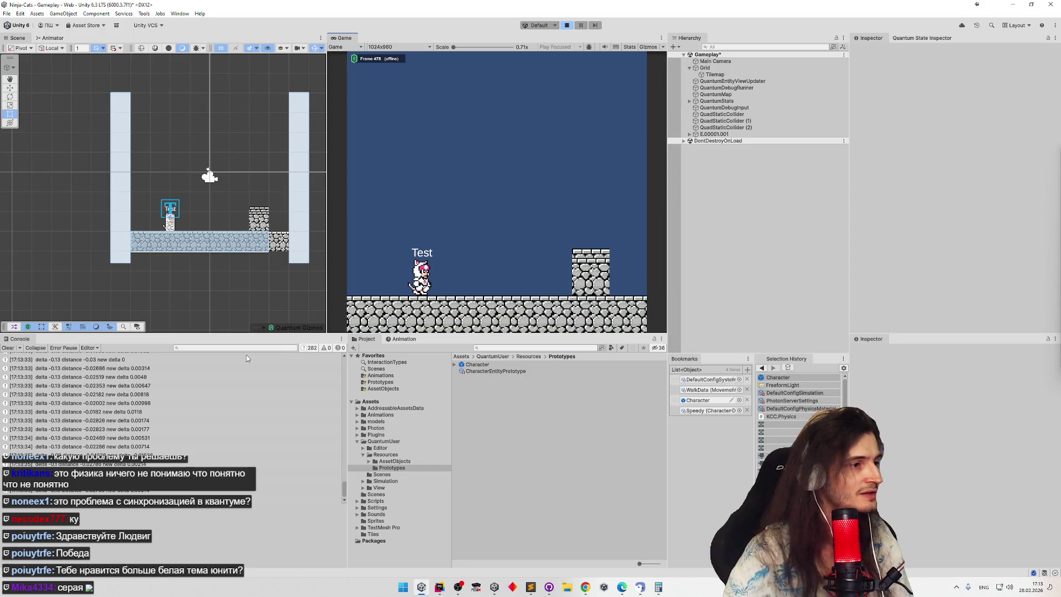
key("ctrl+p")
key("alt+Tab")
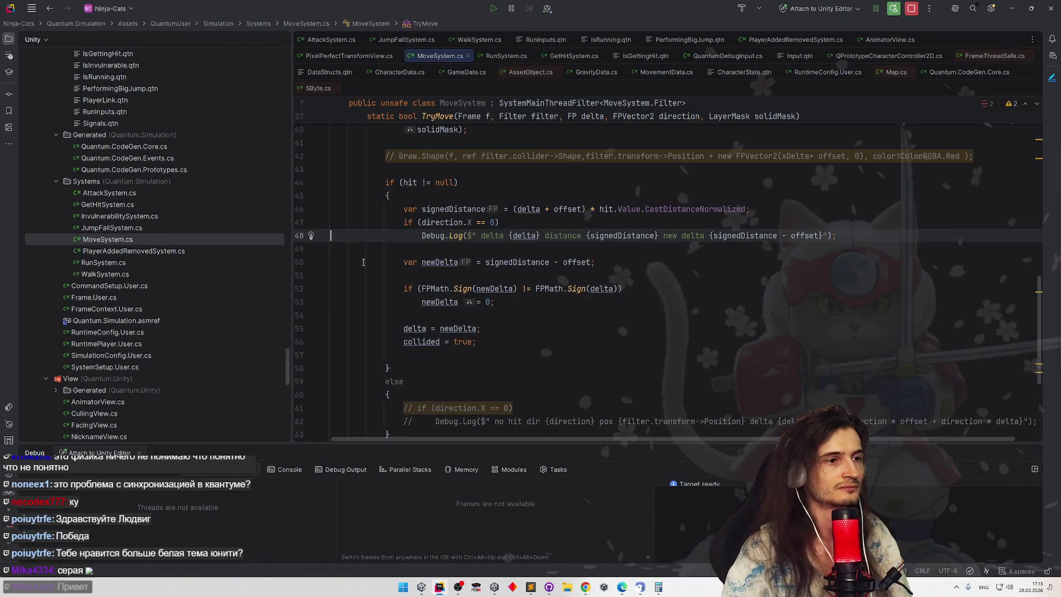
Step: Delete the direction check and its Debug.Log line from TryMove, then minimize Rider
left_click_drag(852, 234, 852, 209)
key("BackSpace")
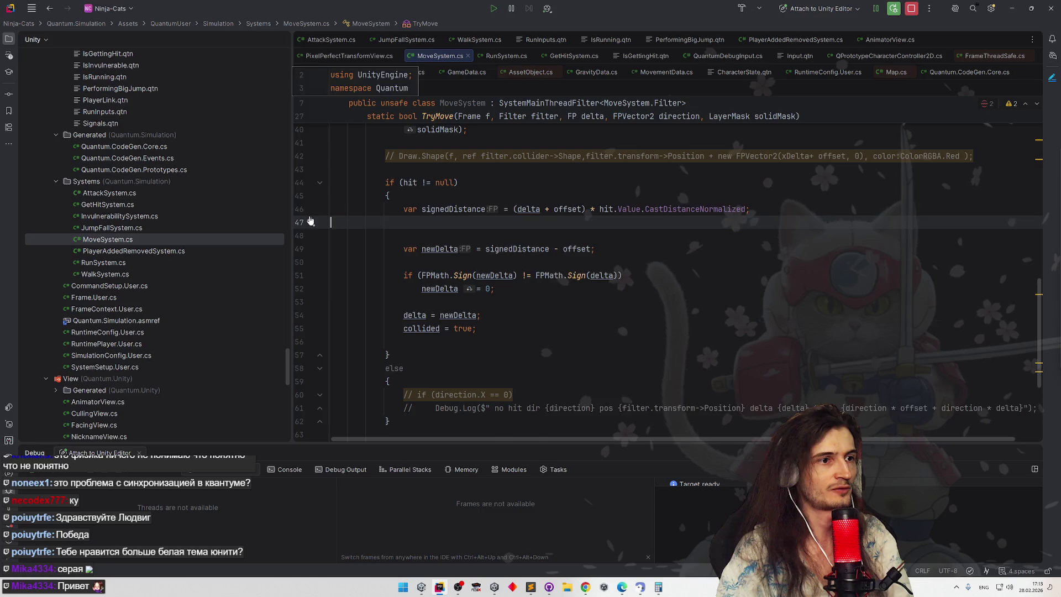
scroll(563, 268, "up", 6)
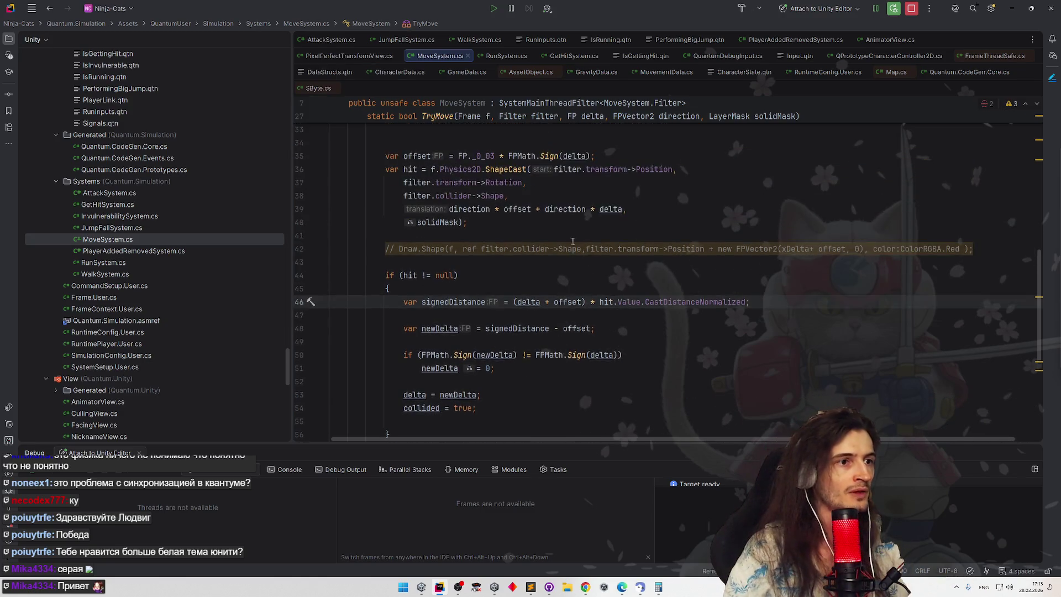
scroll(582, 269, "down", 10)
left_click(602, 204)
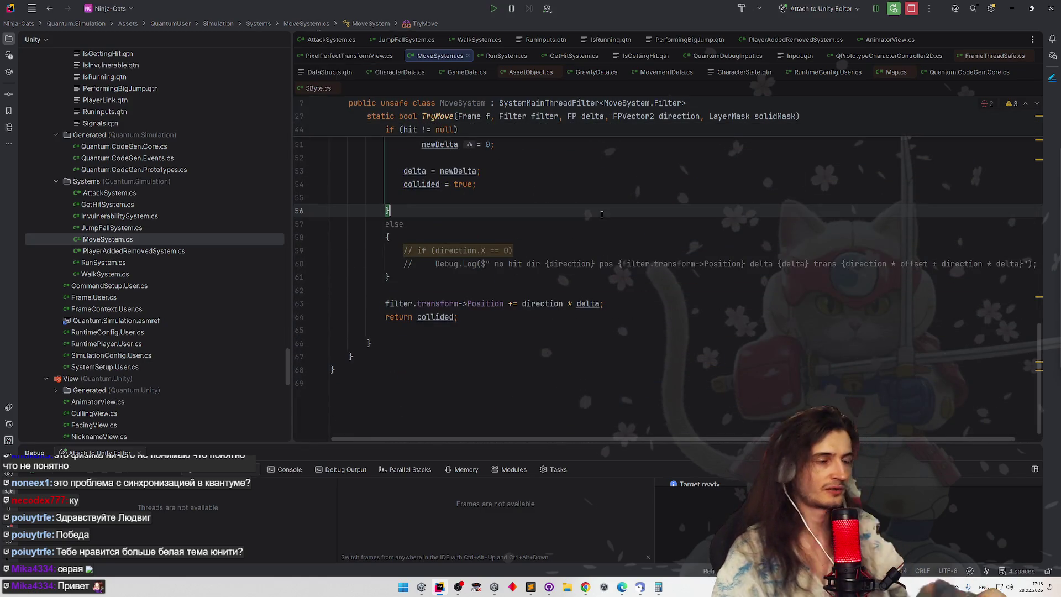
left_click(1012, 8)
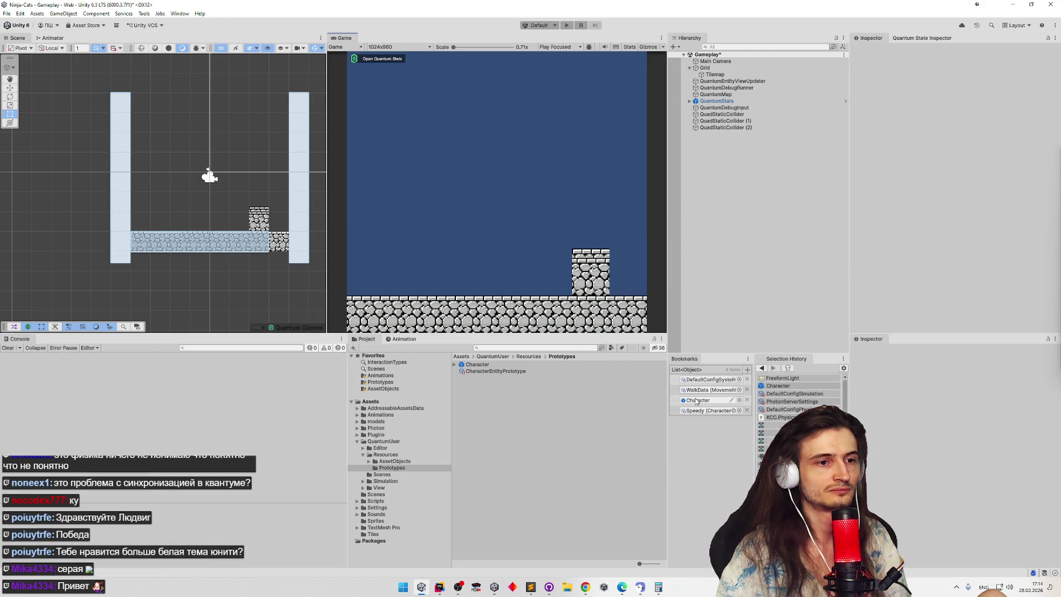
Step: Open the Character prefab and select its BodyCollider object
double_click(696, 400)
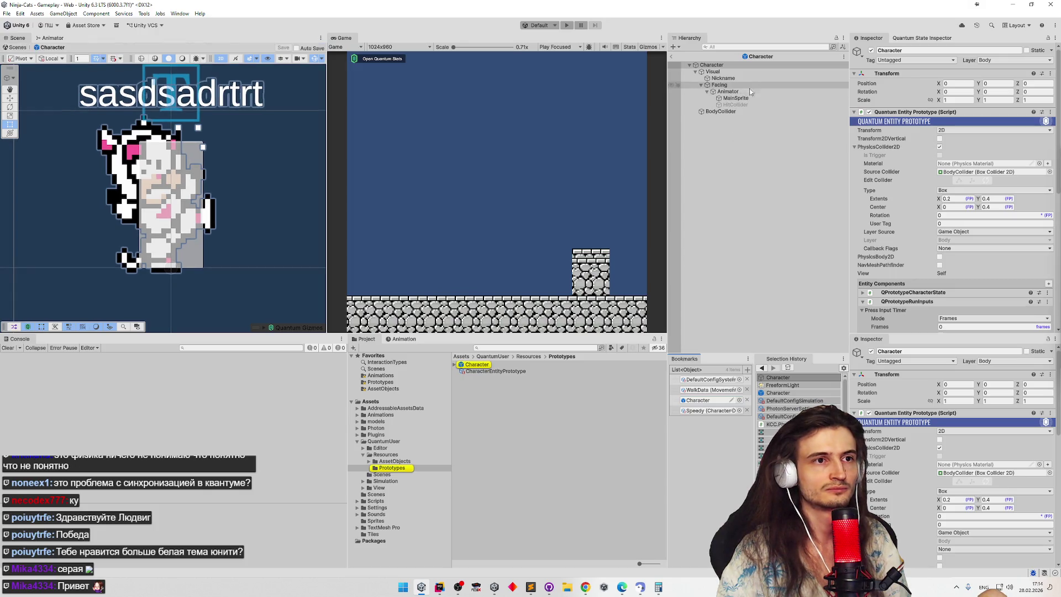
left_click(747, 104)
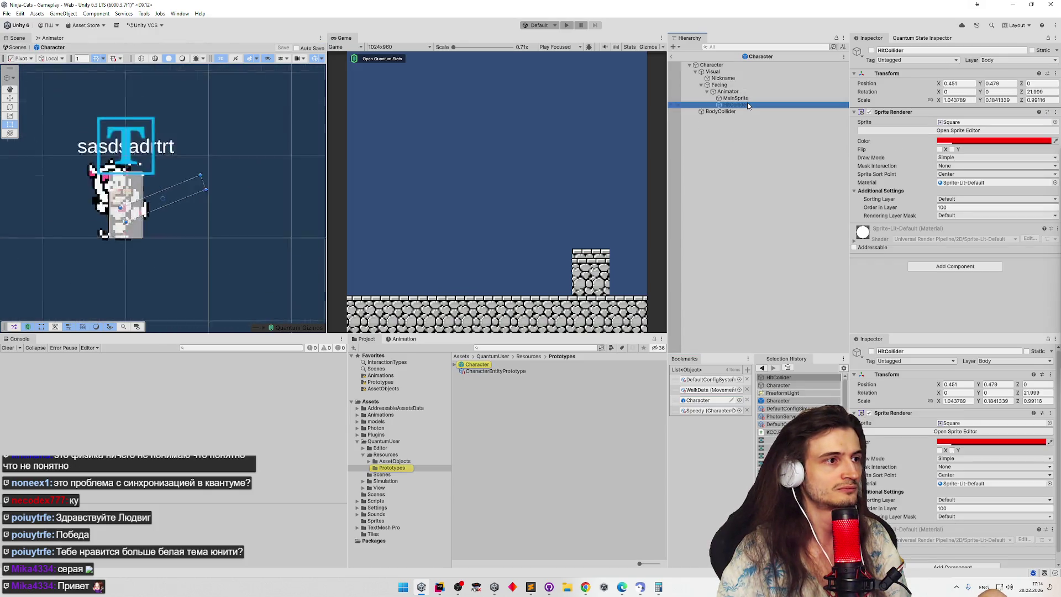
scroll(210, 149, "up", 5)
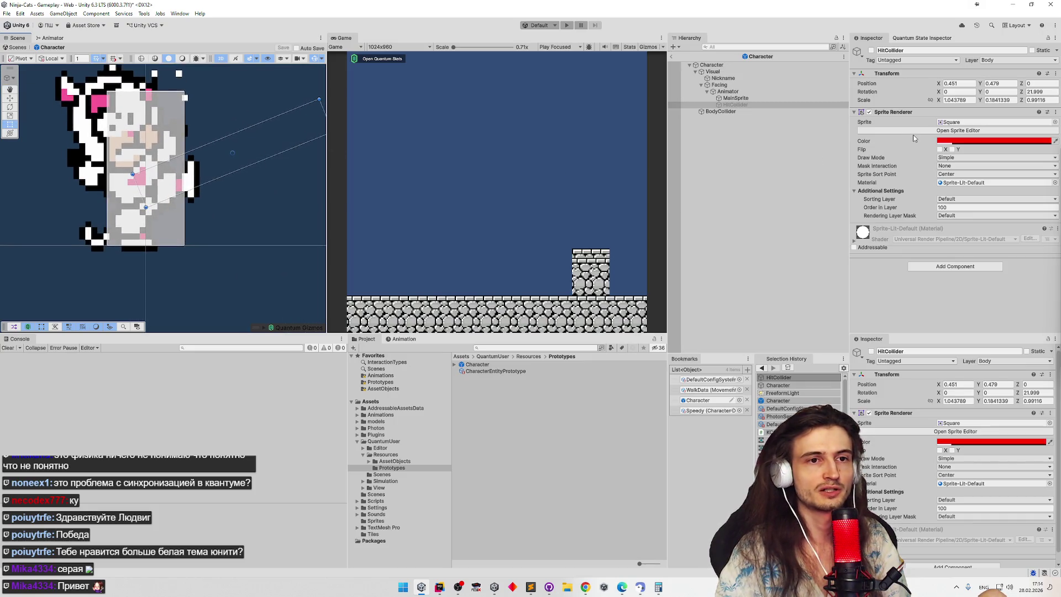
left_click(750, 106)
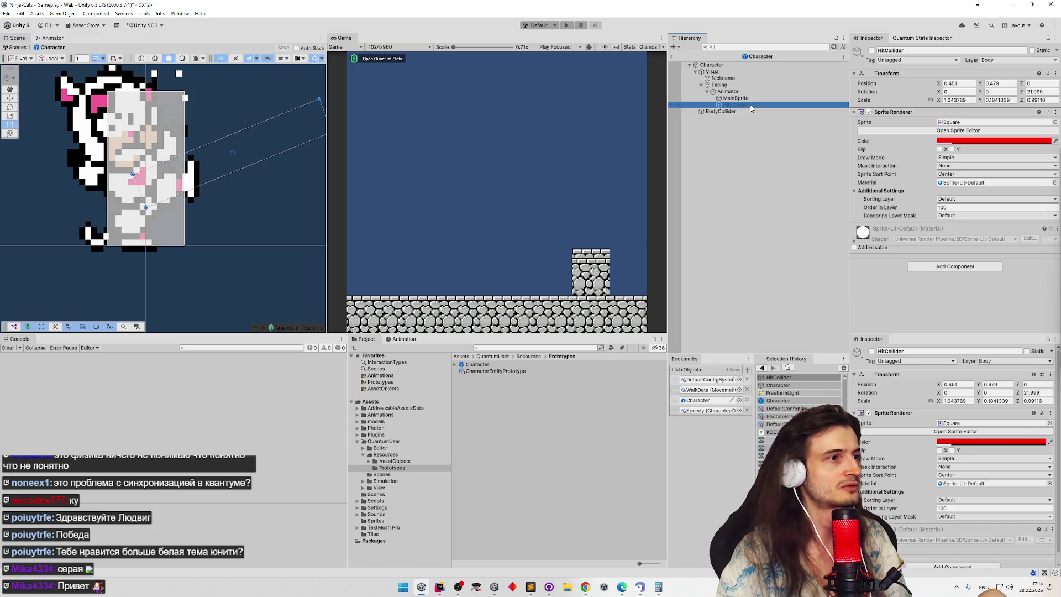
left_click(749, 112)
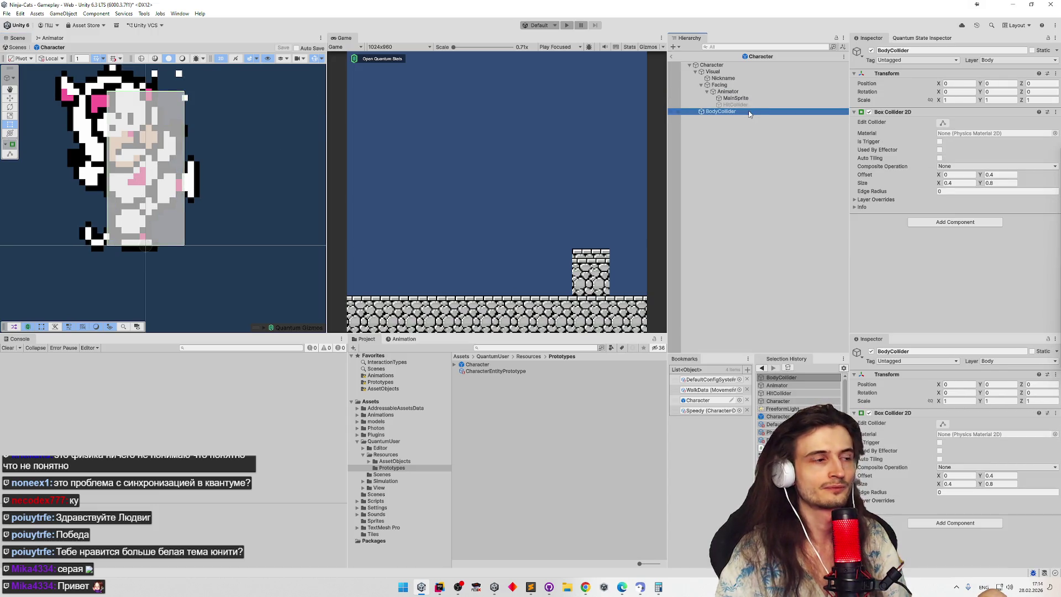
left_click(943, 124)
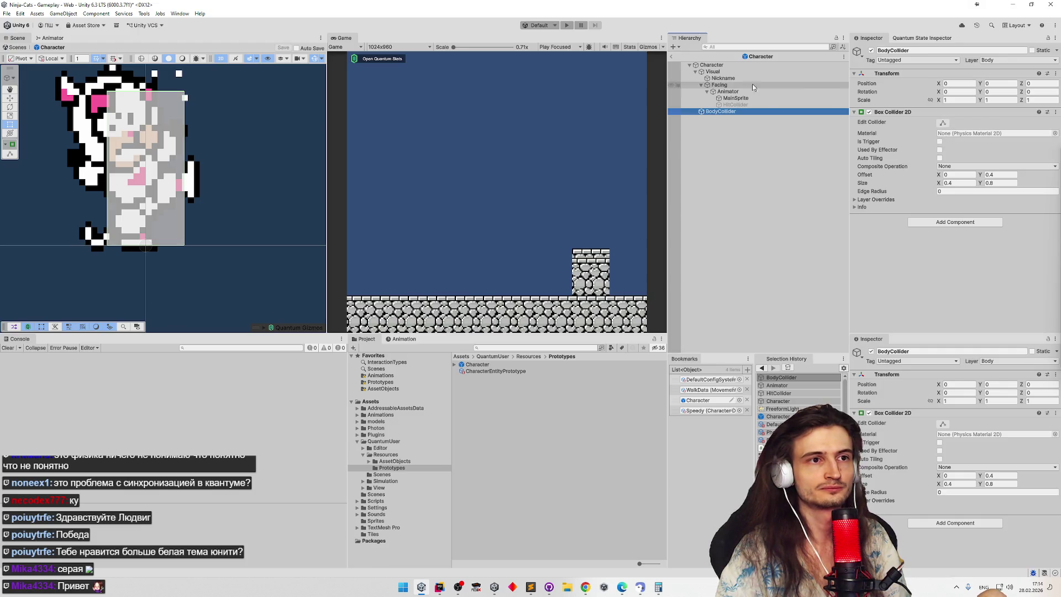
left_click_drag(147, 247, 144, 241)
key("ctrl+z")
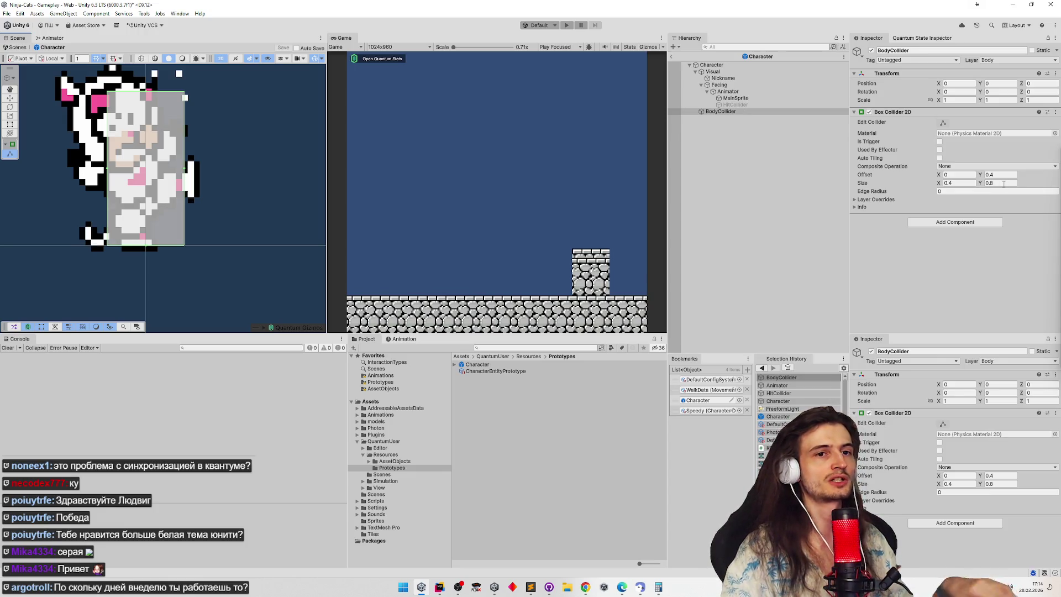
Step: Set the BodyCollider's Box Collider 2D Size Y to 0.77 (0.8-0.03)
left_click(1001, 183)
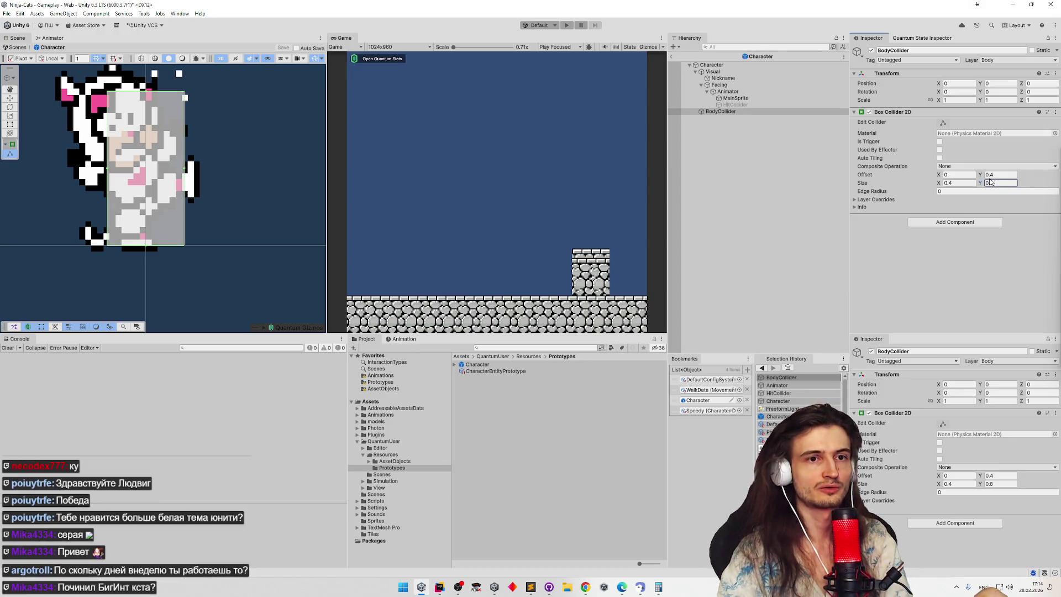
type("-0.03")
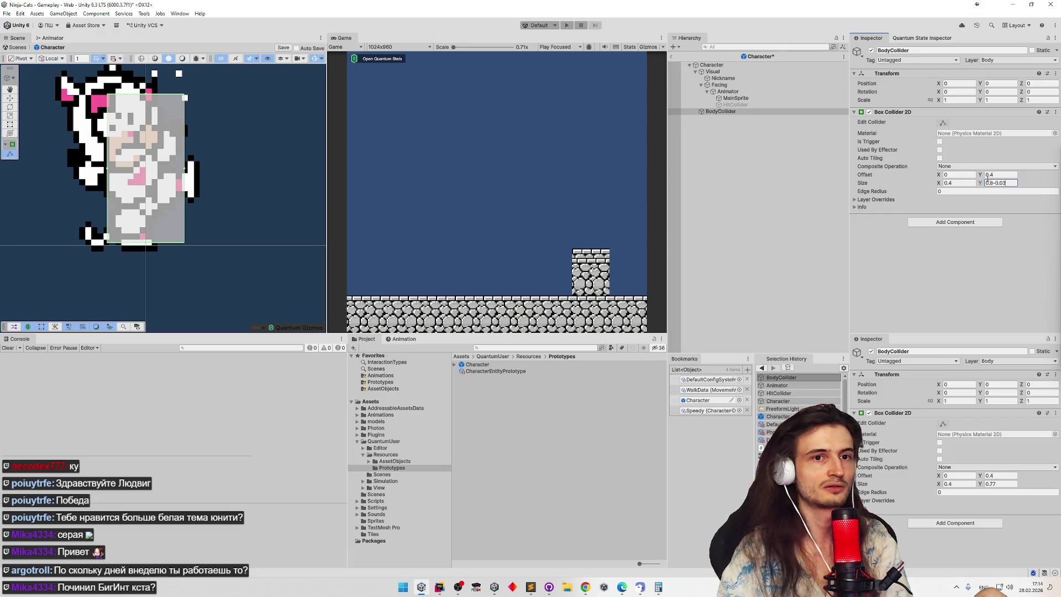
left_click(990, 175)
type("+0.0")
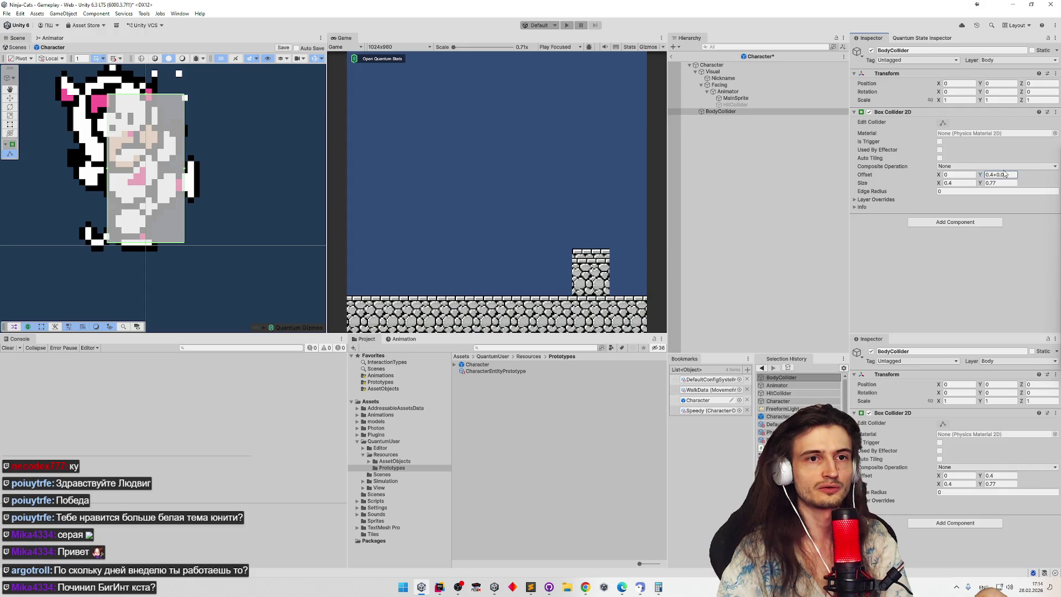
type("15")
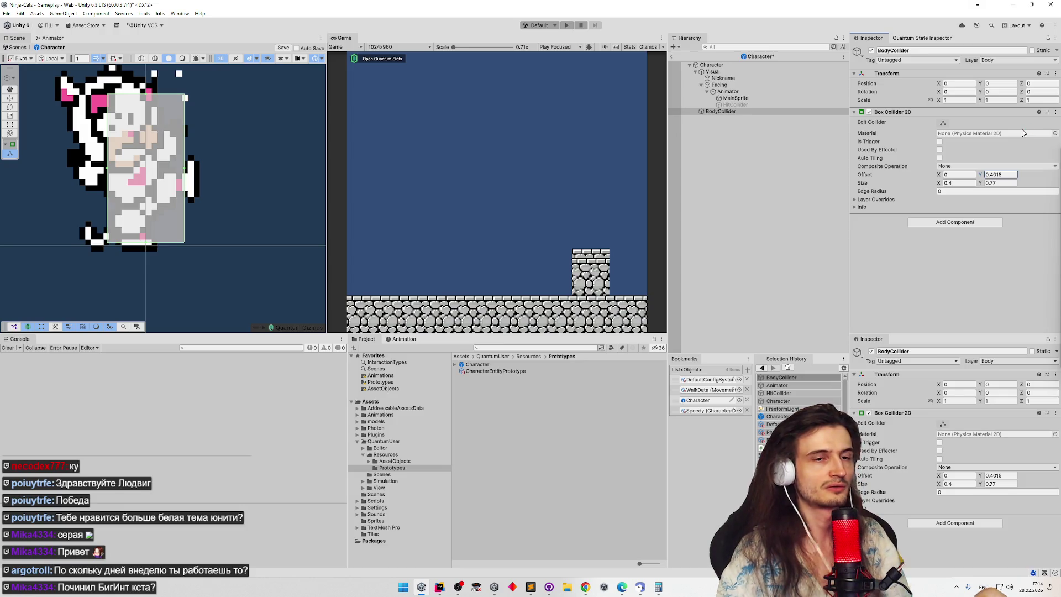
key("BackSpace")
key("BackSpace")
key("BackSpace")
type("+0.")
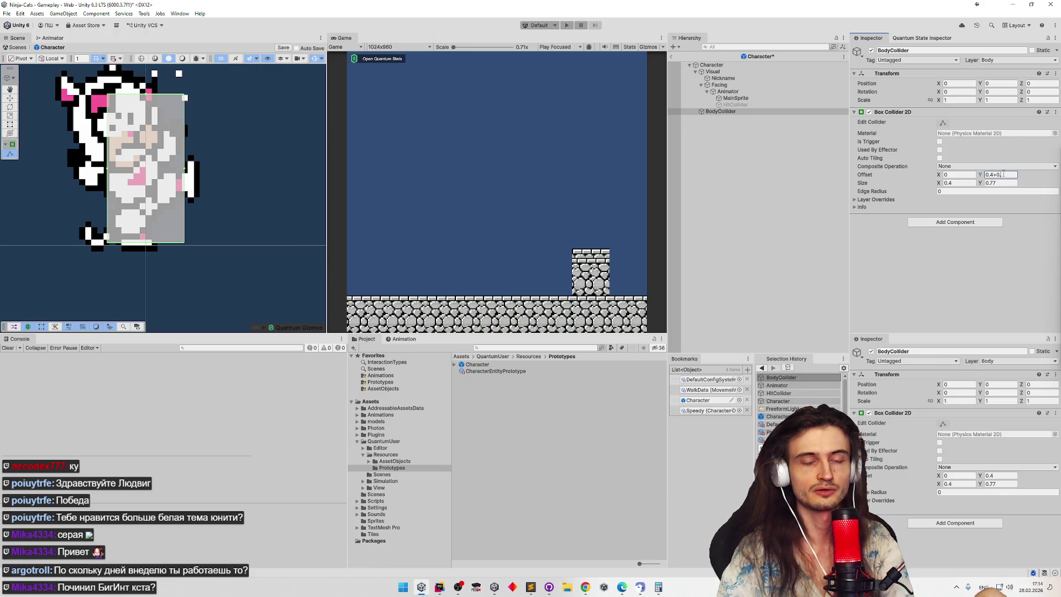
type("015")
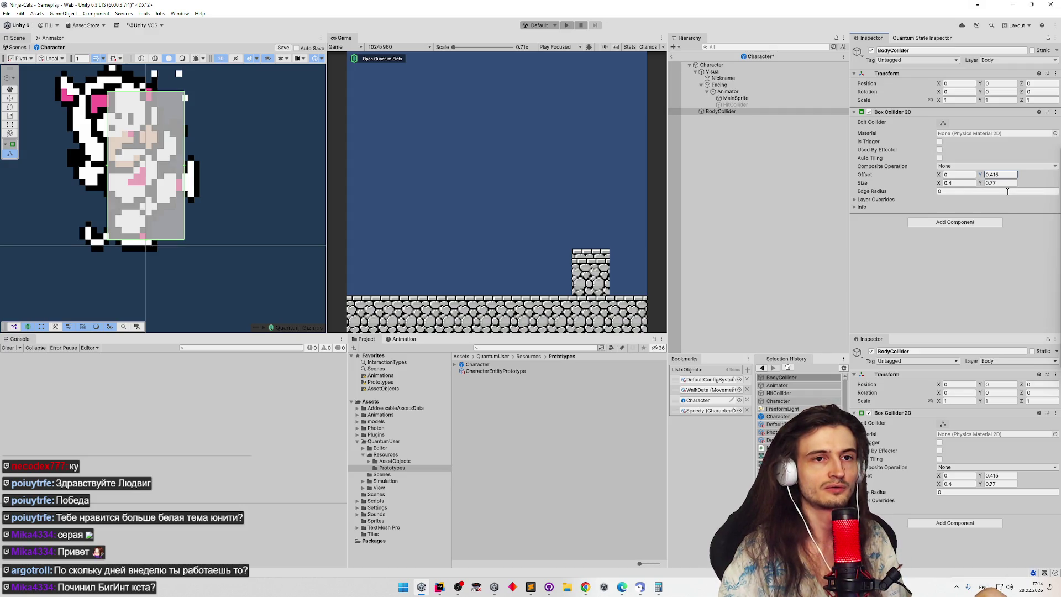
key("ctrl+z")
key("ctrl+z")
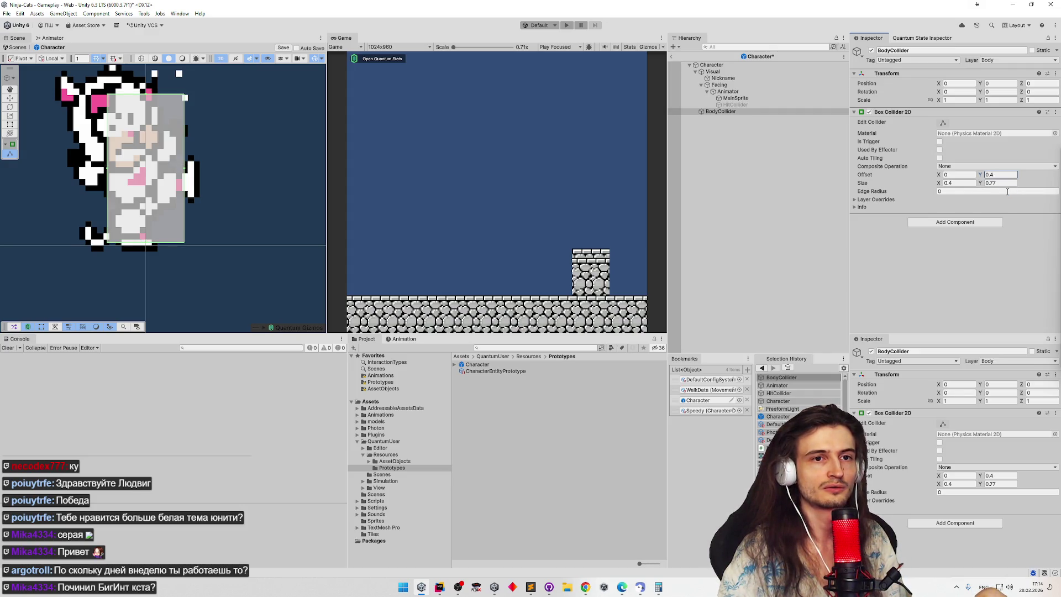
left_click(1007, 183)
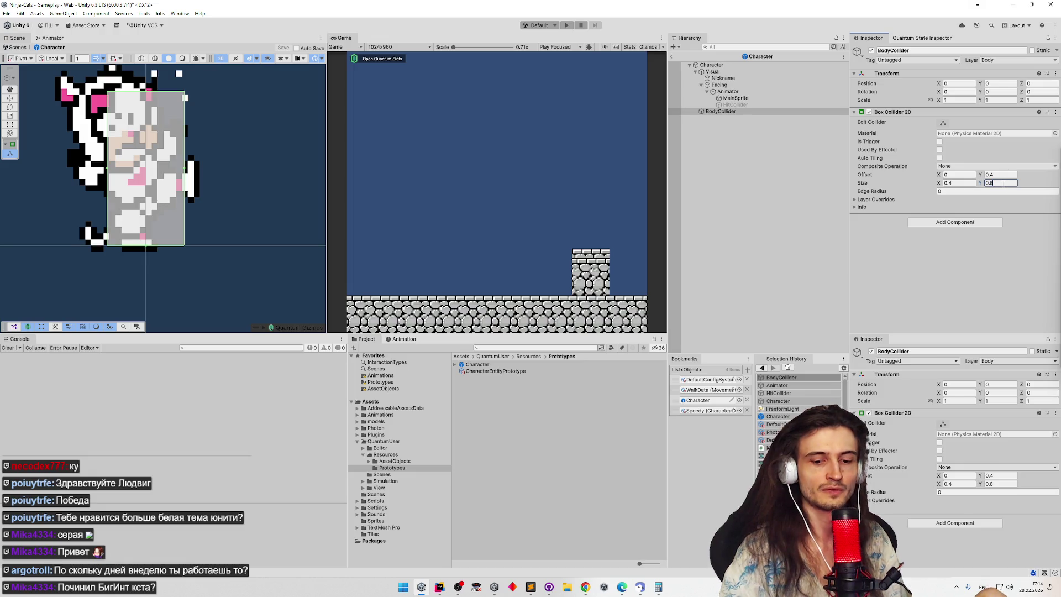
type("-0.03")
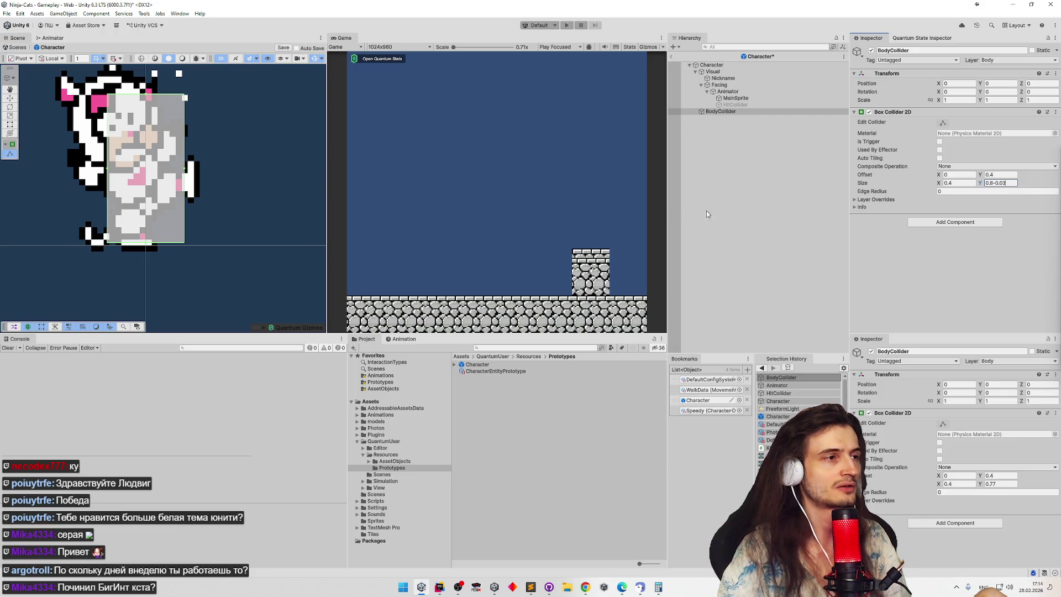
key("ctrl+z")
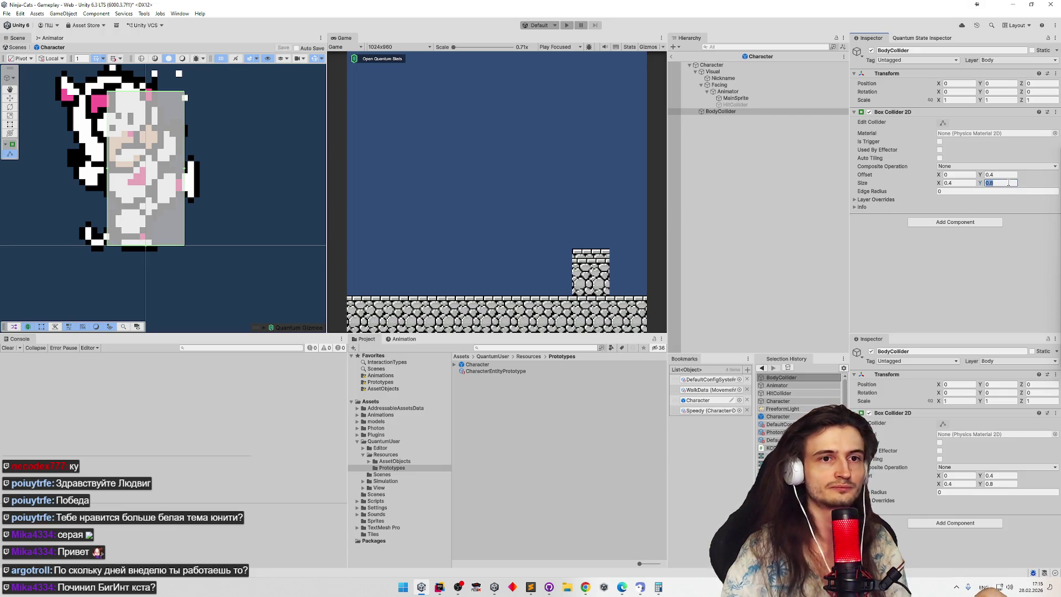
left_click(999, 183)
type("-0")
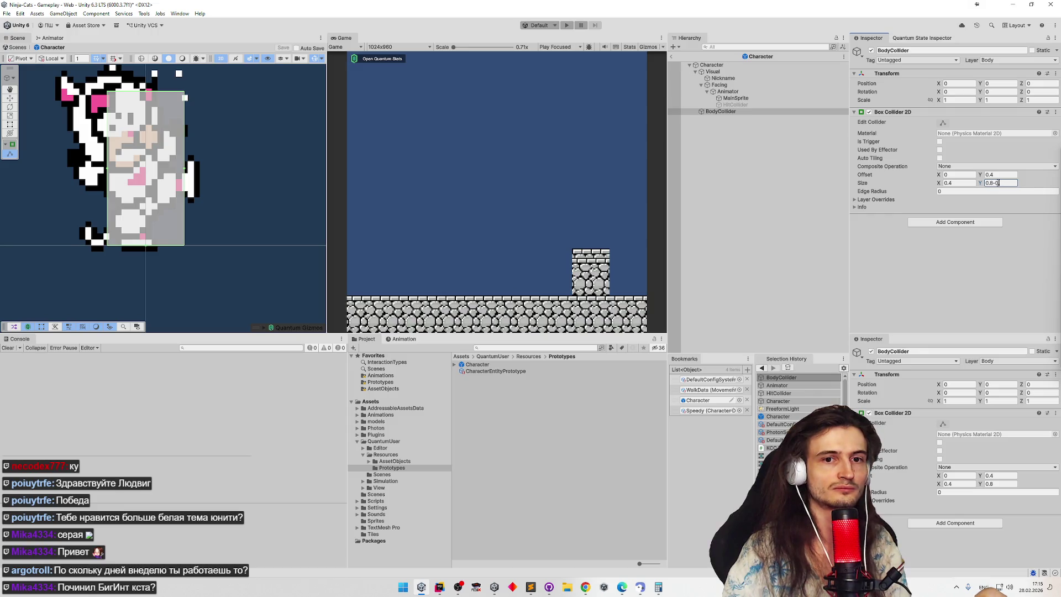
type(".03")
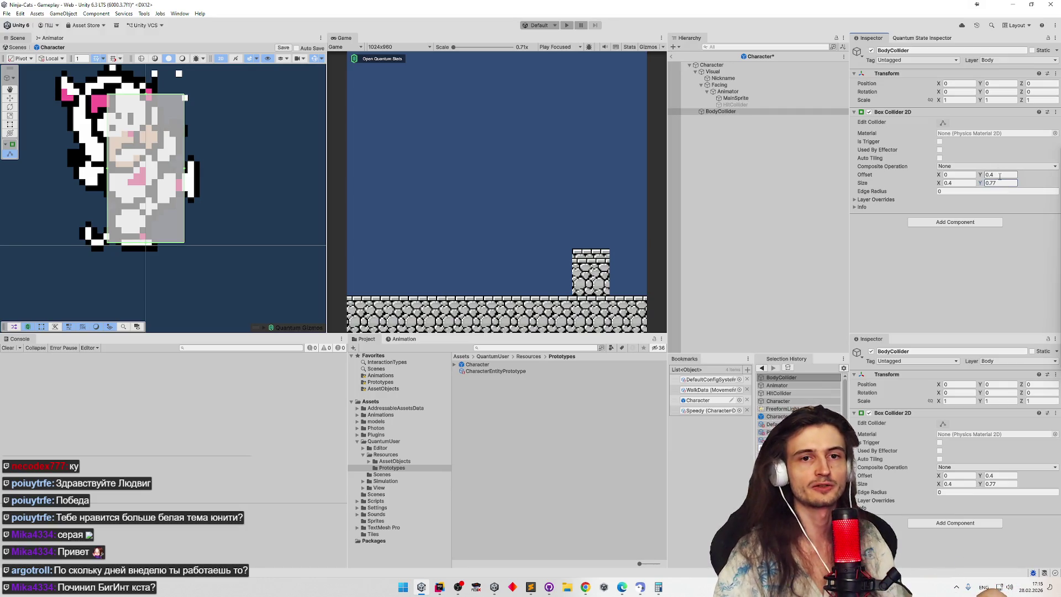
Step: Set the Box Collider 2D Offset Y to 0.415 (0.4+0.015)
left_click(1000, 176)
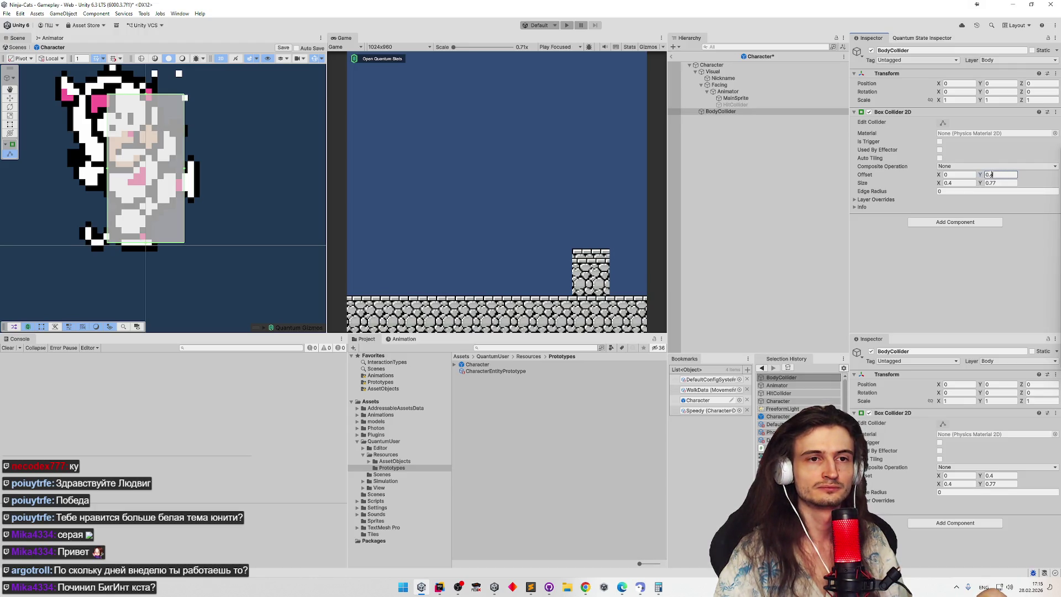
left_click_drag(985, 176, 1004, 176)
type("+0.")
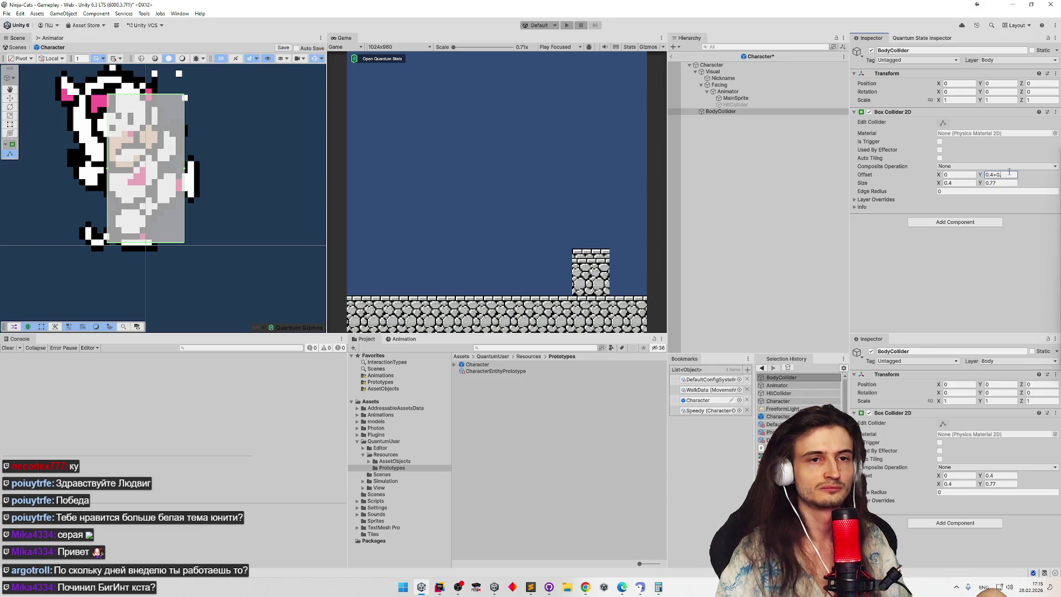
type("015")
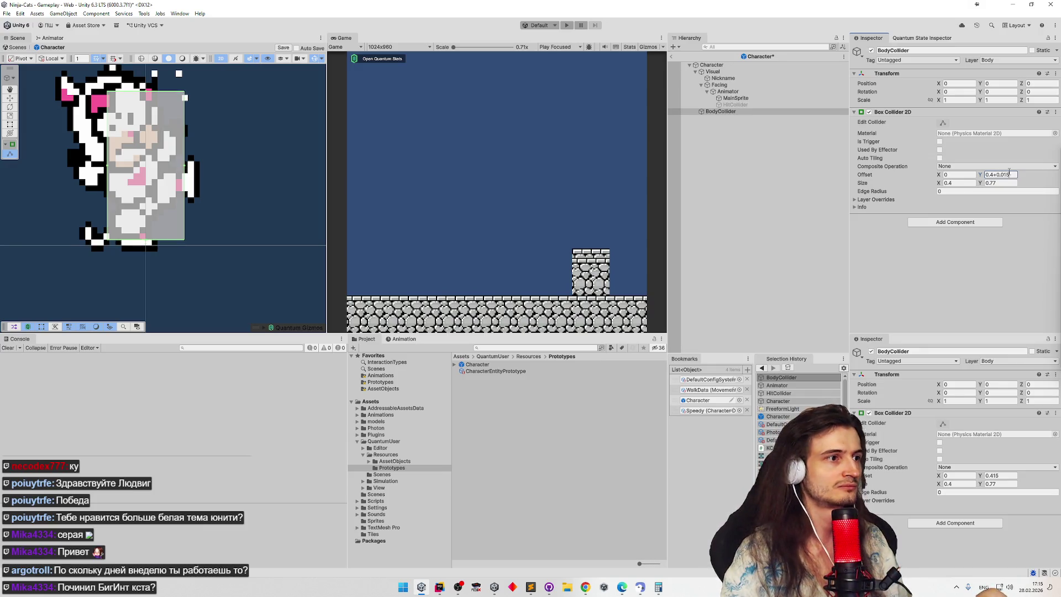
left_click(519, 161)
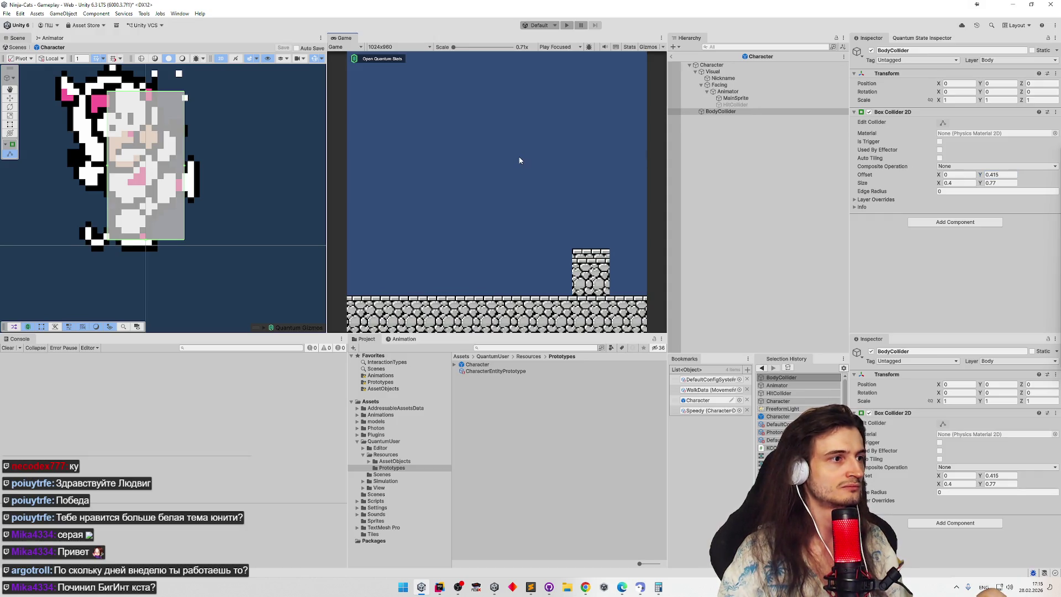
Step: Test-play walking the character right and jumping onto the stone block, then stop
left_click(546, 322)
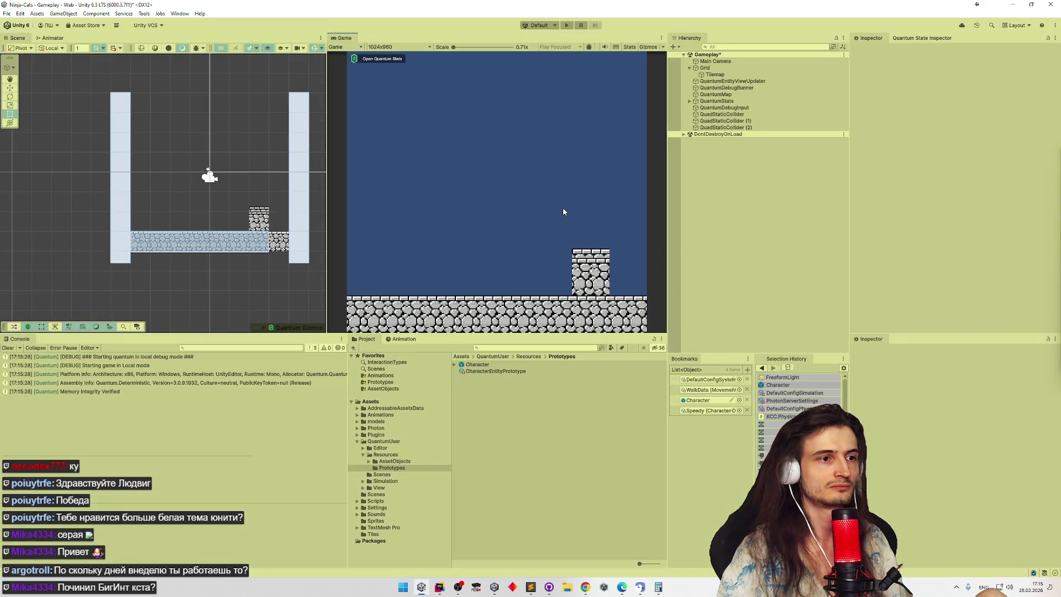
key("shift+space")
key("d")
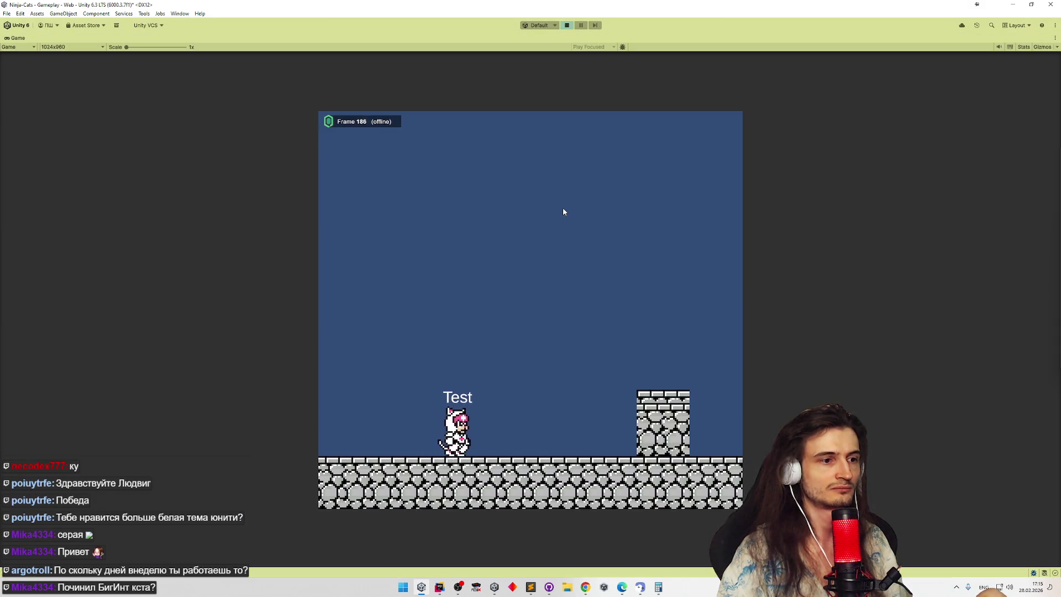
key("space")
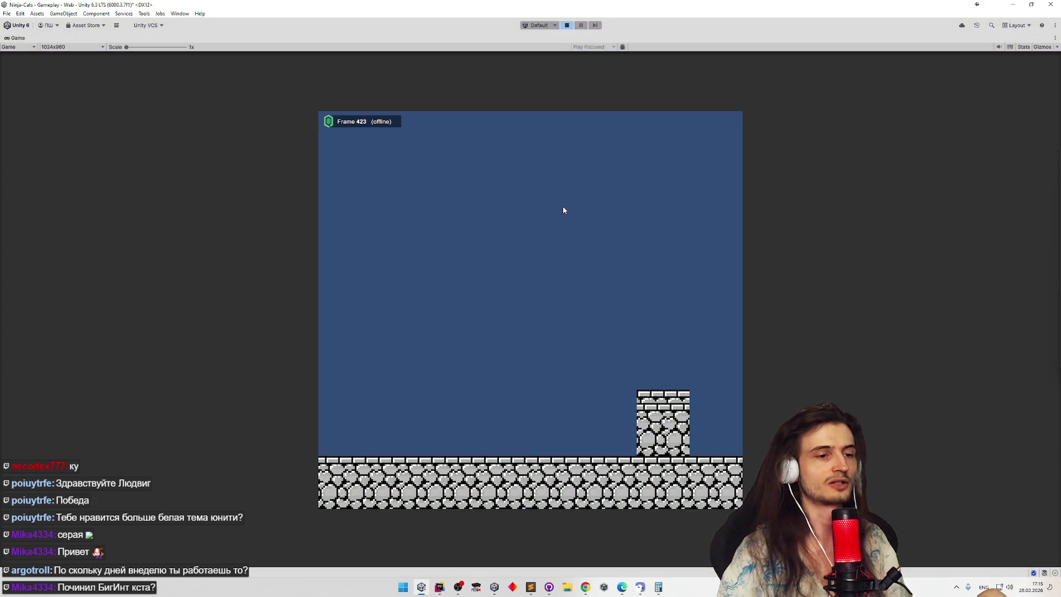
key("ctrl+p")
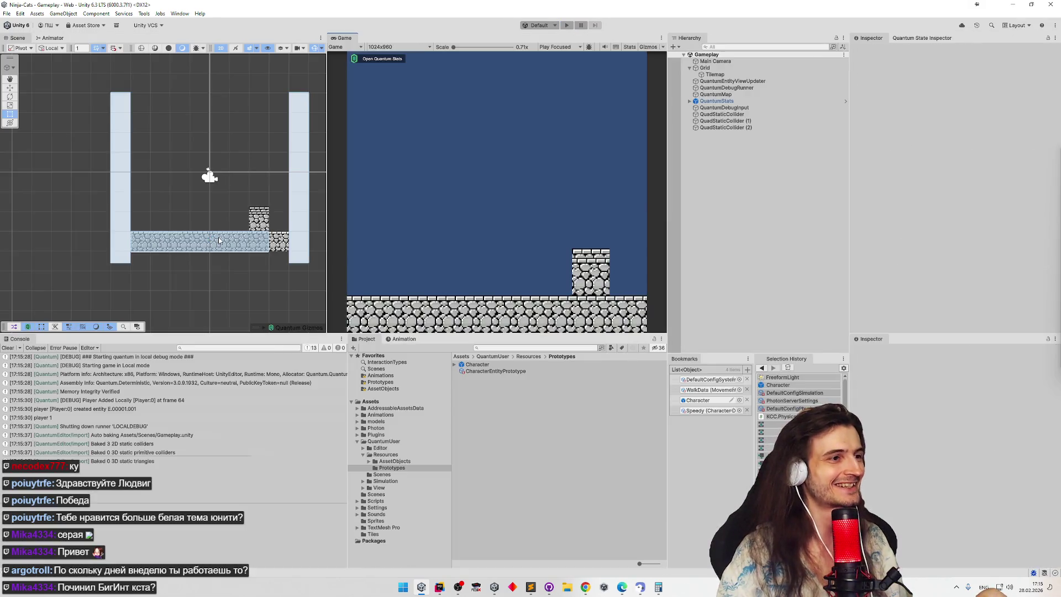
Step: Stretch the QuadStaticCollider floor rightward to the right pillar, Scale X about 8.08
left_click(219, 240)
left_click(271, 245)
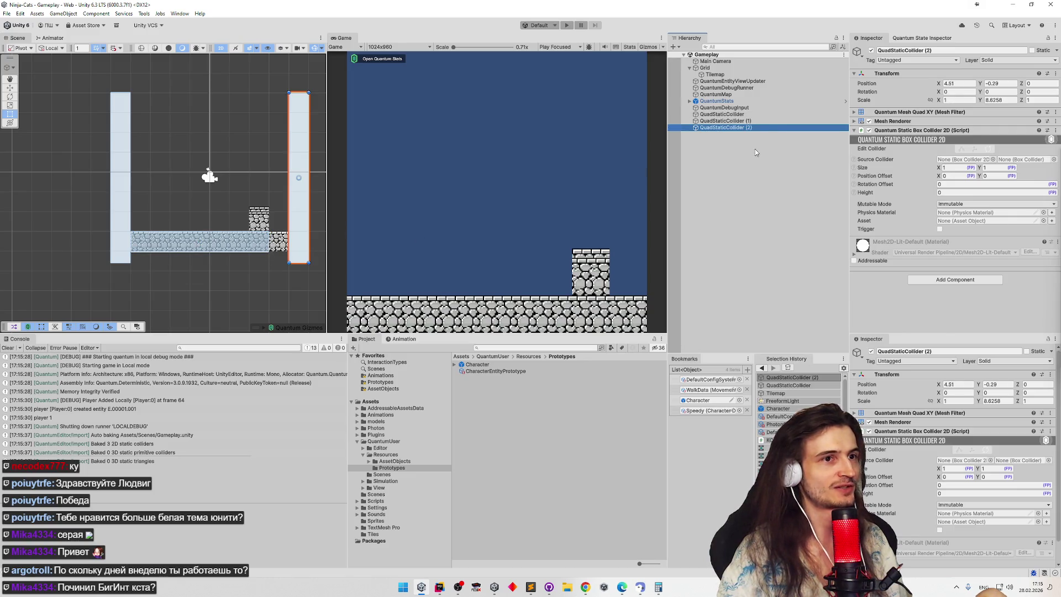
left_click(722, 113)
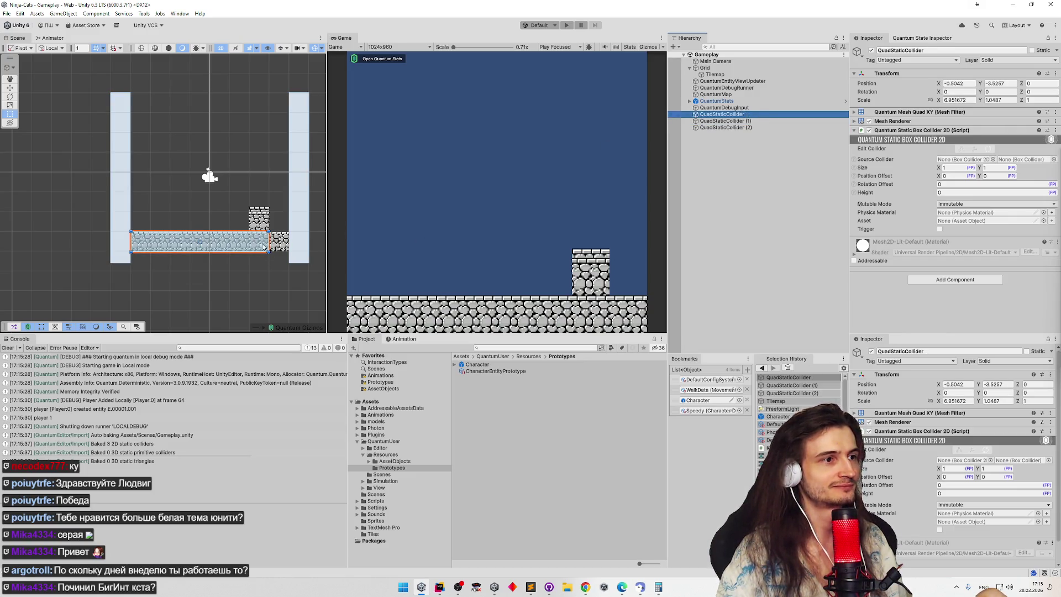
left_click_drag(268, 242, 291, 242)
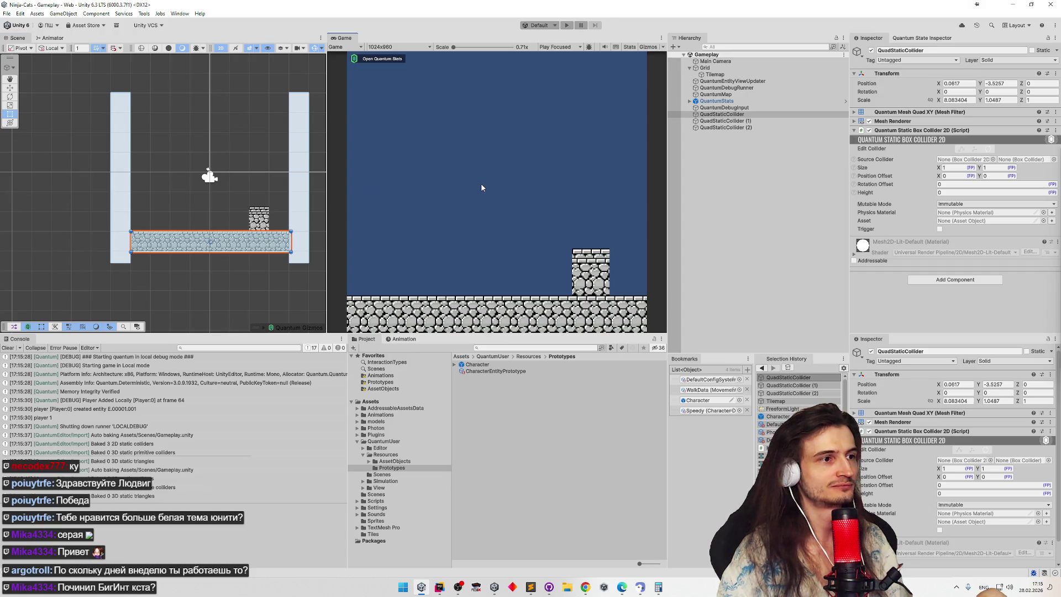
Step: Test-play the character running left and right with jumps, then stop play mode
key("ctrl+p")
key("shift+space")
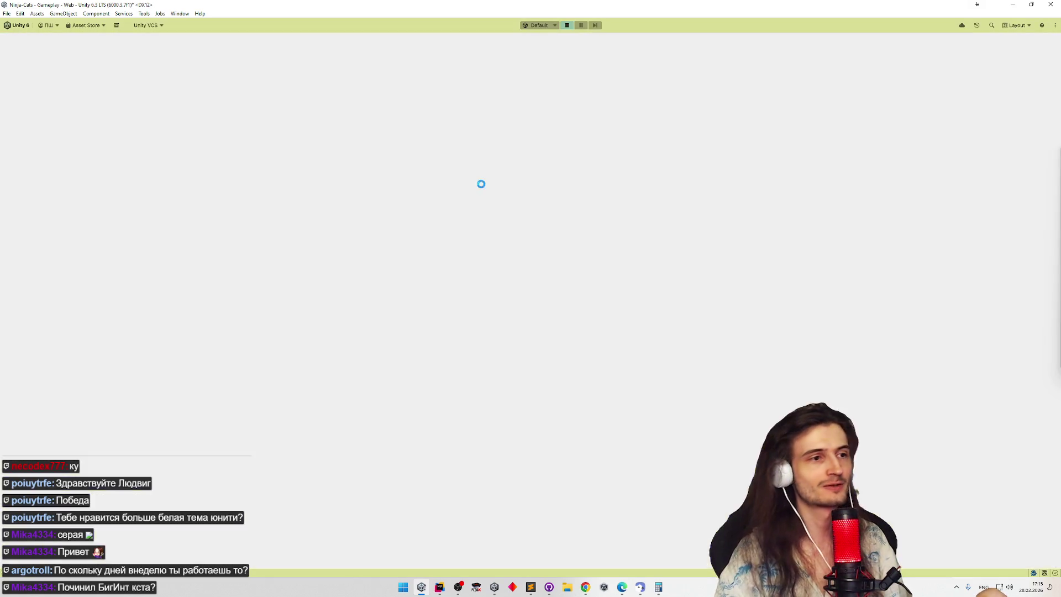
key("Right")
key("space")
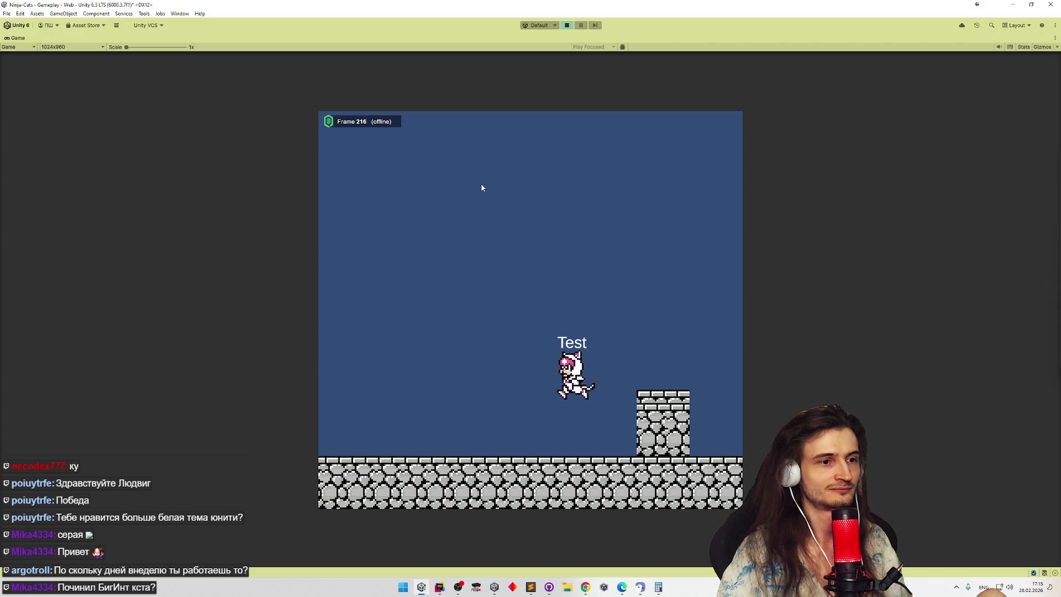
key("Left")
key("space")
key("Left")
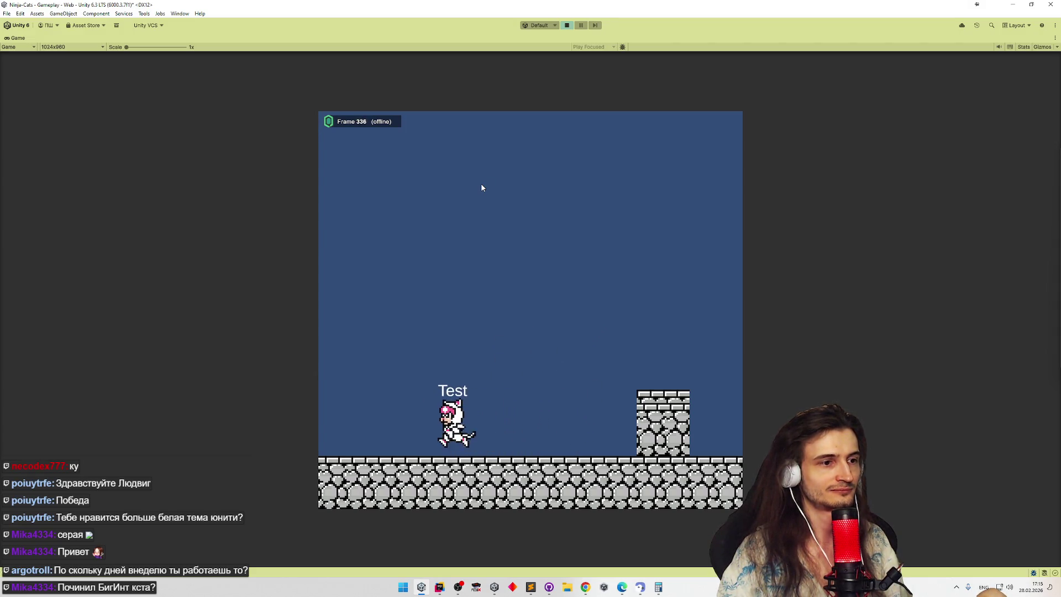
key("space")
key("Right")
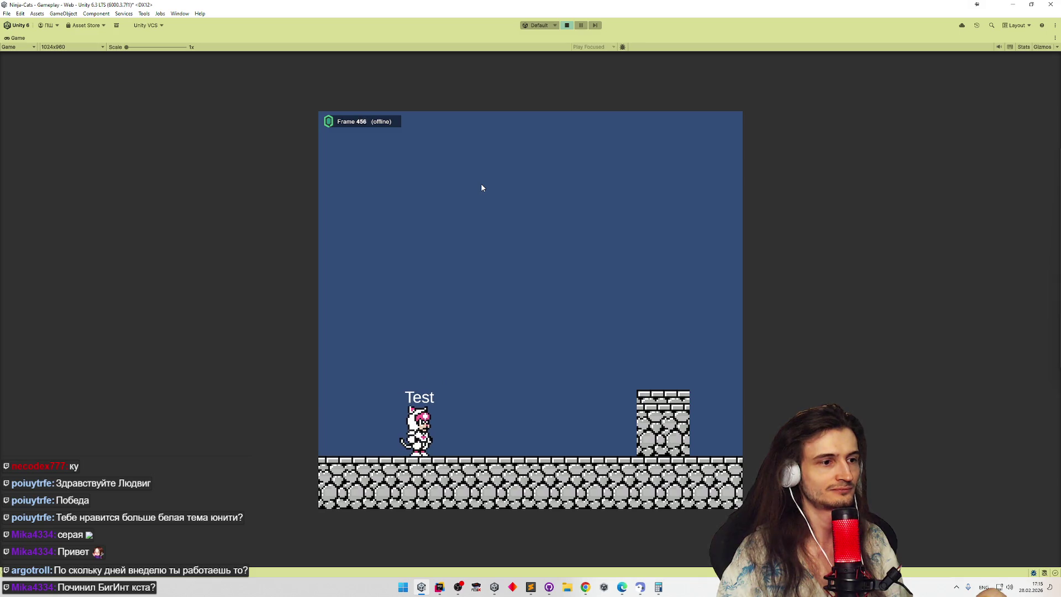
key("Left")
key("Right")
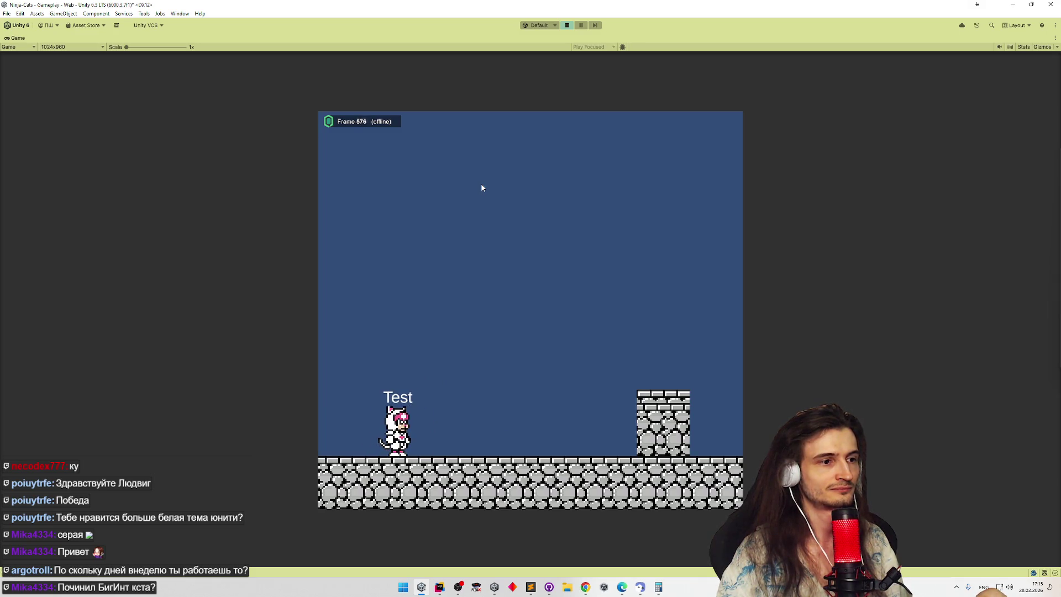
key("Left")
key("Right")
key("Right")
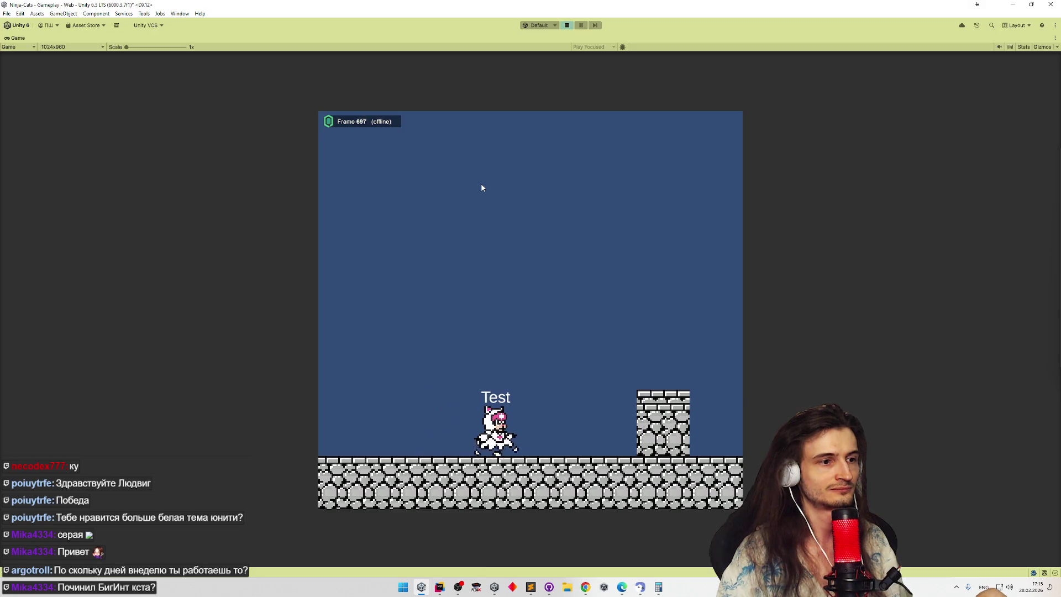
key("Left")
key("ctrl+p")
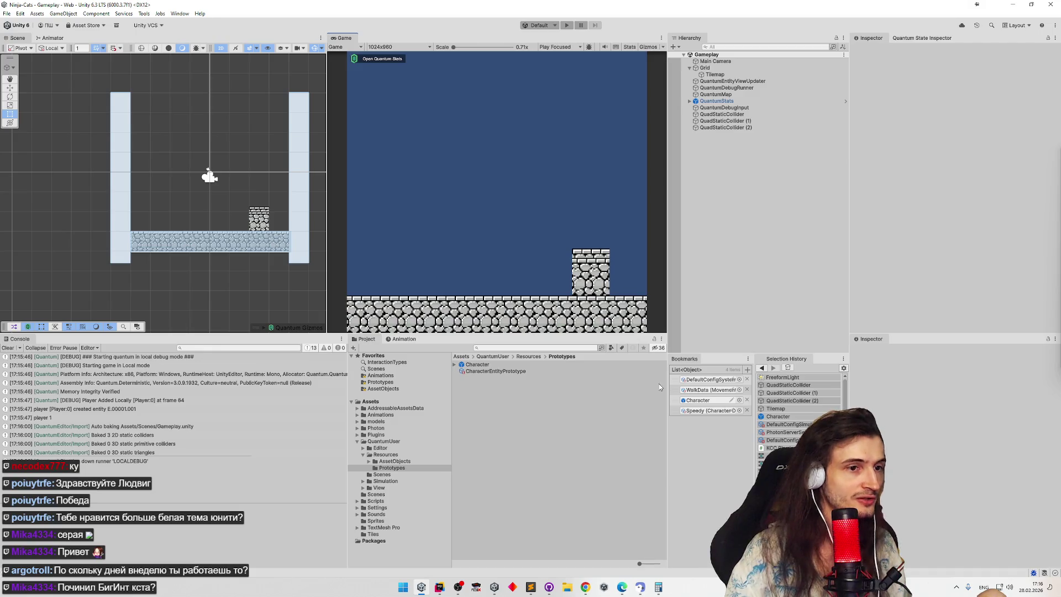
Step: Set the SessionConfig asset's Offset Min to 8 and start play mode
left_click(711, 381)
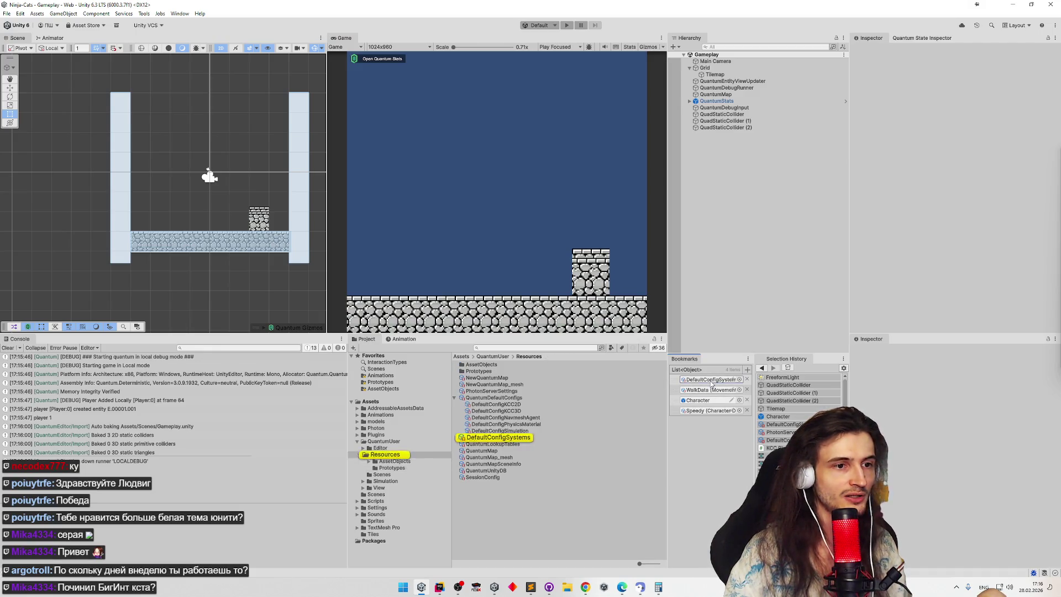
left_click(512, 432)
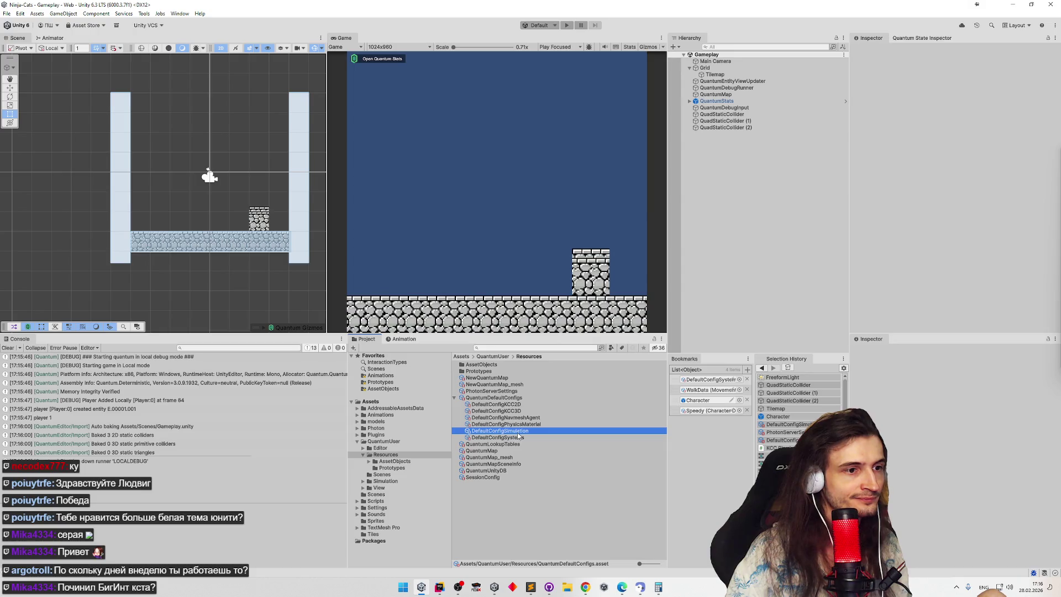
left_click(499, 476)
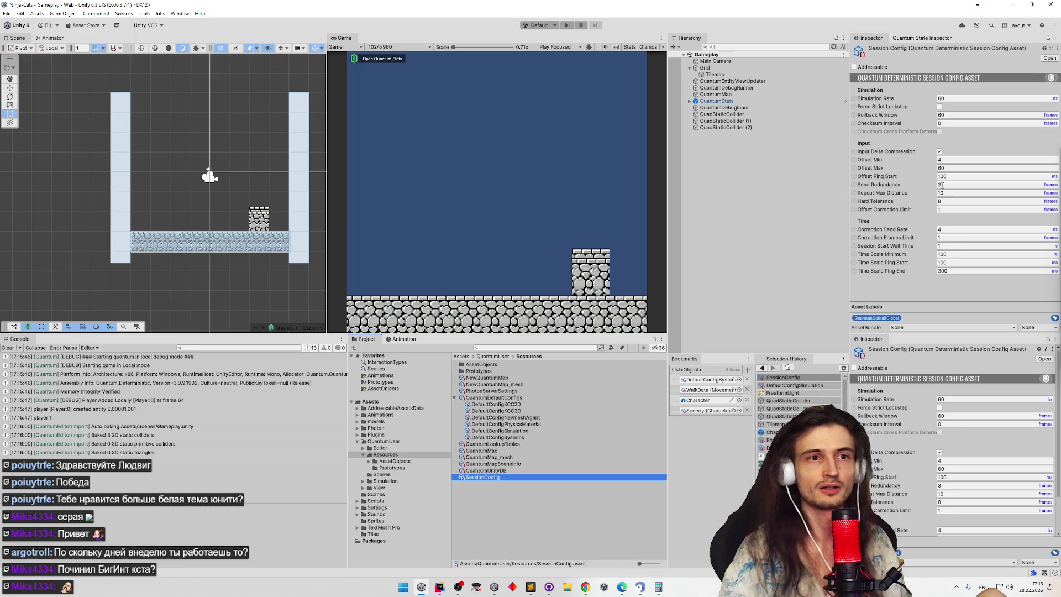
left_click(948, 161)
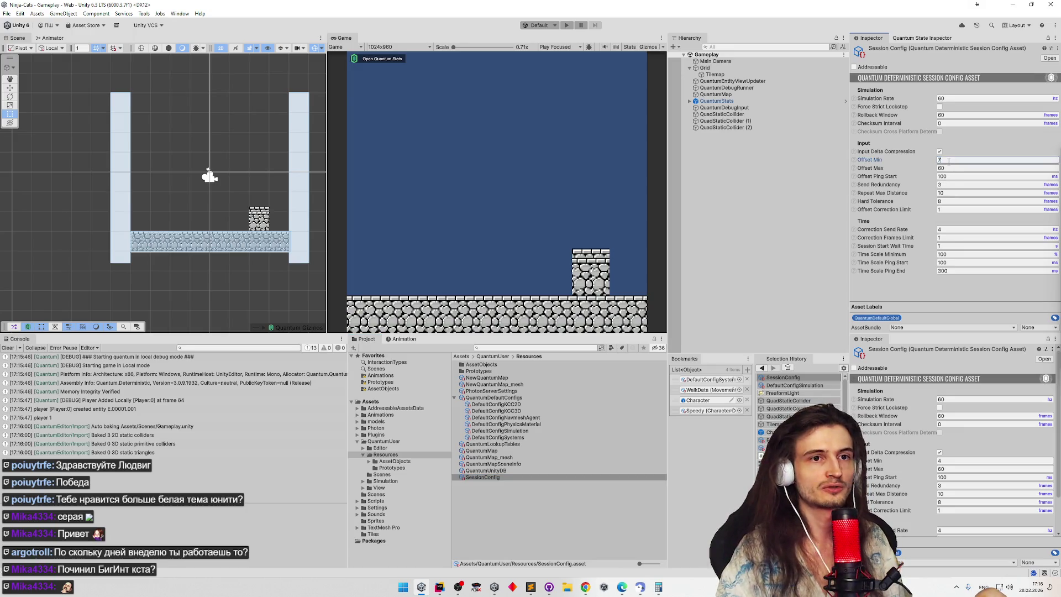
left_click(733, 200)
left_click(945, 159)
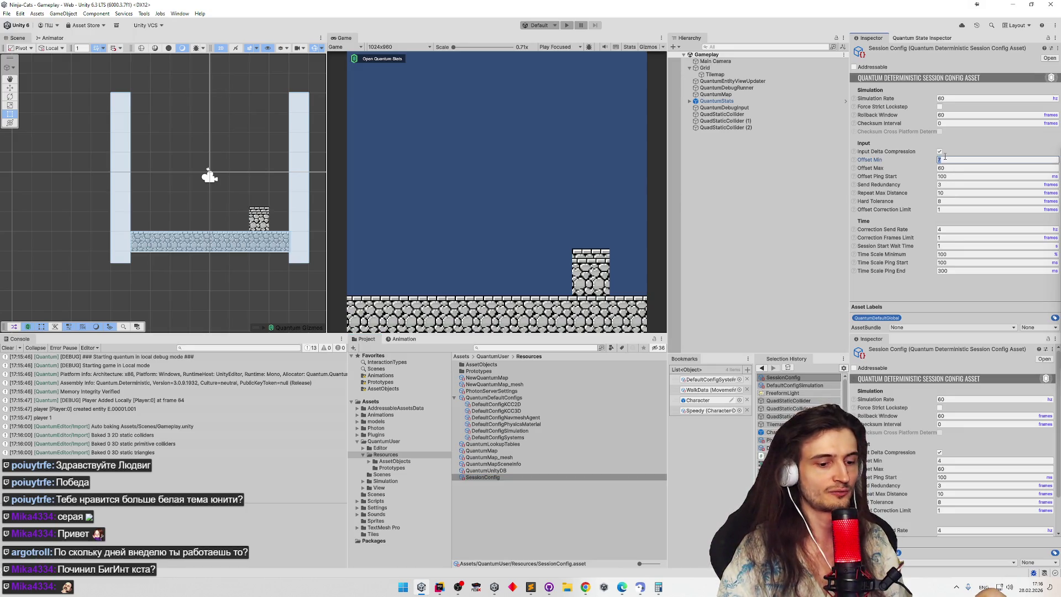
key("ctrl+p")
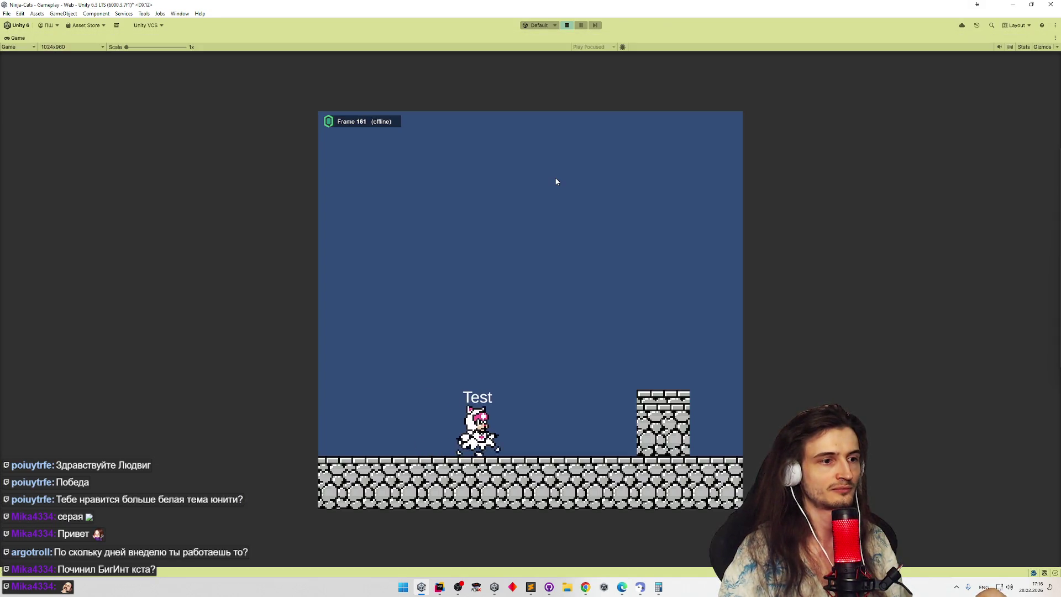
Step: Run the character right toward the pillar and back left with jumps, then stop play mode
key("Left")
key("space")
key("Right")
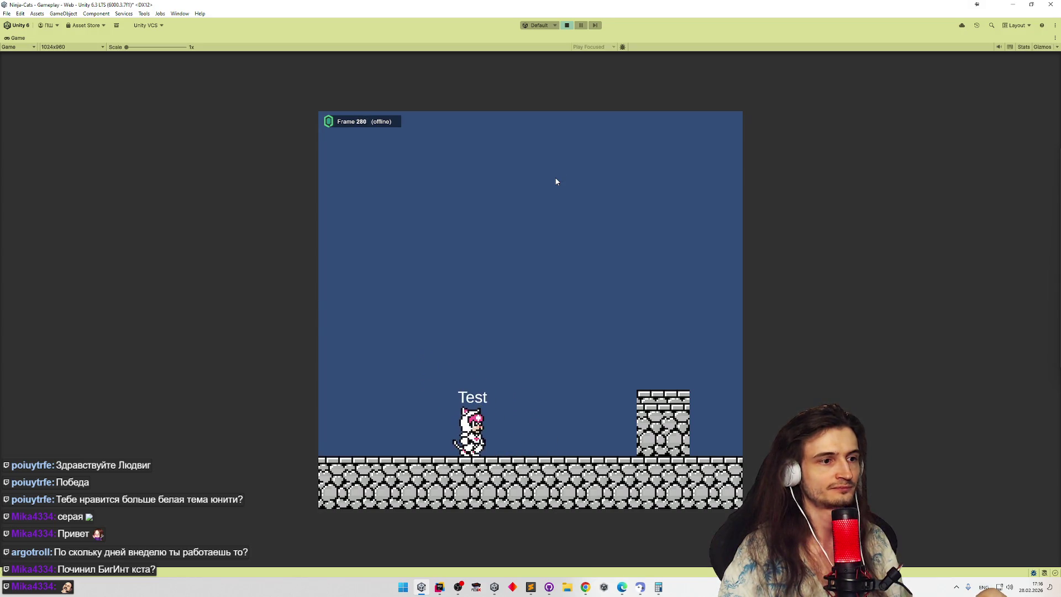
key("space")
key("Left")
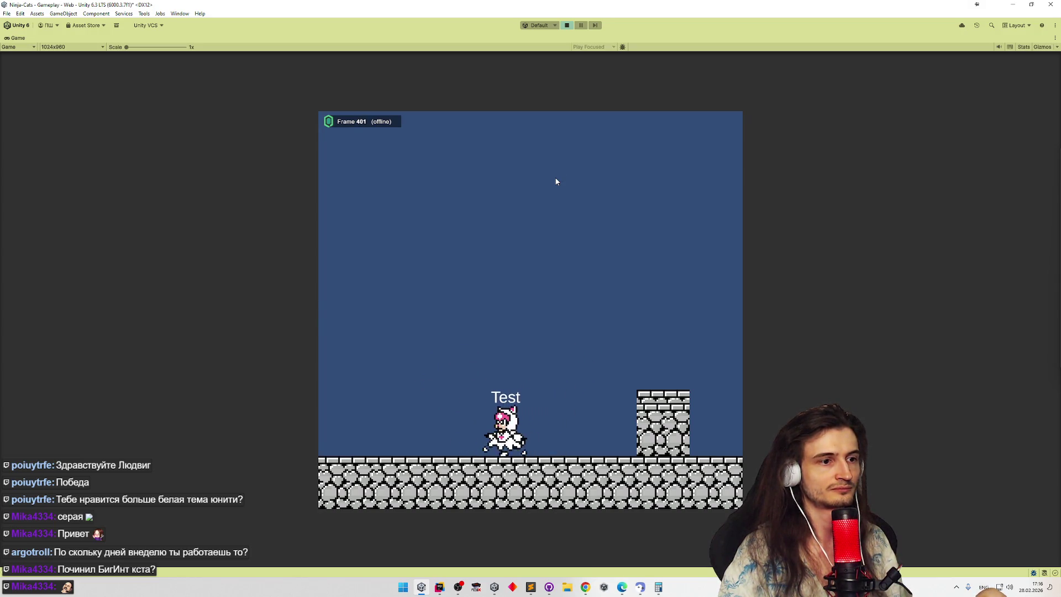
key("space")
key("space")
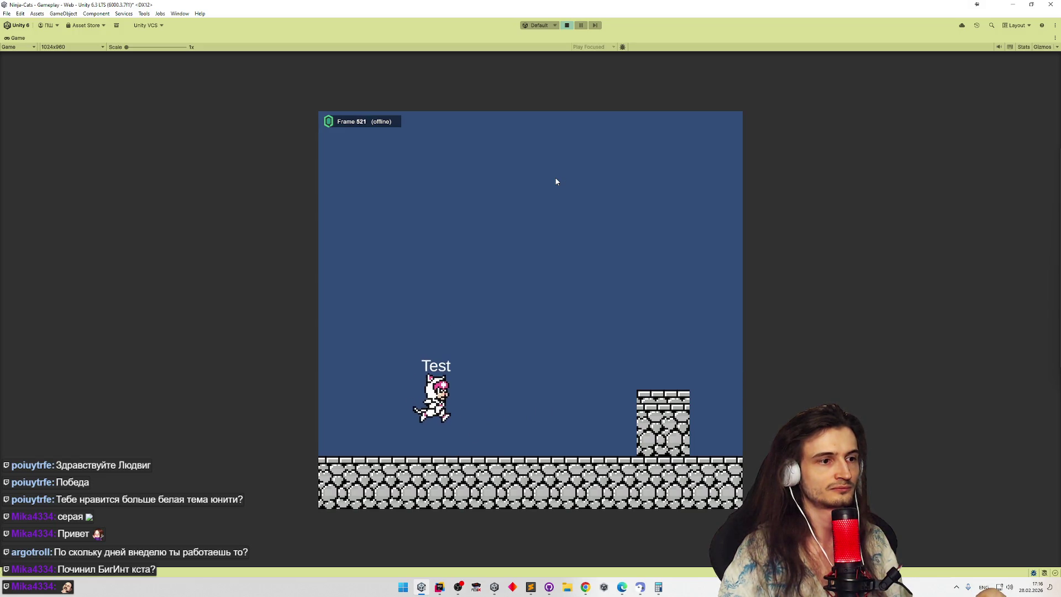
key("ctrl+p")
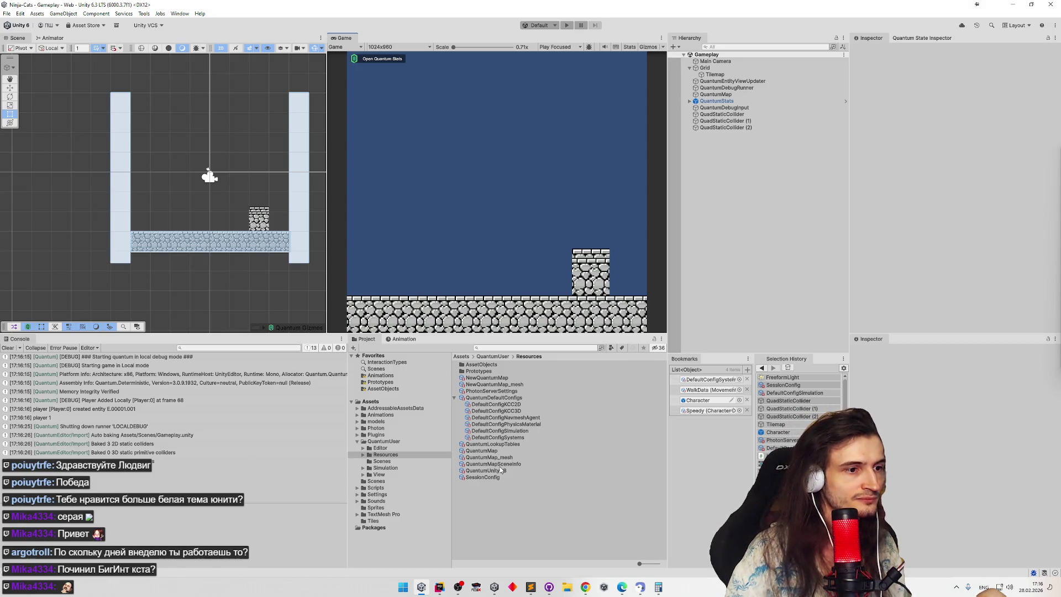
Step: Change SessionConfig's Offset Min from 8 to 6 and play with a maximized game view
left_click(484, 477)
left_click(956, 160)
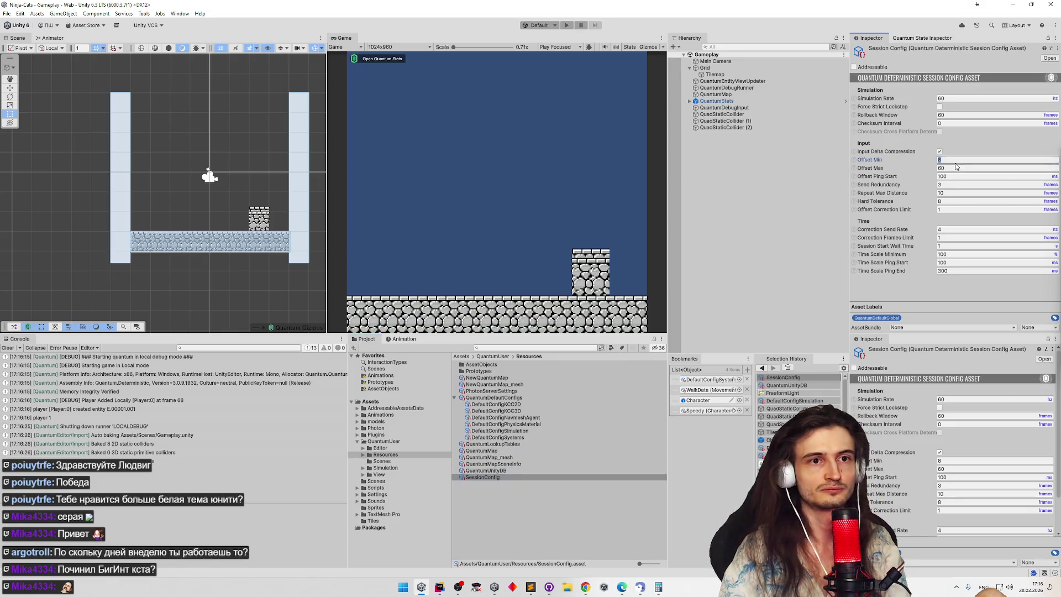
type("6")
left_click(604, 200)
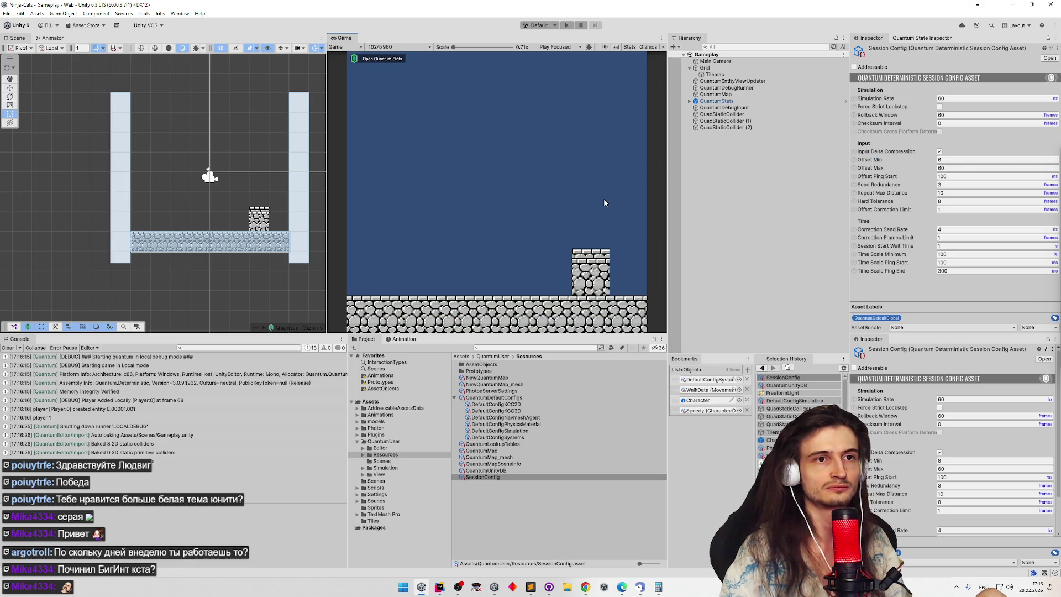
key("ctrl+p")
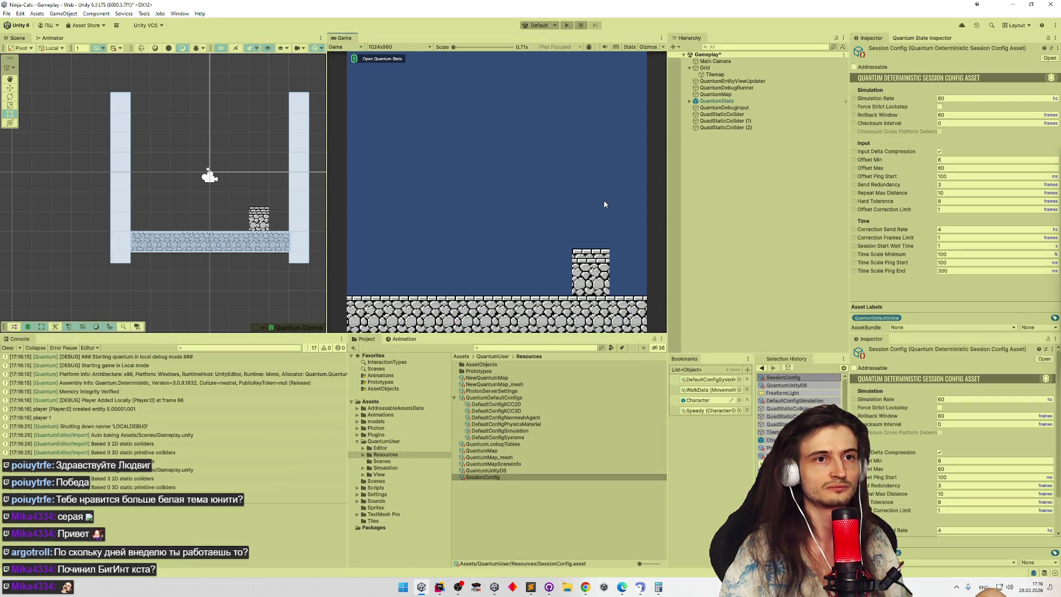
key("shift+space")
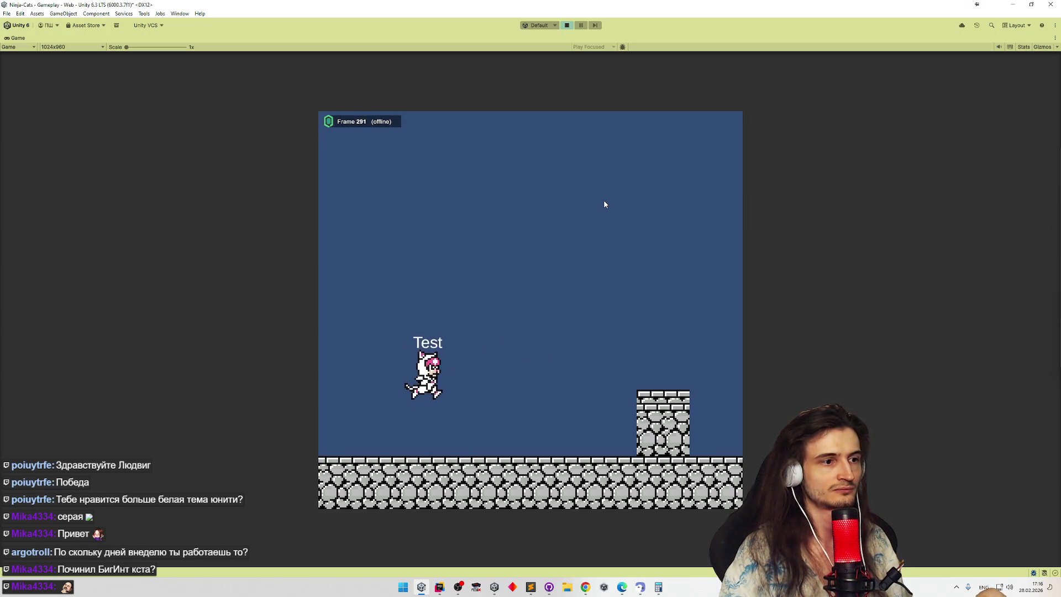
Step: Run and jump the character right a few times, then stop Play mode with Ctrl+P
key("d")
key("space")
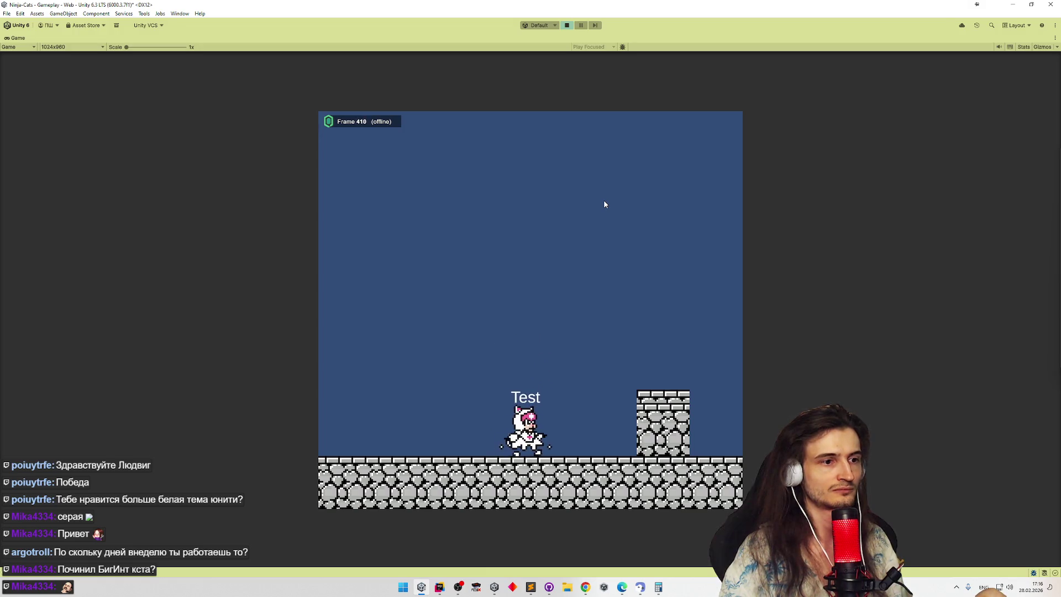
key("space")
key("d")
key("space")
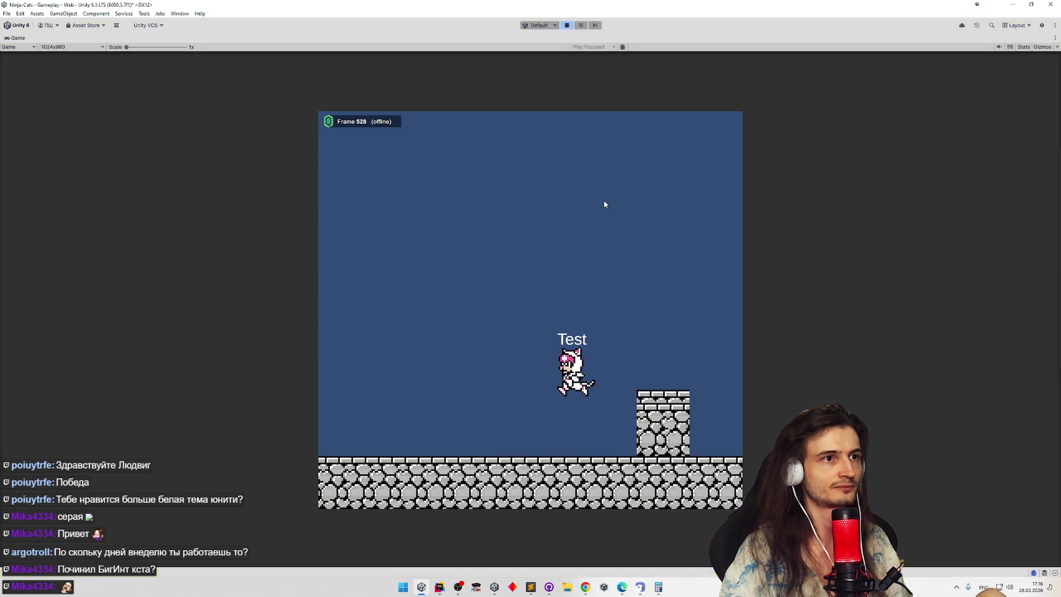
key("ctrl+p")
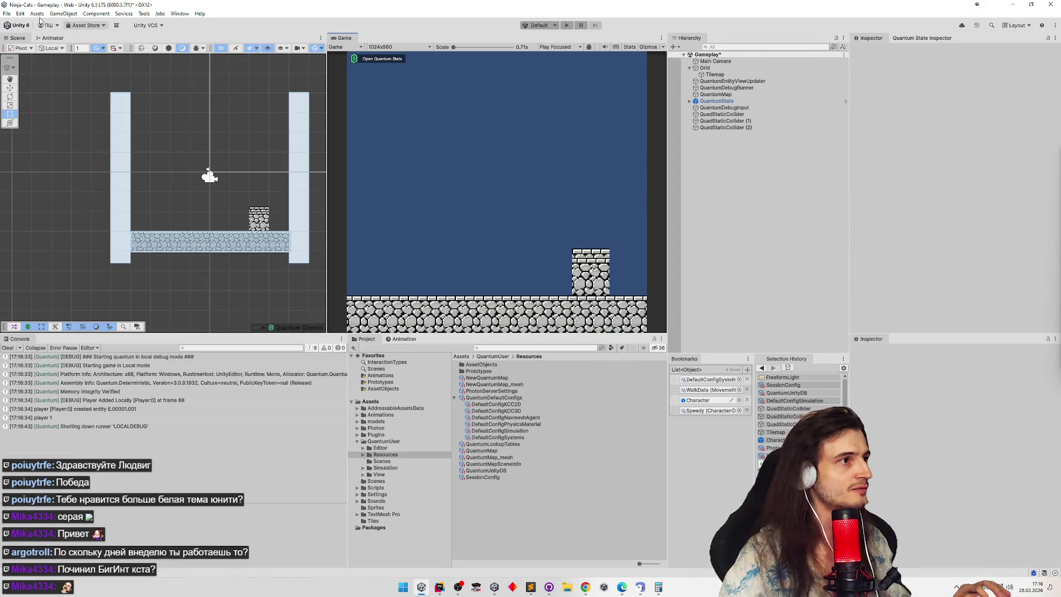
Step: Start a Web build from Build Profiles into the builds/Ninja-Cats Web folder
left_click(6, 14)
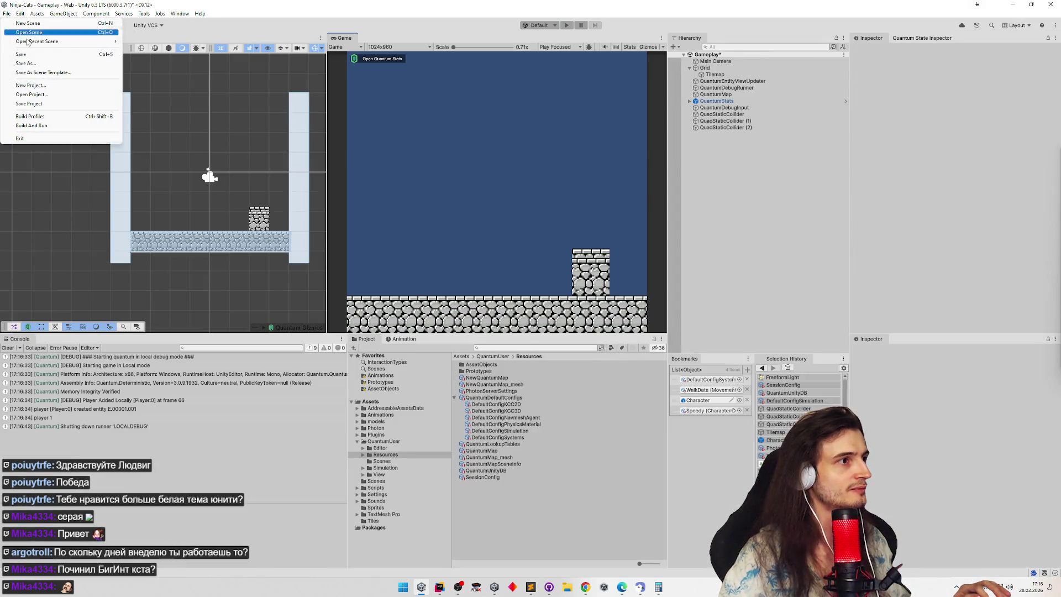
left_click(65, 115)
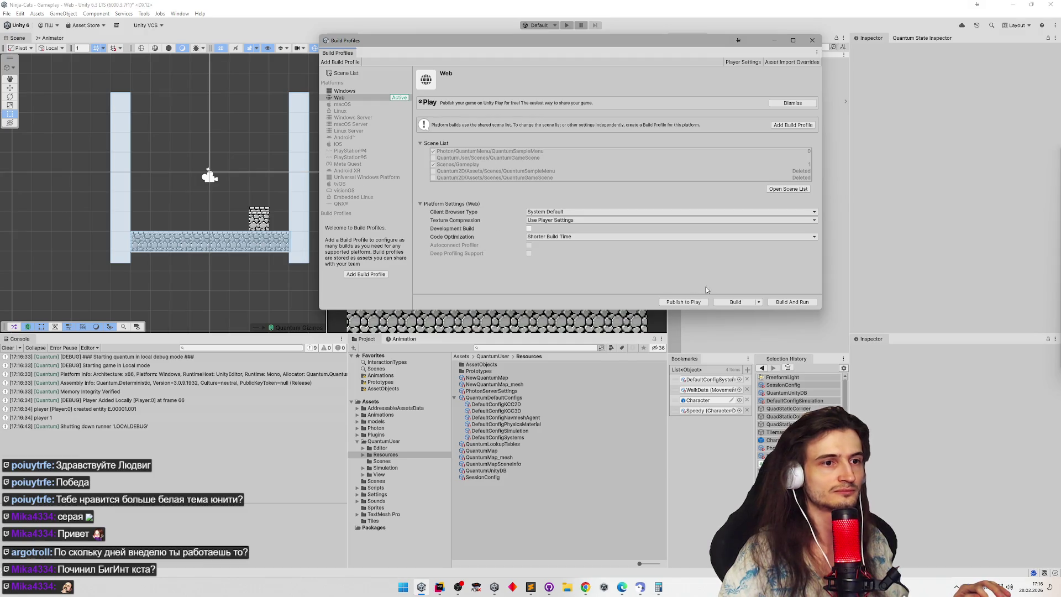
left_click(735, 301)
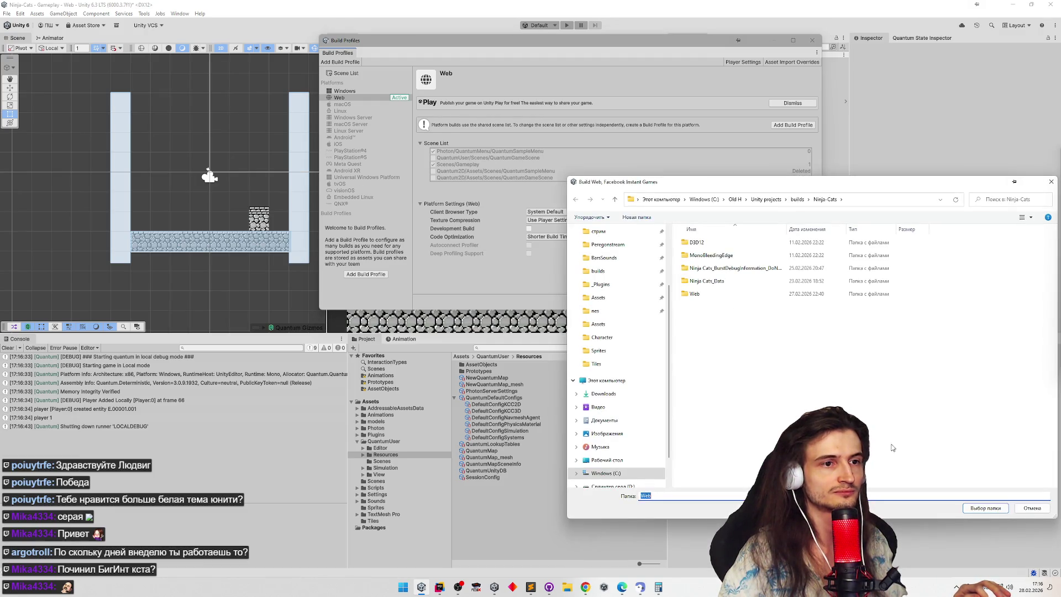
left_click(987, 505)
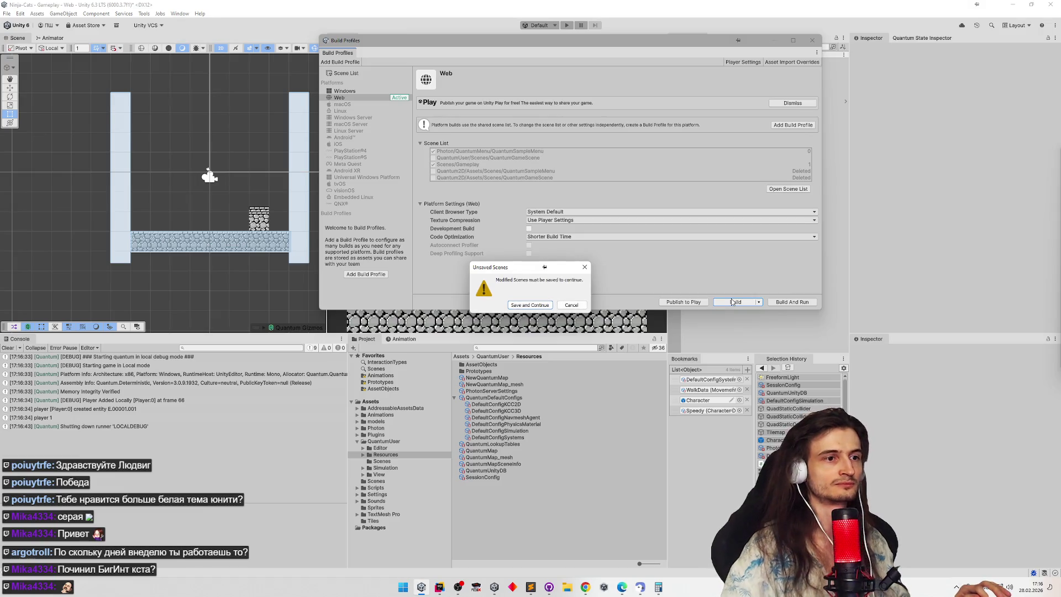
Step: Save the modified scene so the Web build continues into compilation
left_click(539, 305)
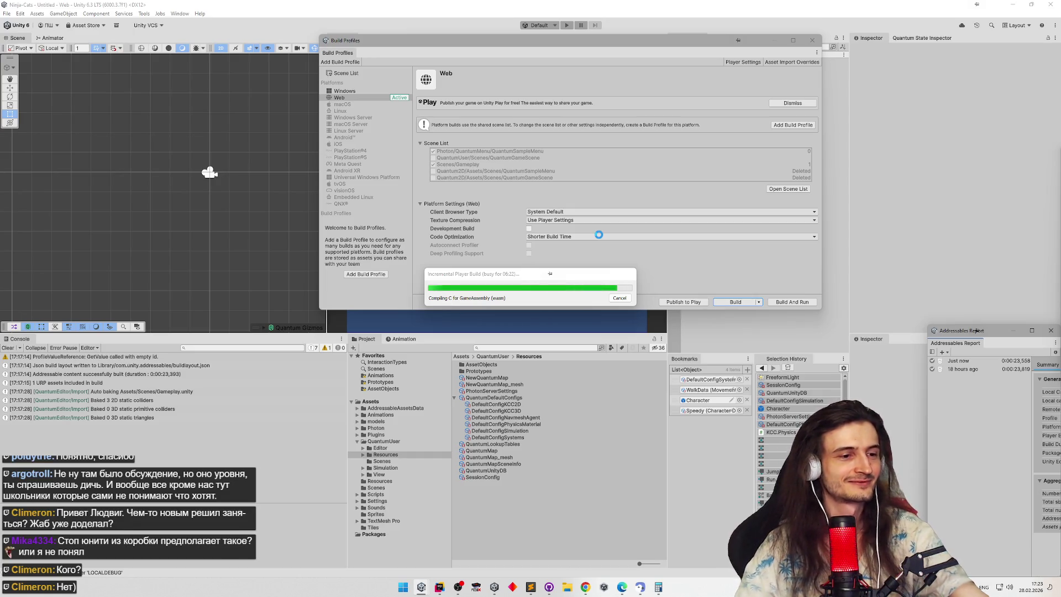
Step: Open a File Explorer window and go through the raw folder to the nes folder
key("super+e")
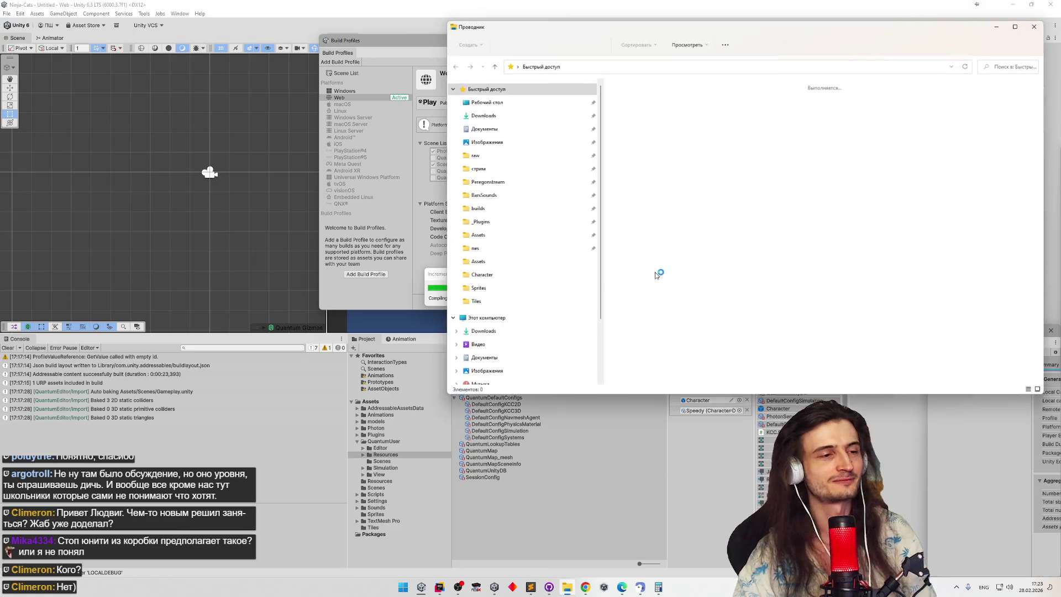
left_click(493, 160)
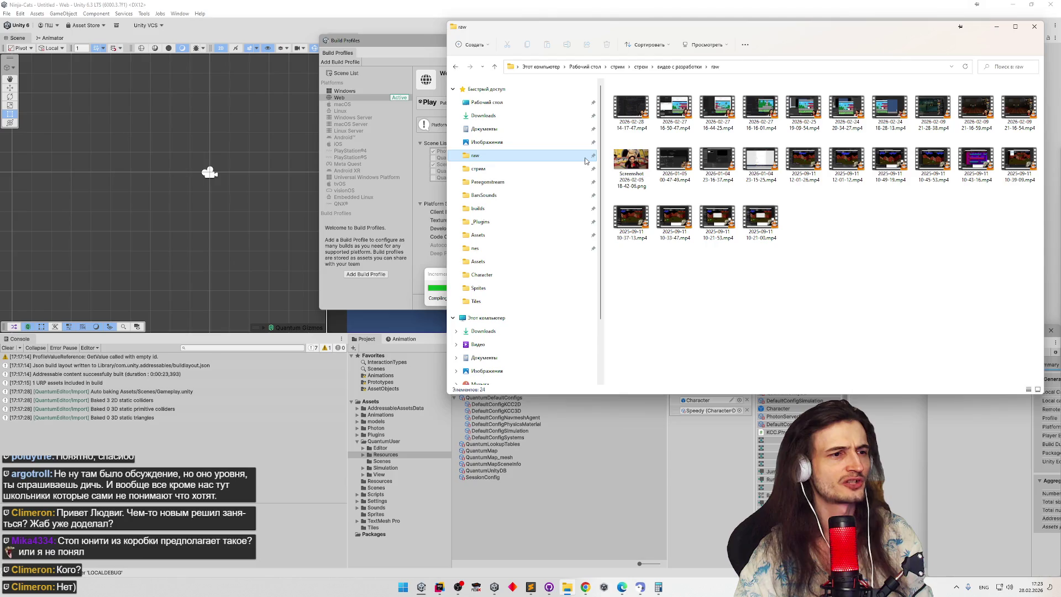
left_click(523, 247)
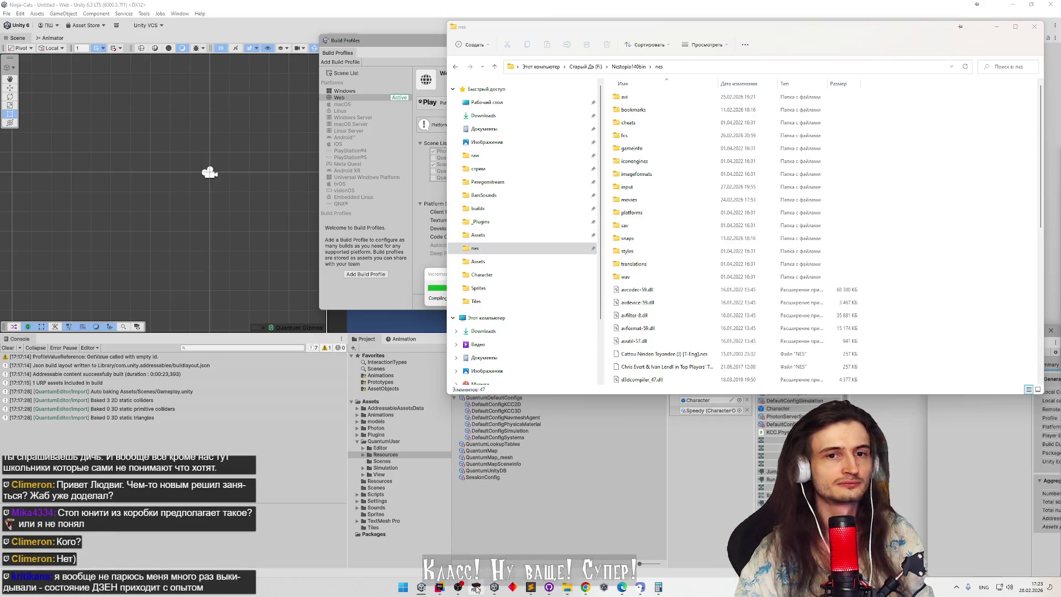
mouse_move(494, 587)
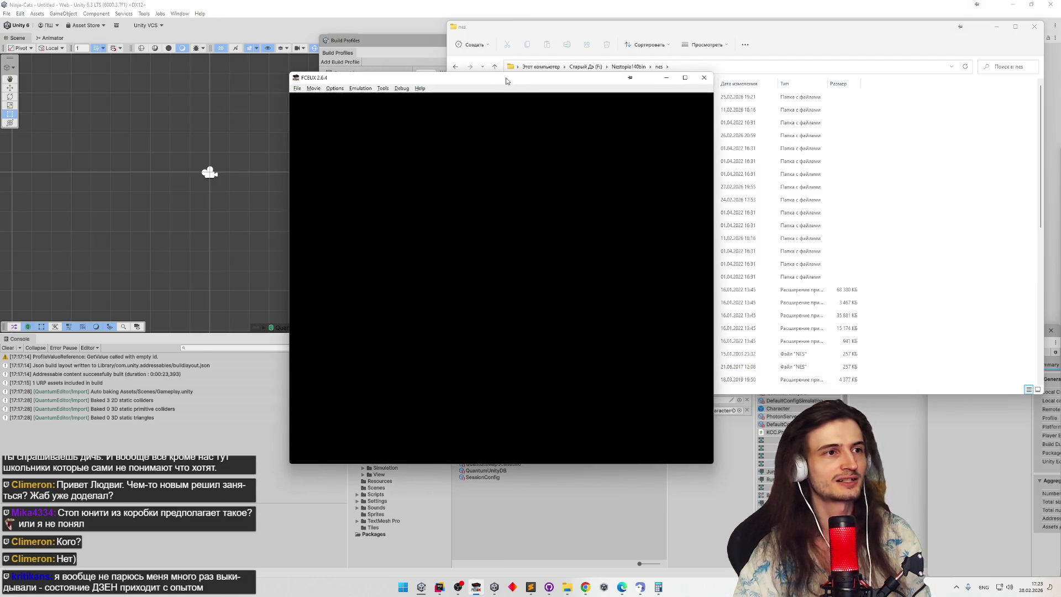
Step: Move the FCEUX window right and load Samurai Pizza Cats from the recent games list
left_click_drag(500, 84, 643, 89)
left_click(440, 92)
left_click(440, 93)
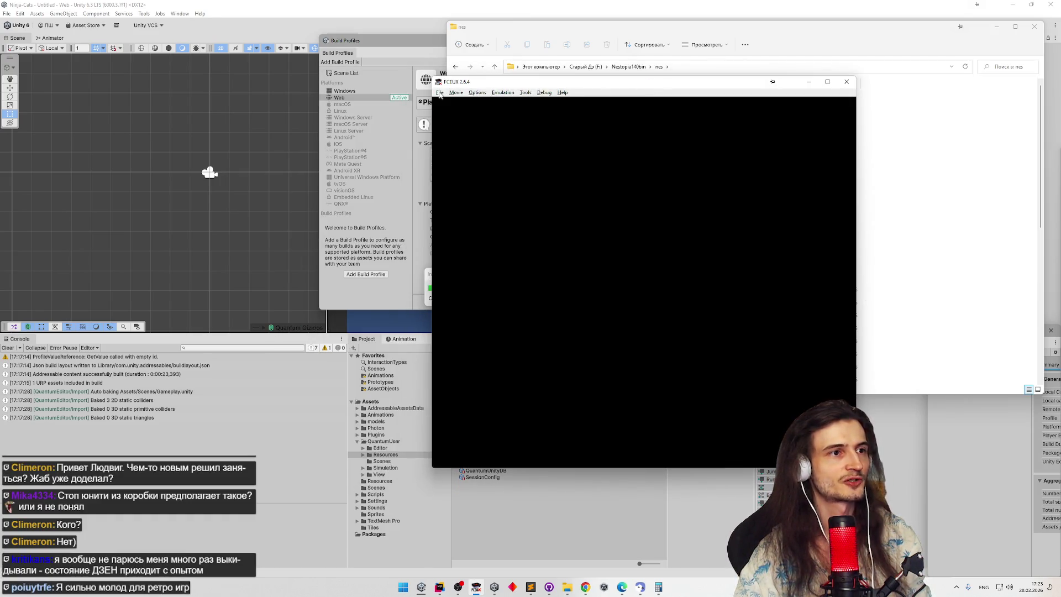
left_click(439, 93)
mouse_move(488, 127)
left_click(549, 123)
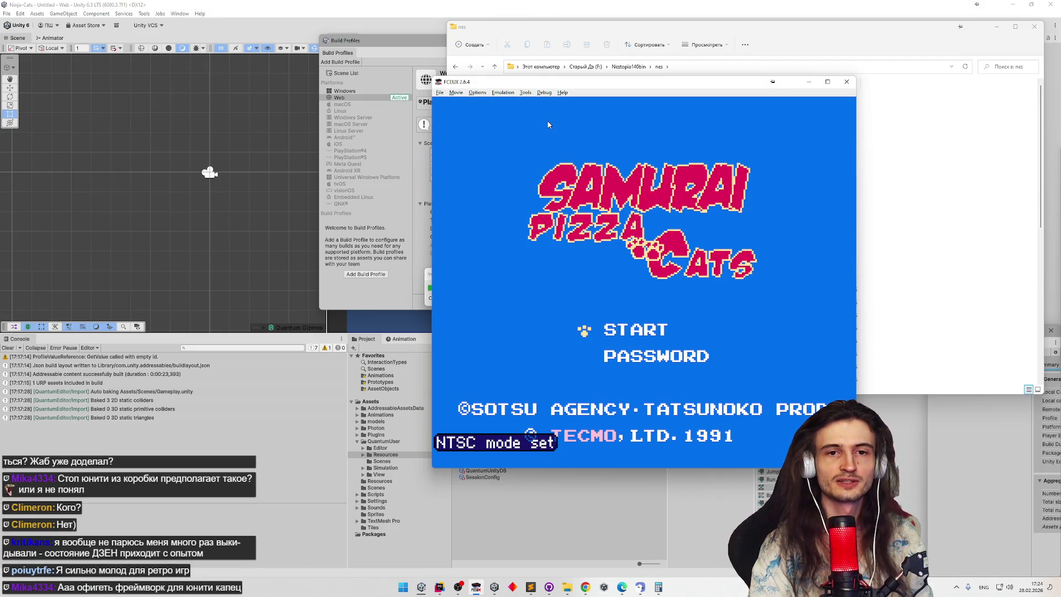
Step: Get past the title screen and intro, choose the samurai cat and begin level one
key("Return")
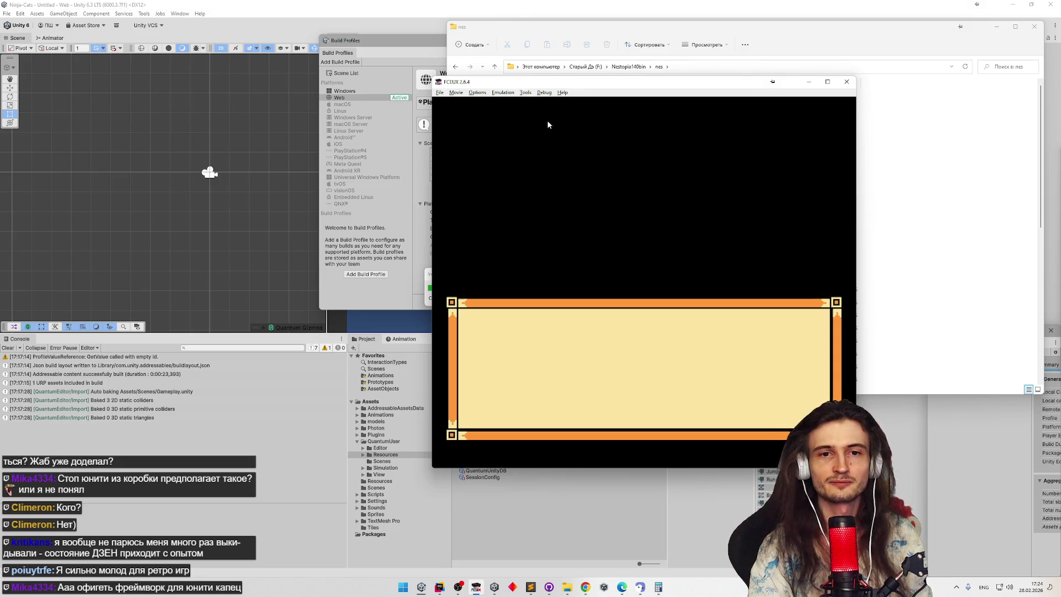
key("Return")
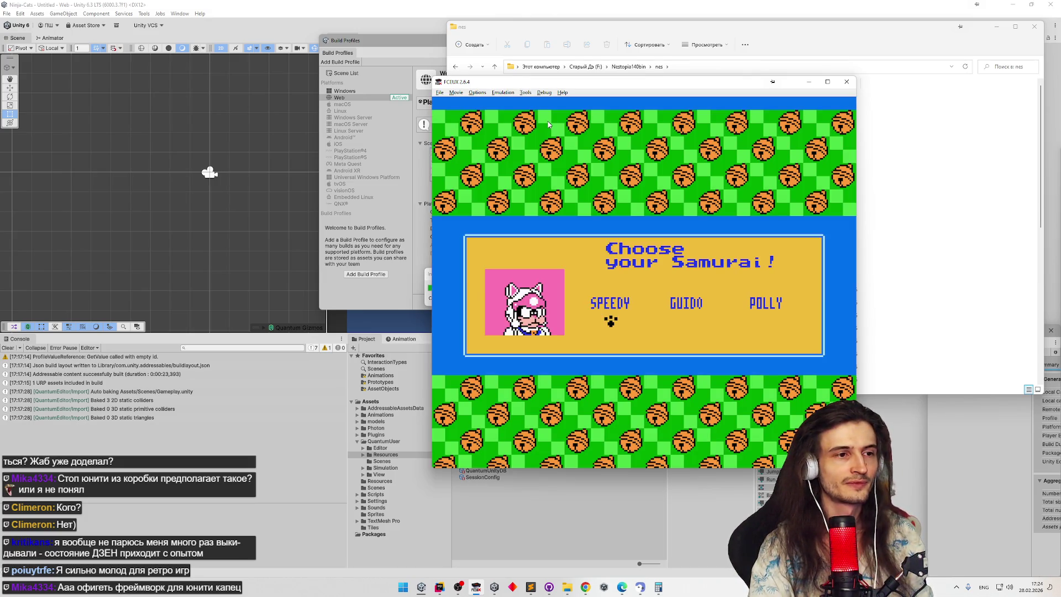
key("Return")
key("Right")
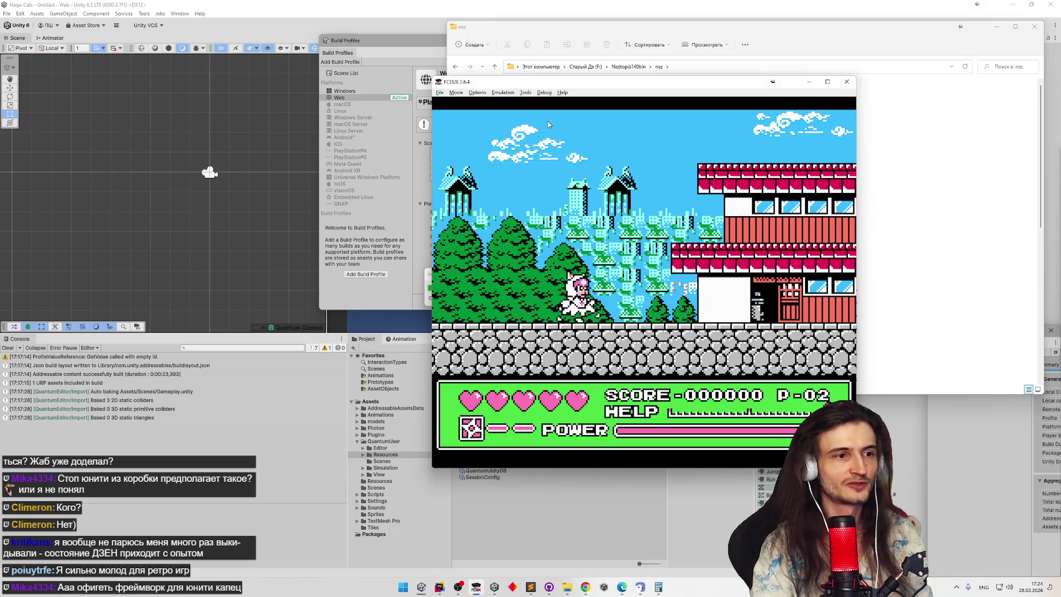
Step: Run and jump the cat back and forth between the street and the treetops
key("Left")
key("Right")
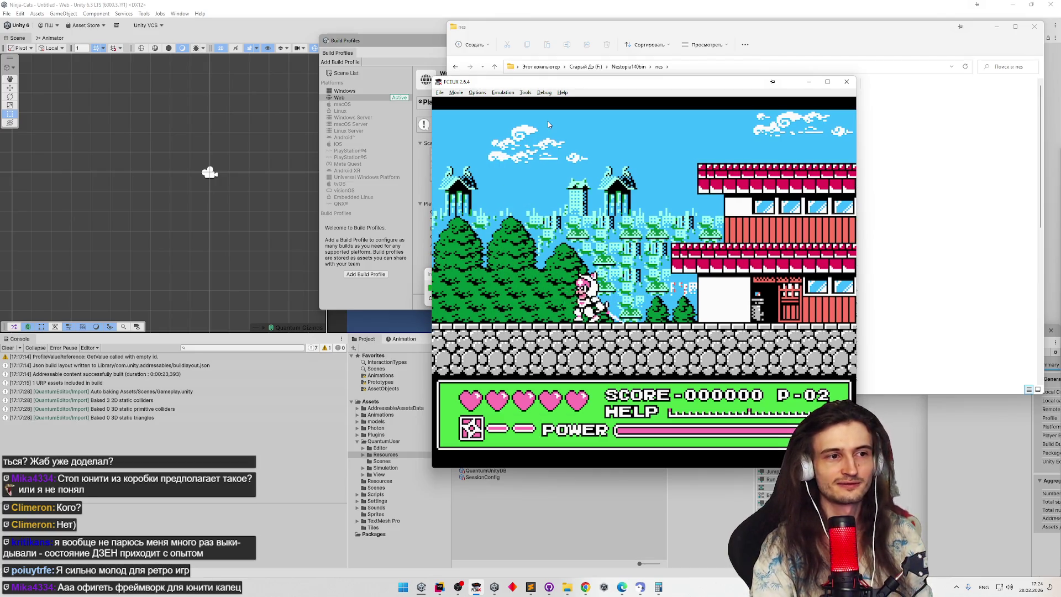
key("Left")
key("f")
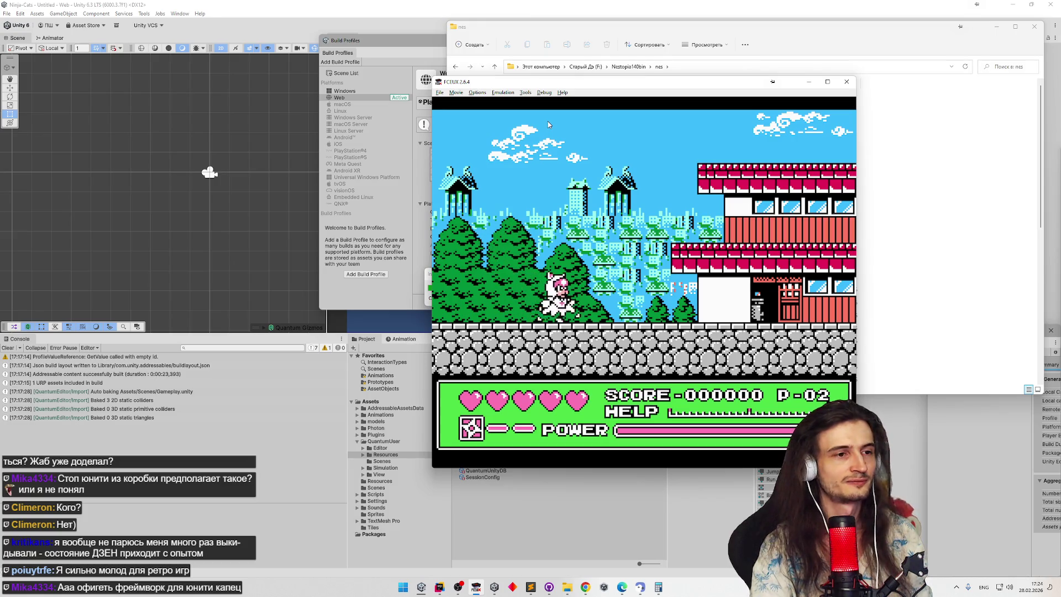
key("f")
key("Right")
key("Left")
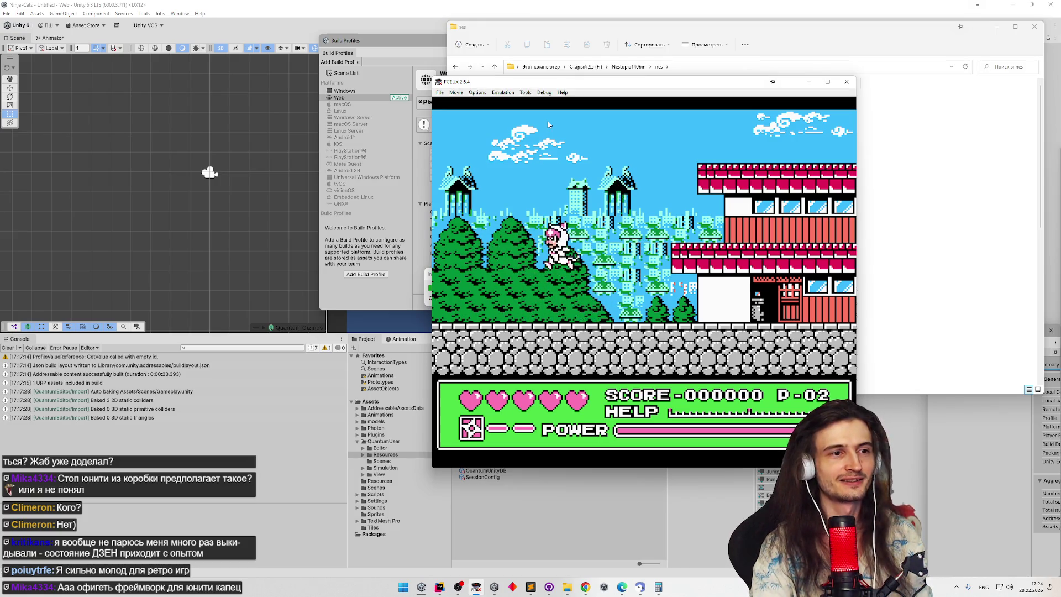
key("Left")
key("Right")
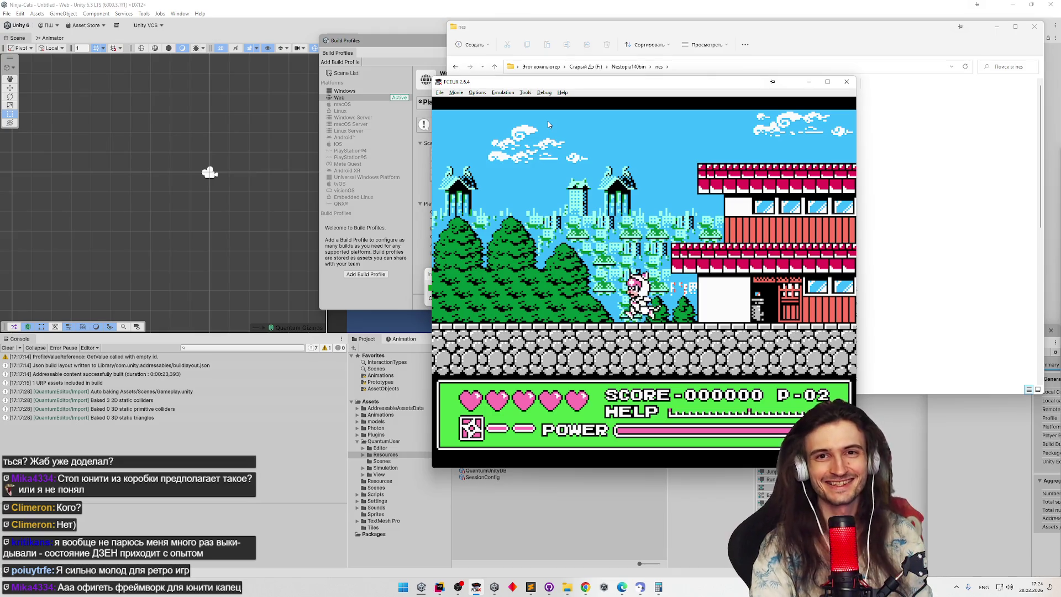
key("Left")
key("f")
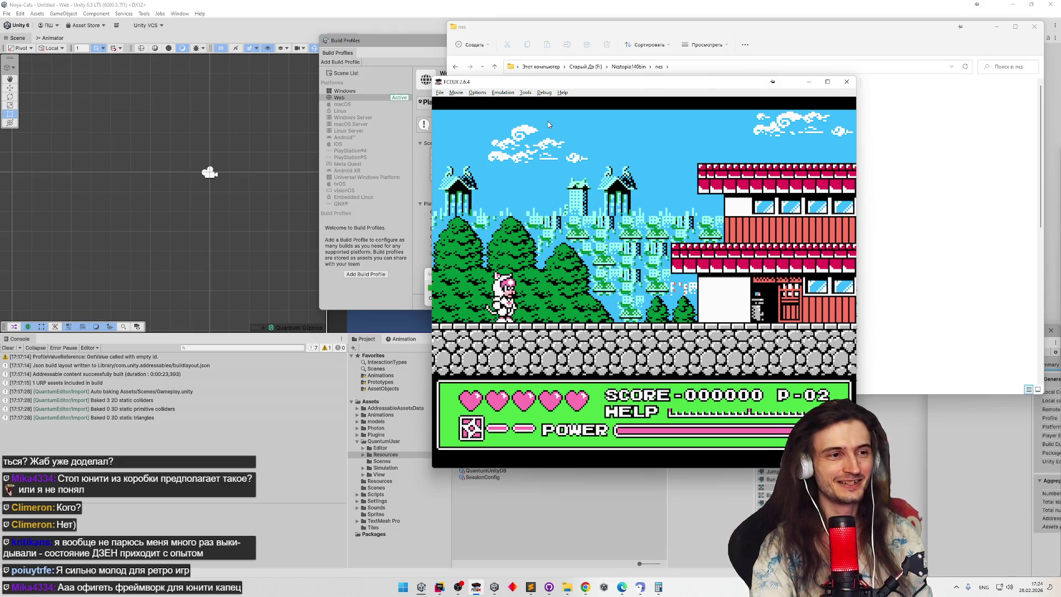
key("f")
key("Right")
key("Left")
key("f")
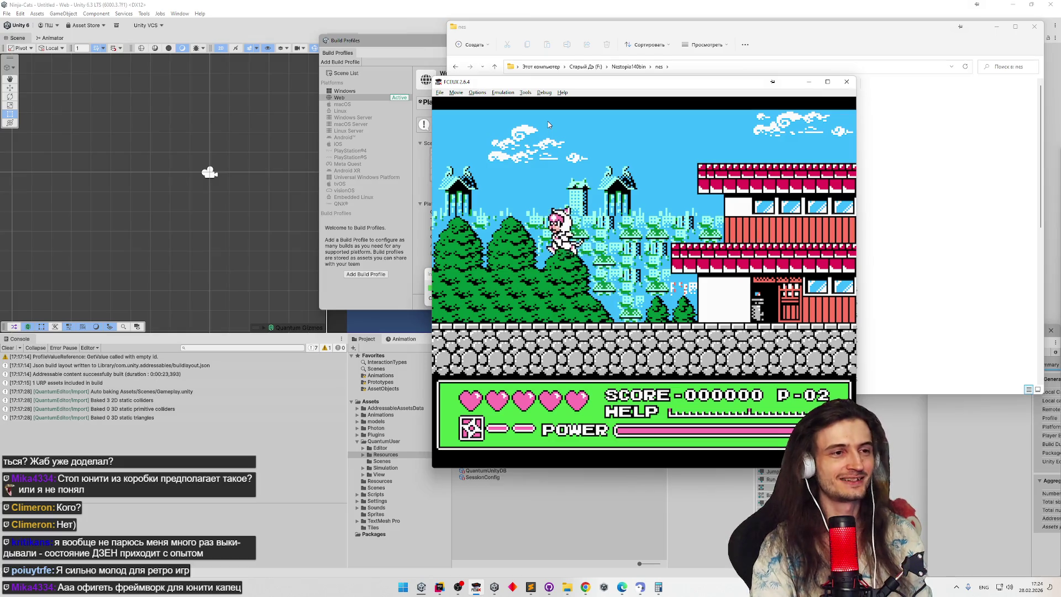
key("Left")
key("Right")
key("f")
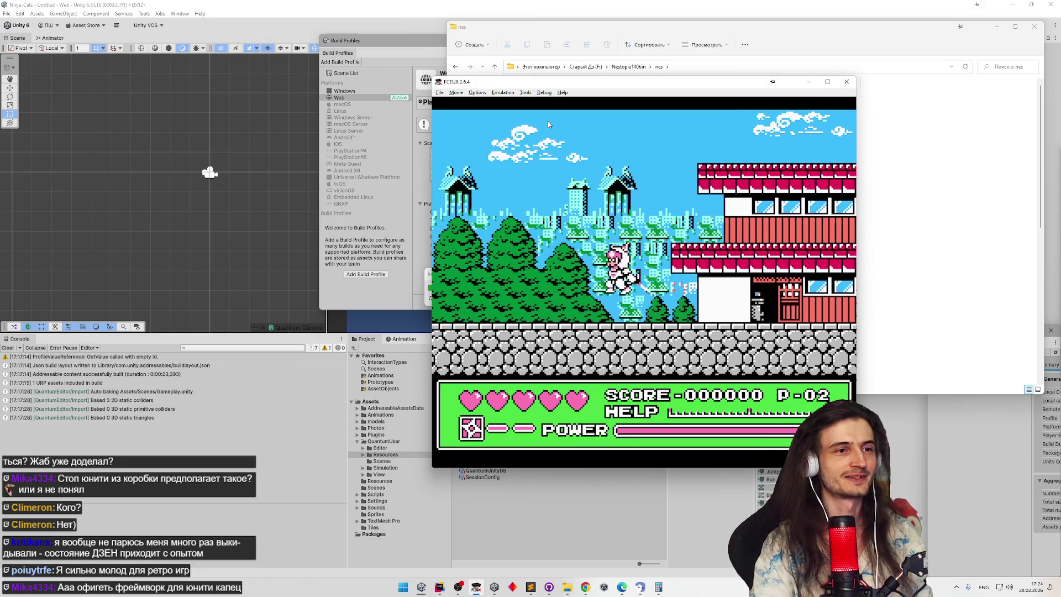
key("Left")
key("f")
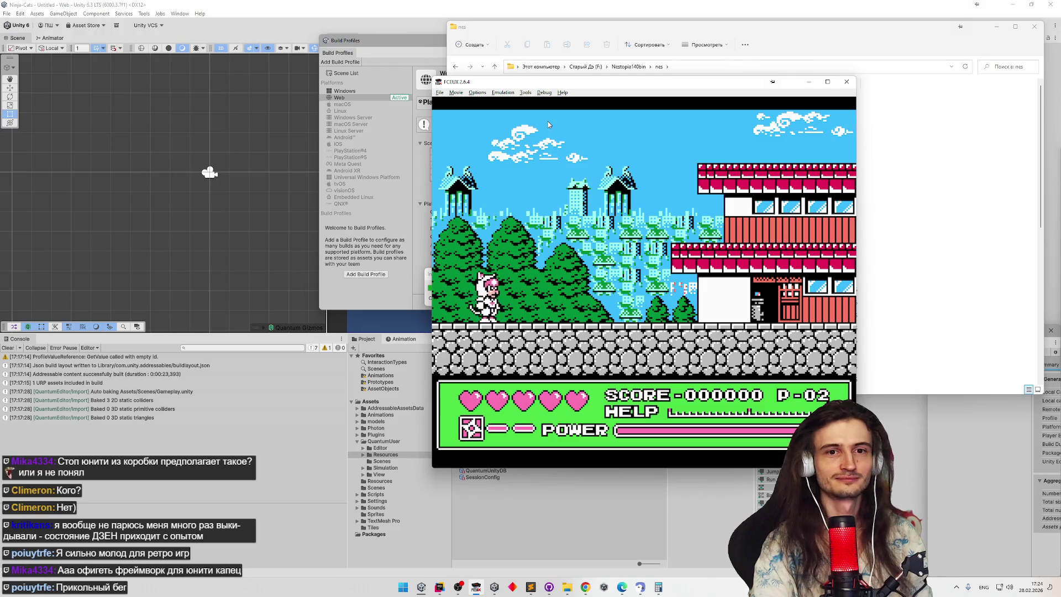
key("f")
key("Right")
key("Left")
key("f")
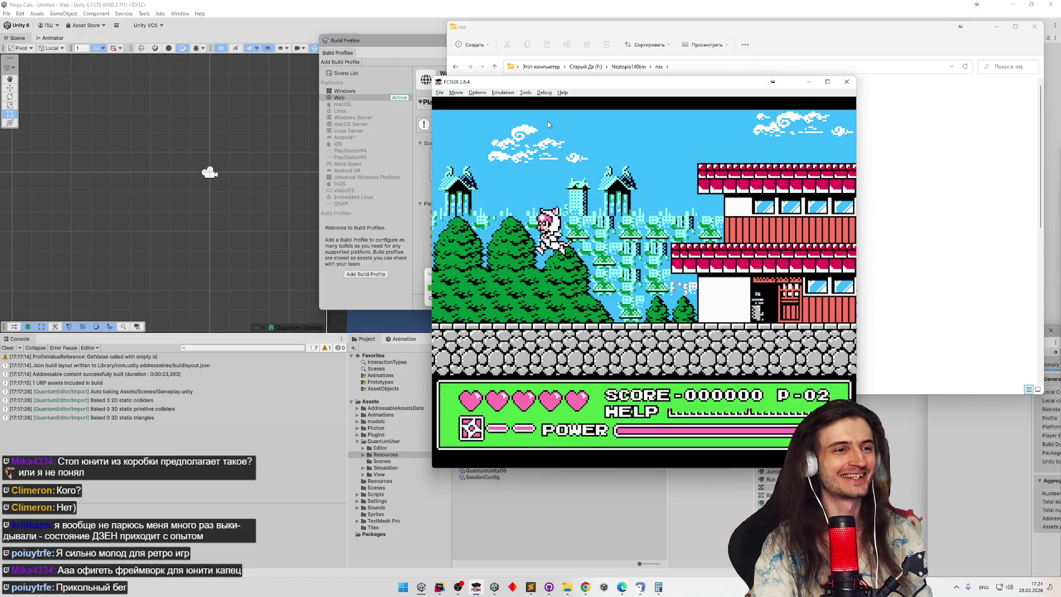
key("Left")
key("Right")
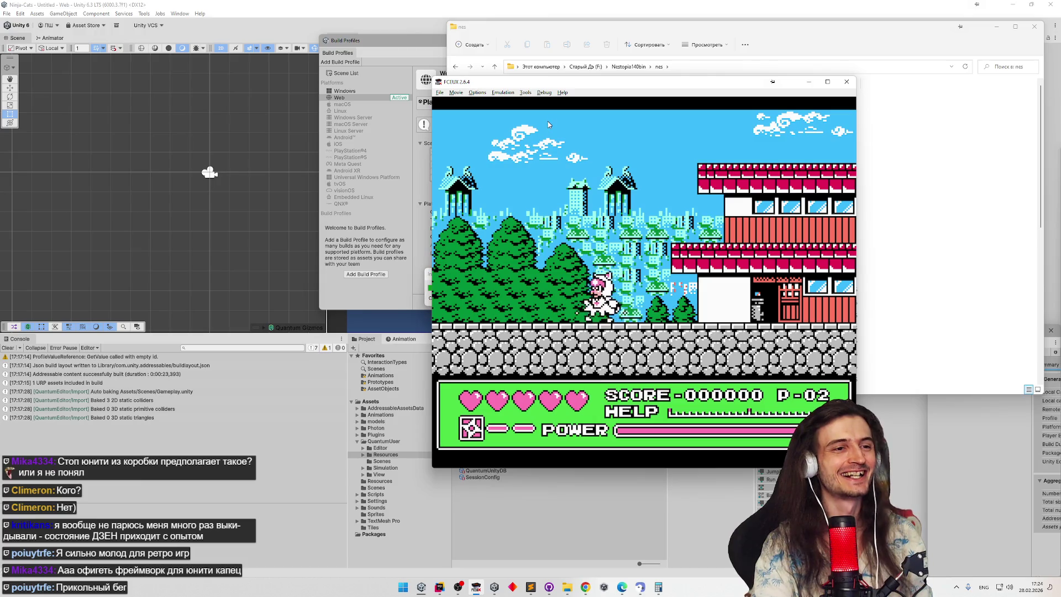
key("Left")
key("f")
key("Right")
key("f")
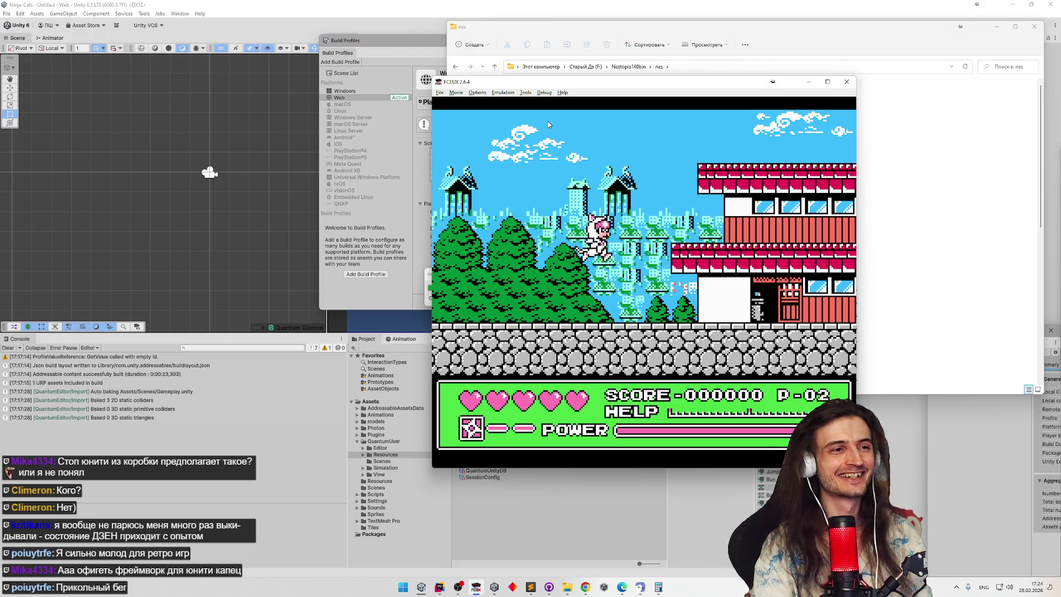
key("Left")
key("f")
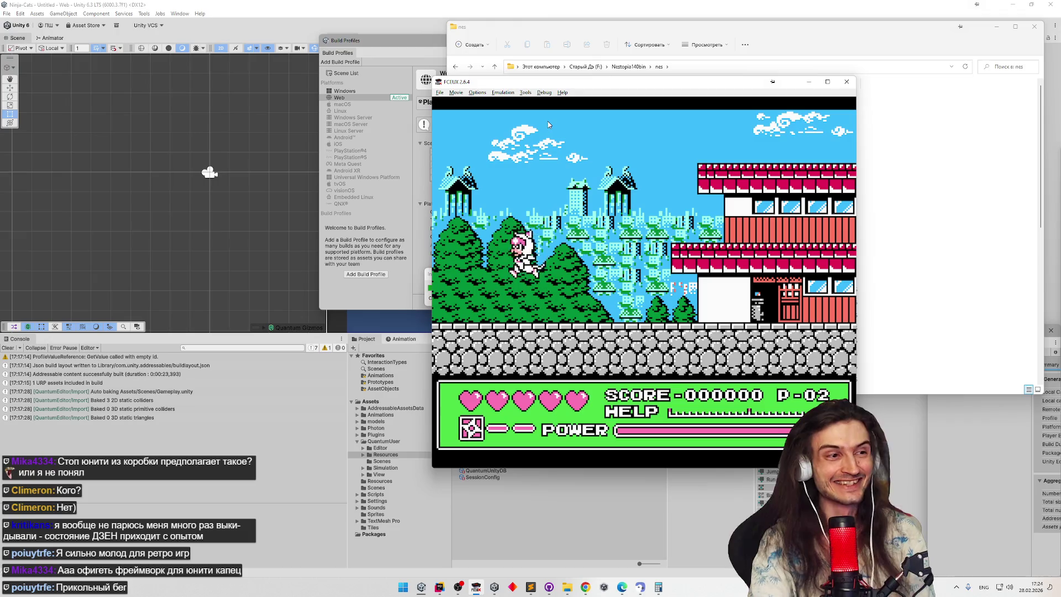
key("Right")
key("f")
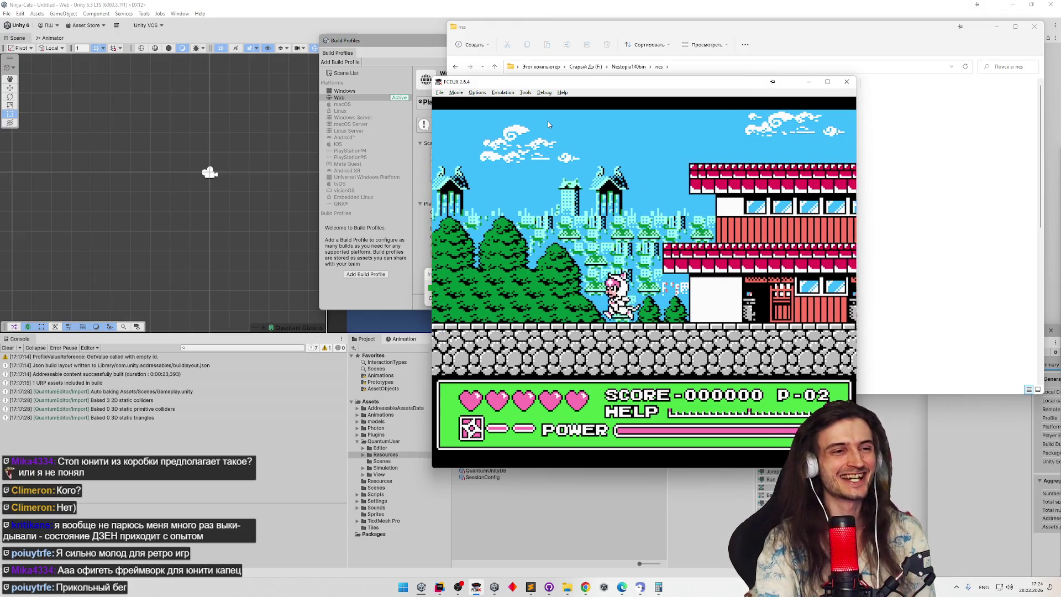
key("Left")
key("f")
key("Right")
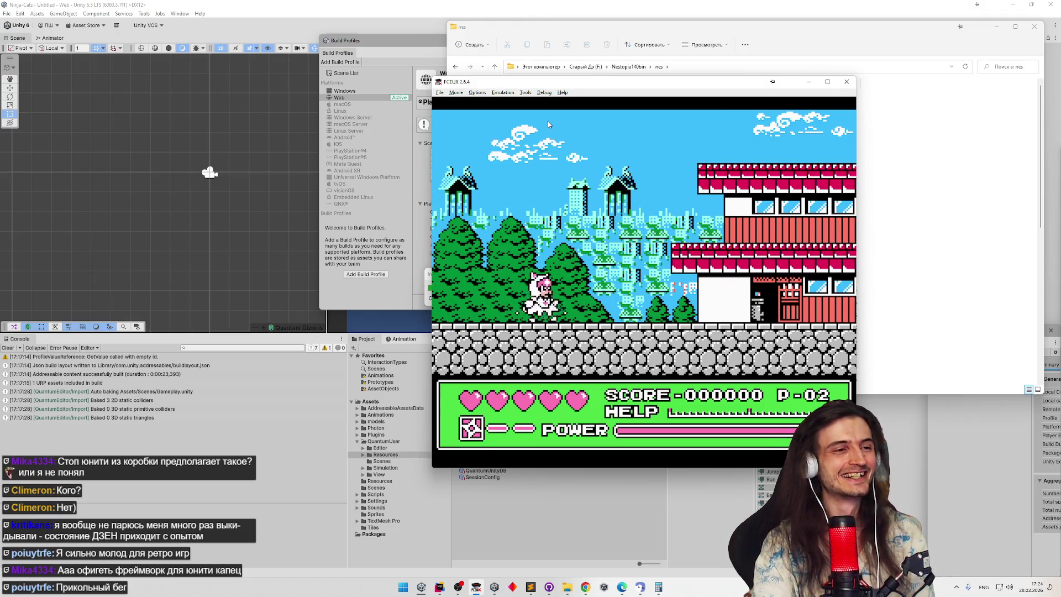
key("f")
key("Left")
key("f")
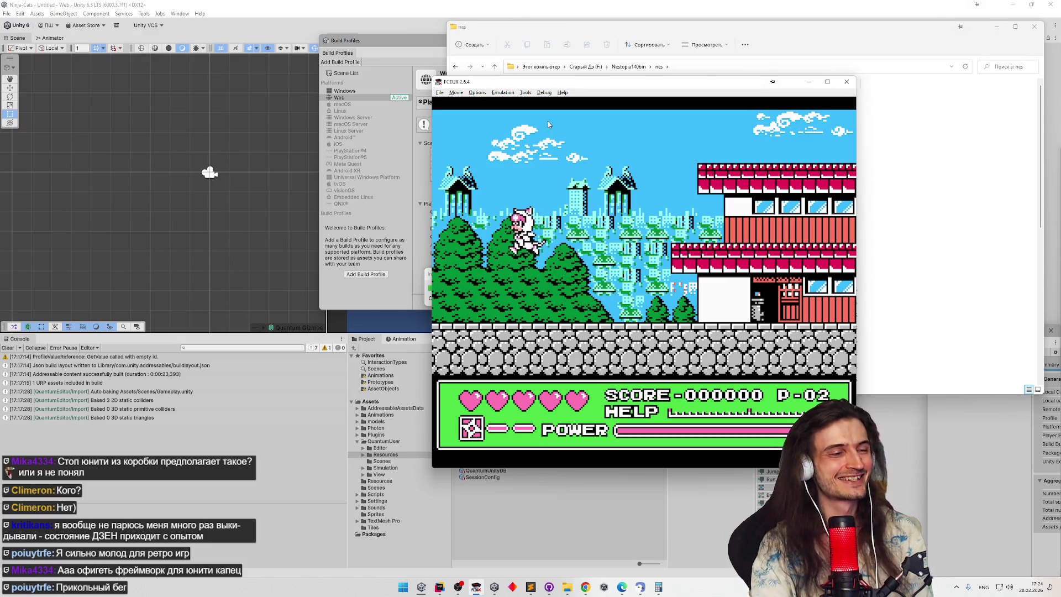
key("Left")
key("Right")
key("f")
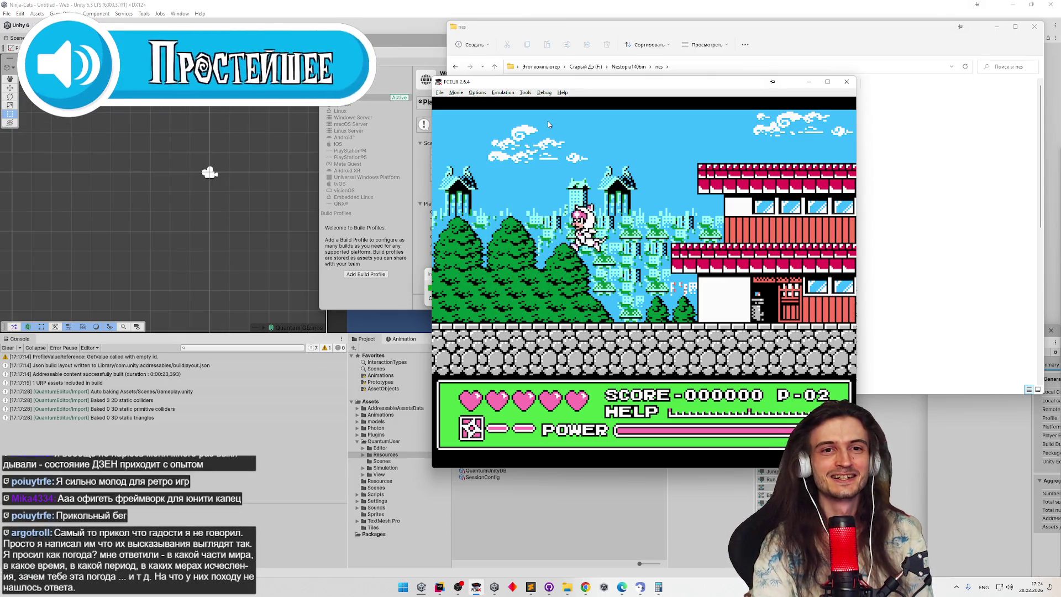
key("Left")
key("Right")
key("f")
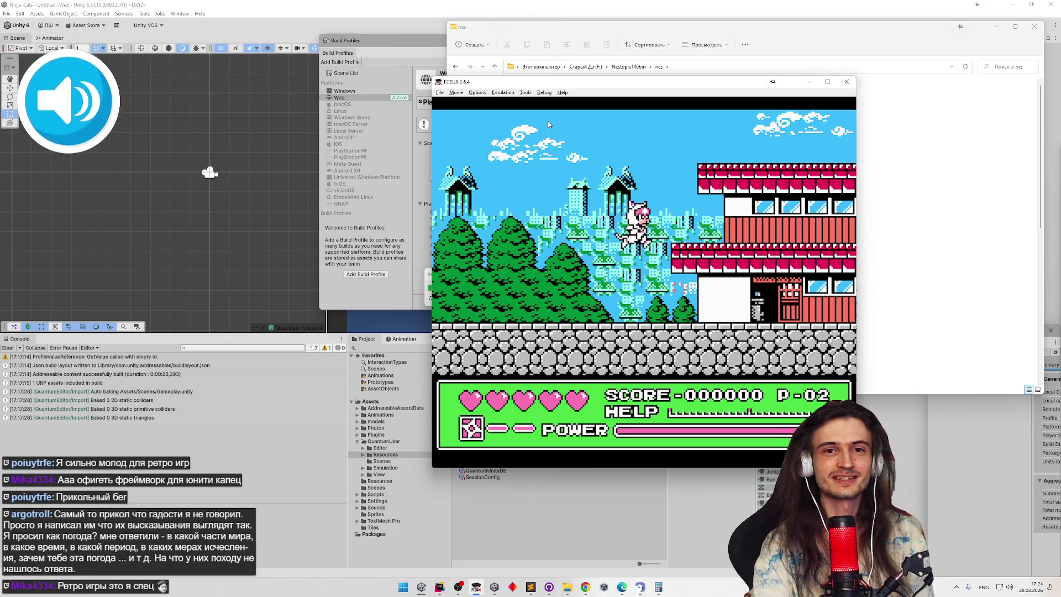
key("Left")
key("f")
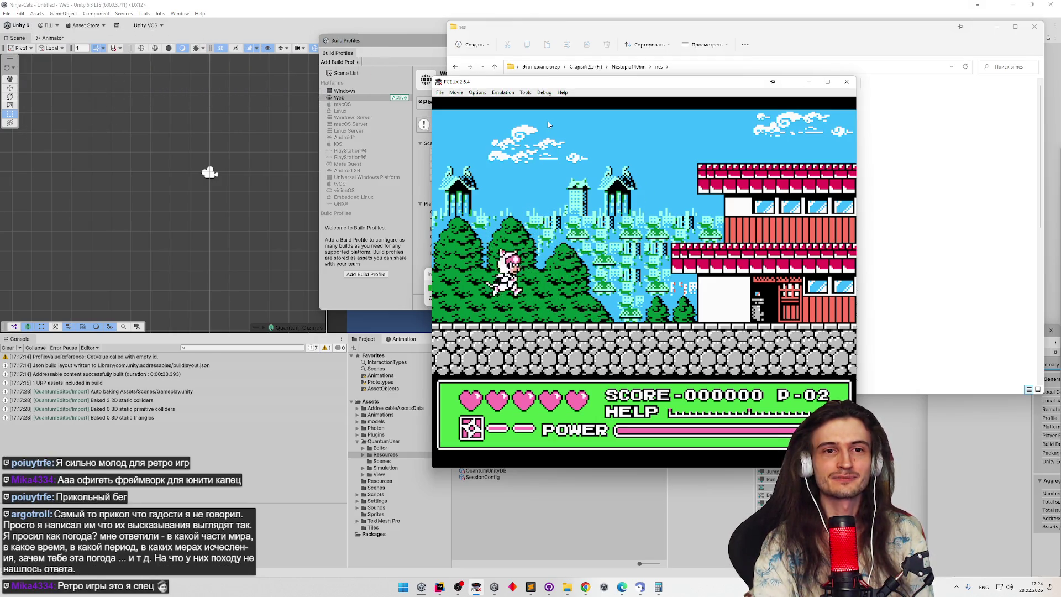
Step: Cross the treetops onto the roofs and run right through the stage, pausing once
key("Left")
key("f")
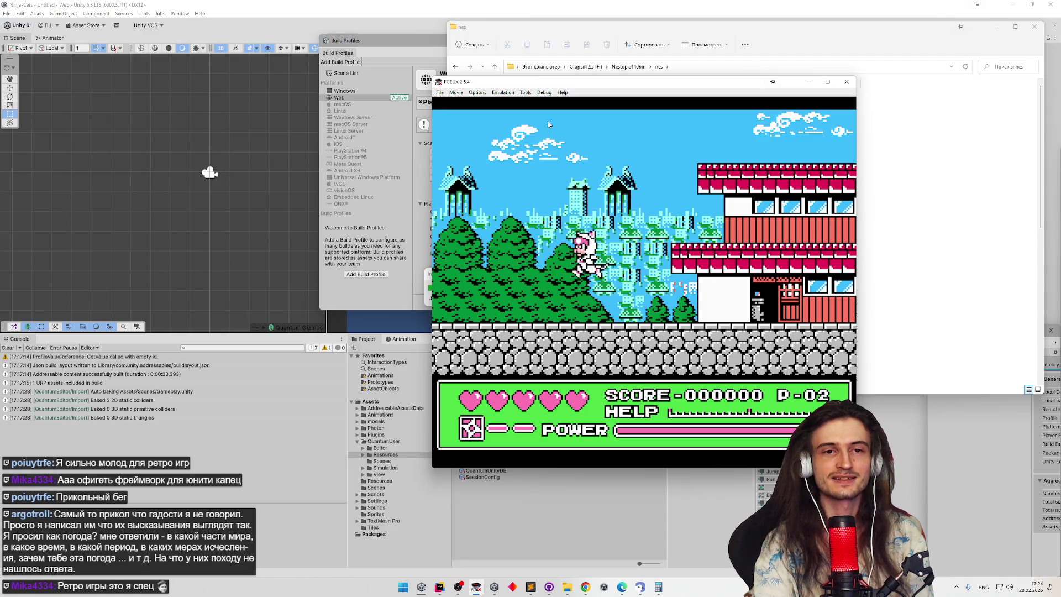
key("Right")
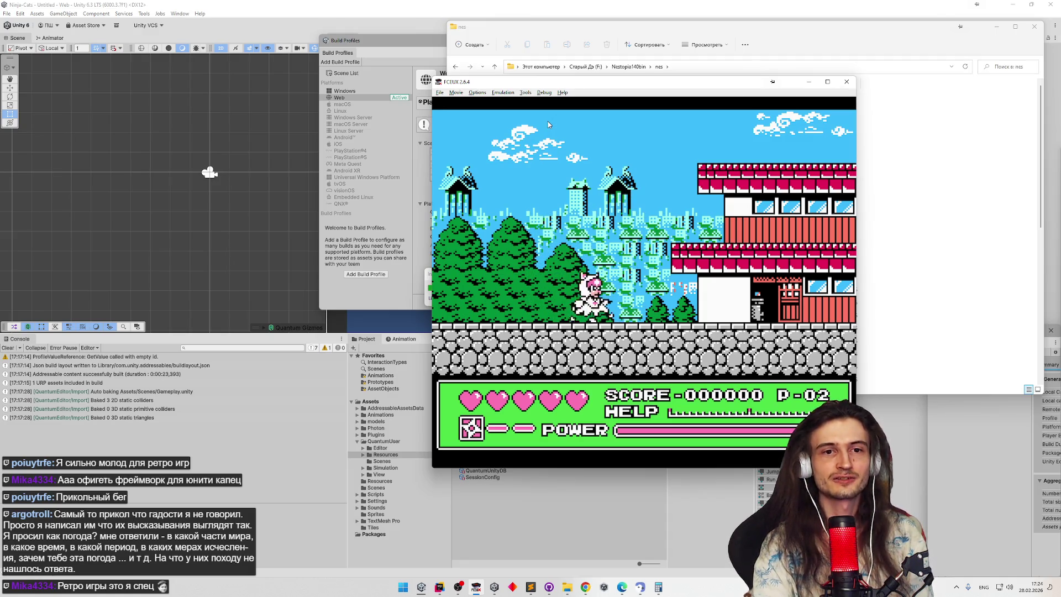
key("Right")
key("f")
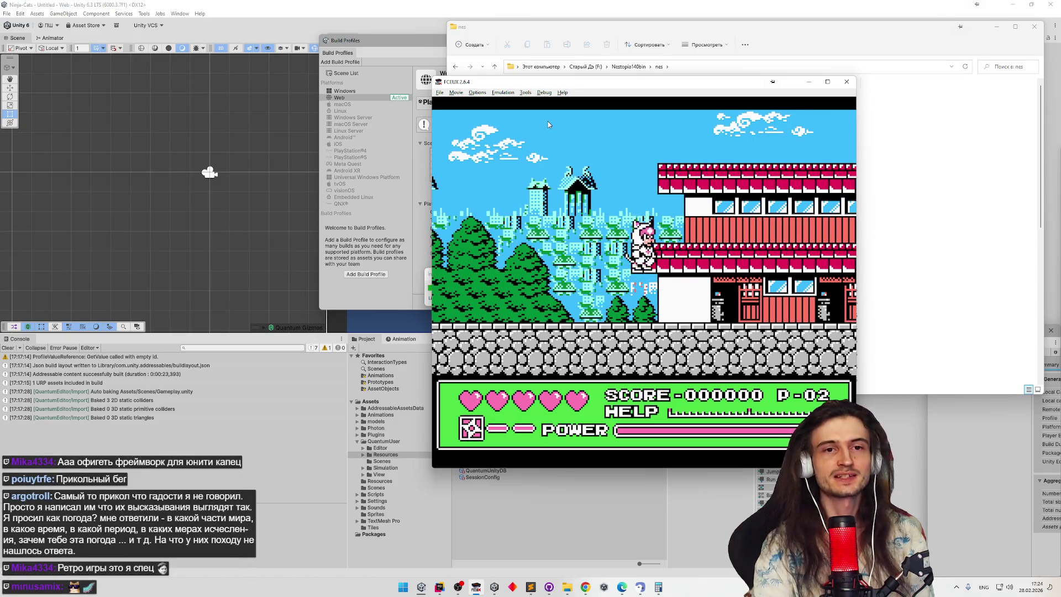
key("Right")
key("f")
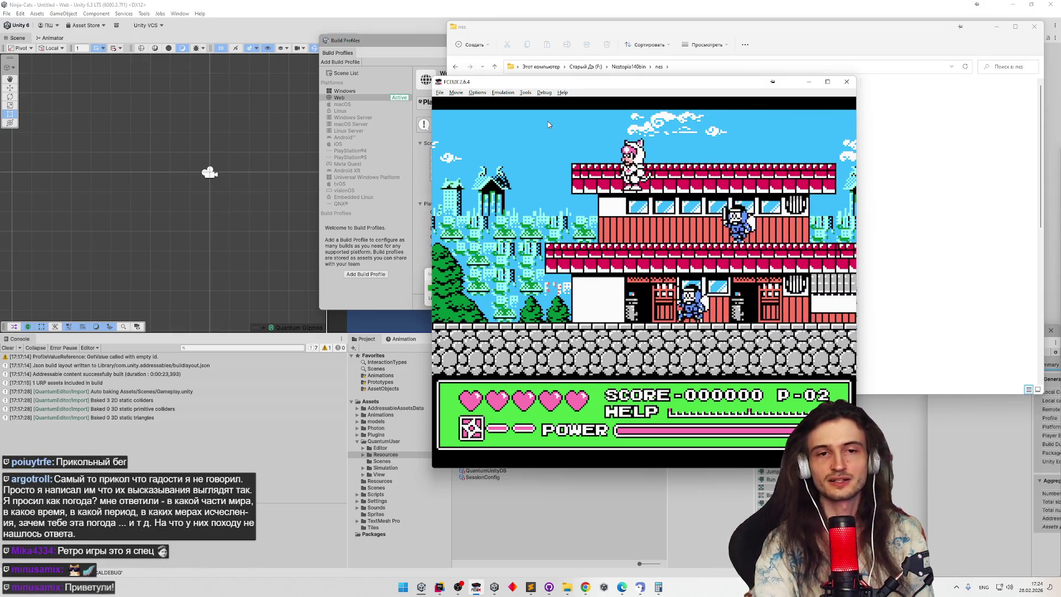
key("Left")
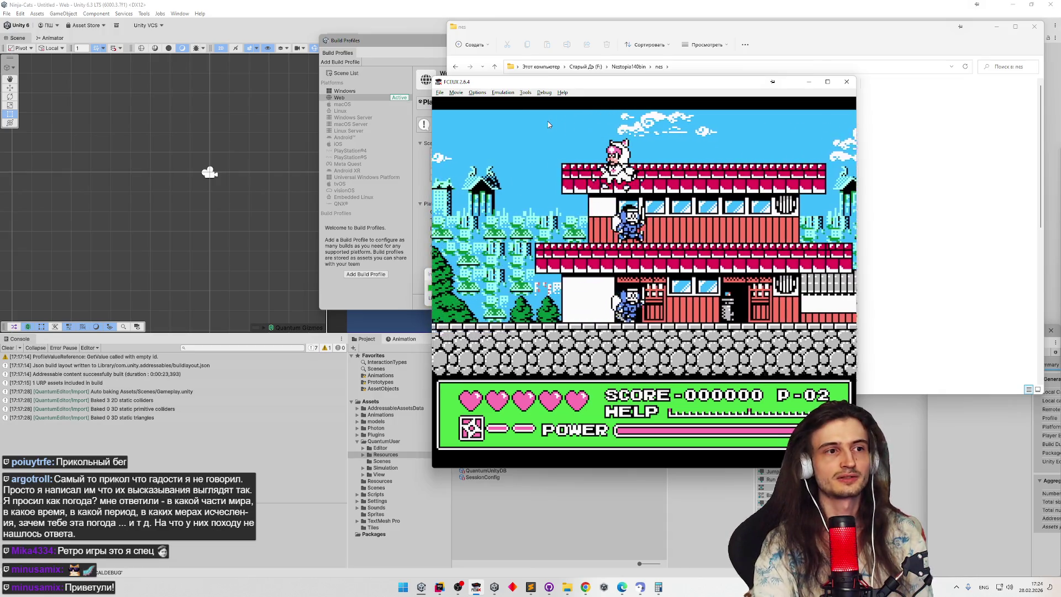
key("f")
key("Right")
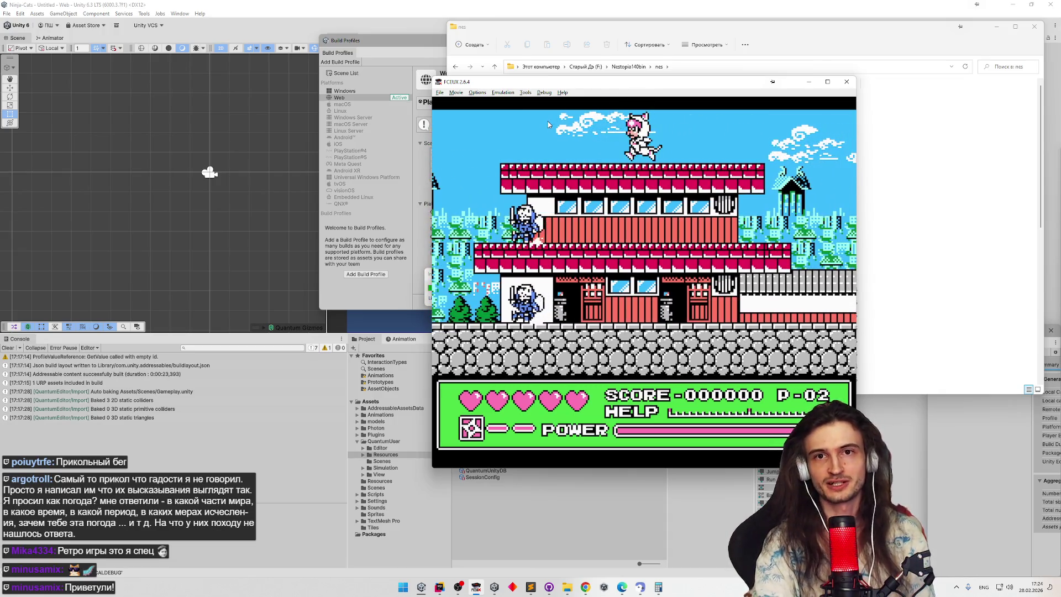
key("Right")
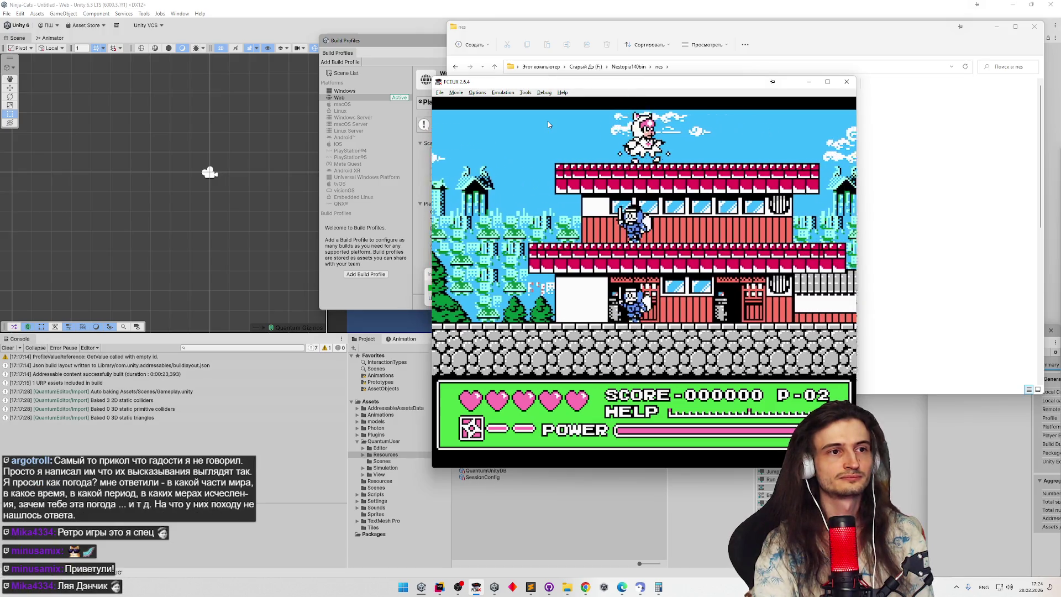
key("f")
key("Left")
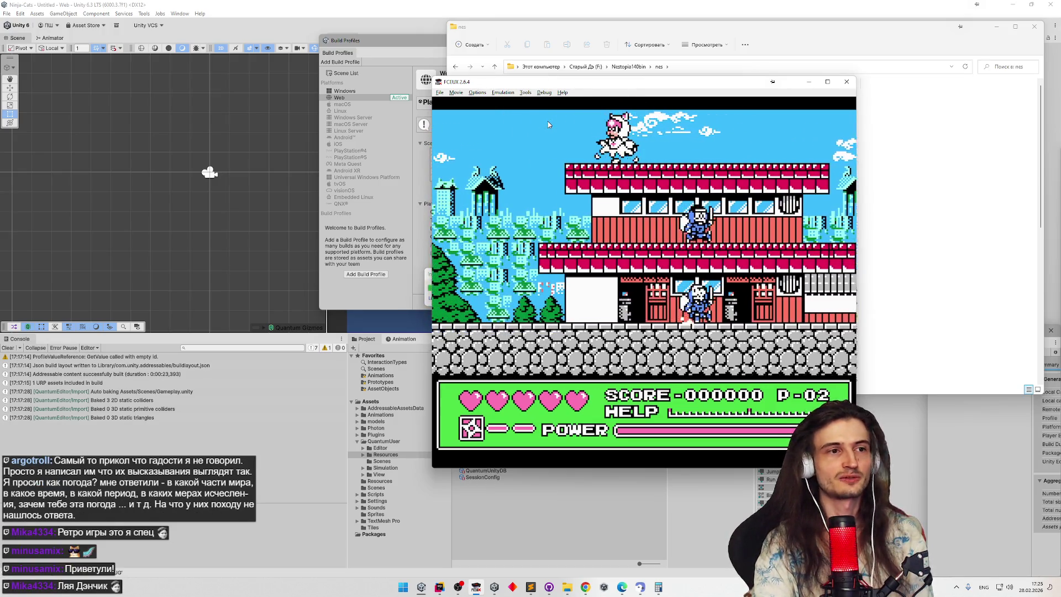
key("Right")
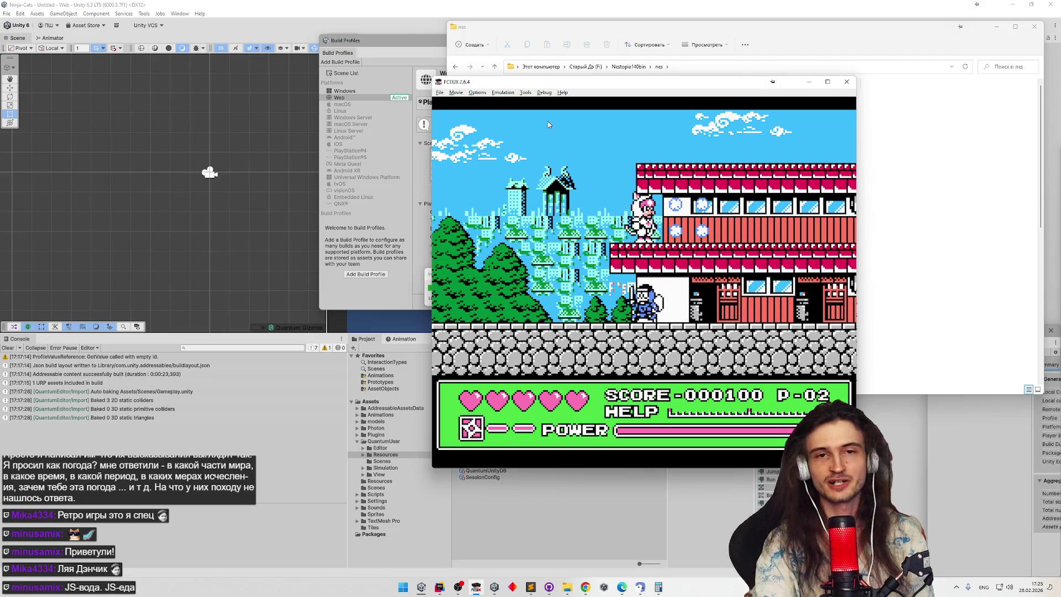
key("Right")
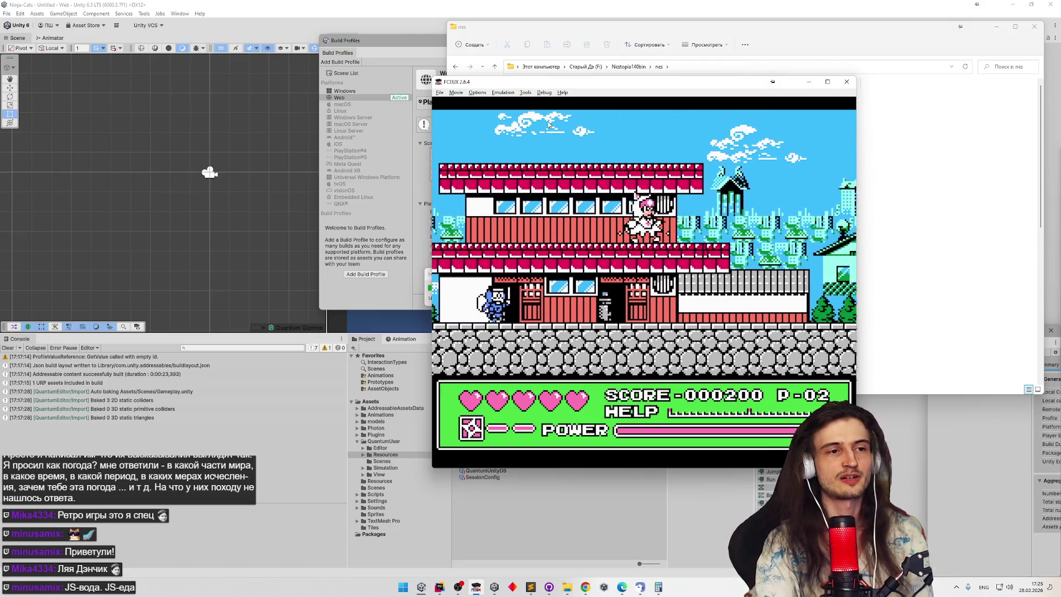
key("Right")
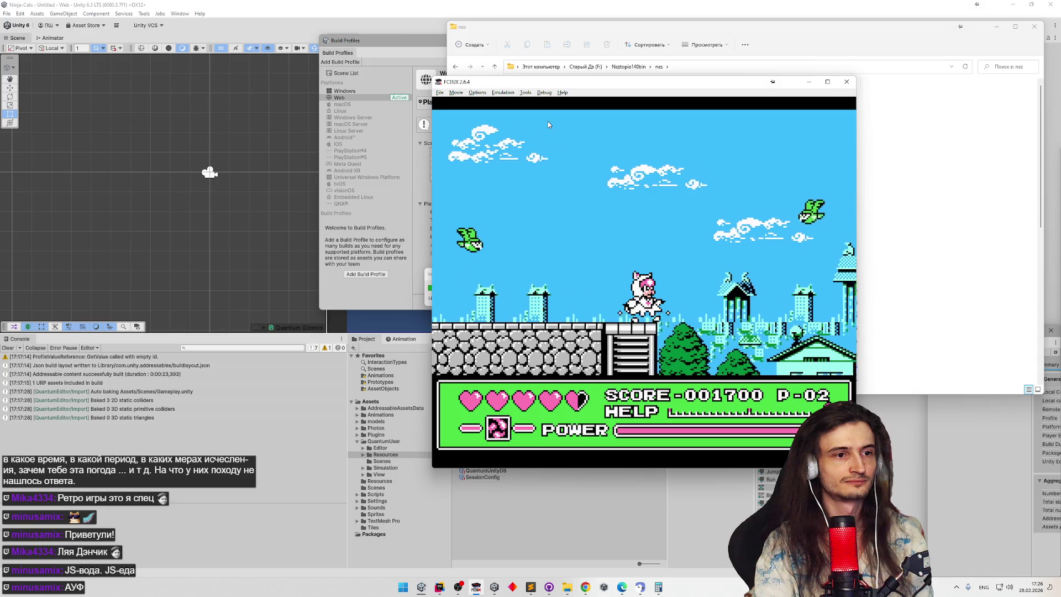
key("Return")
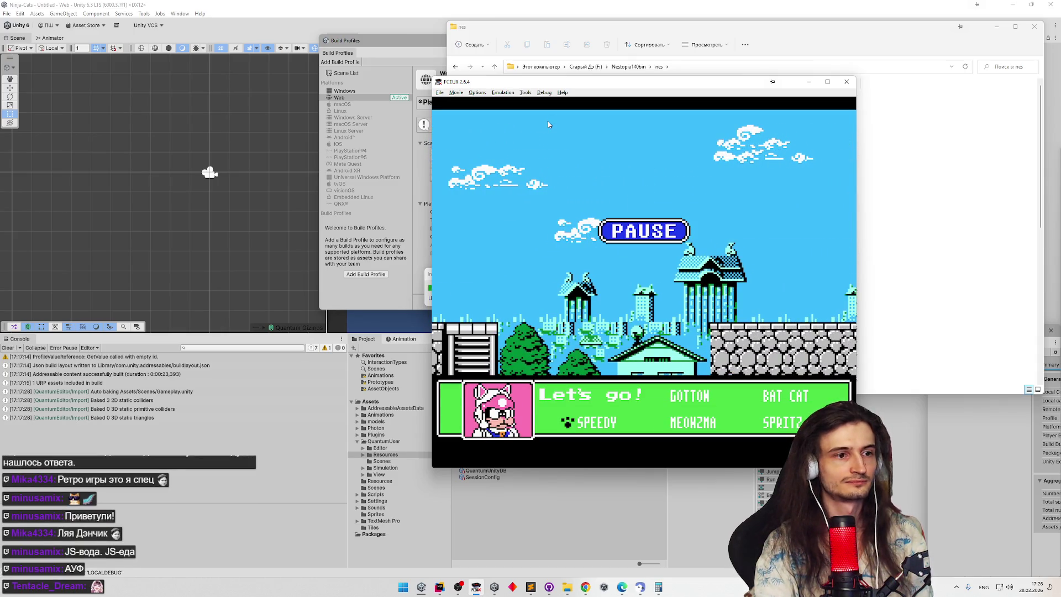
key("Return")
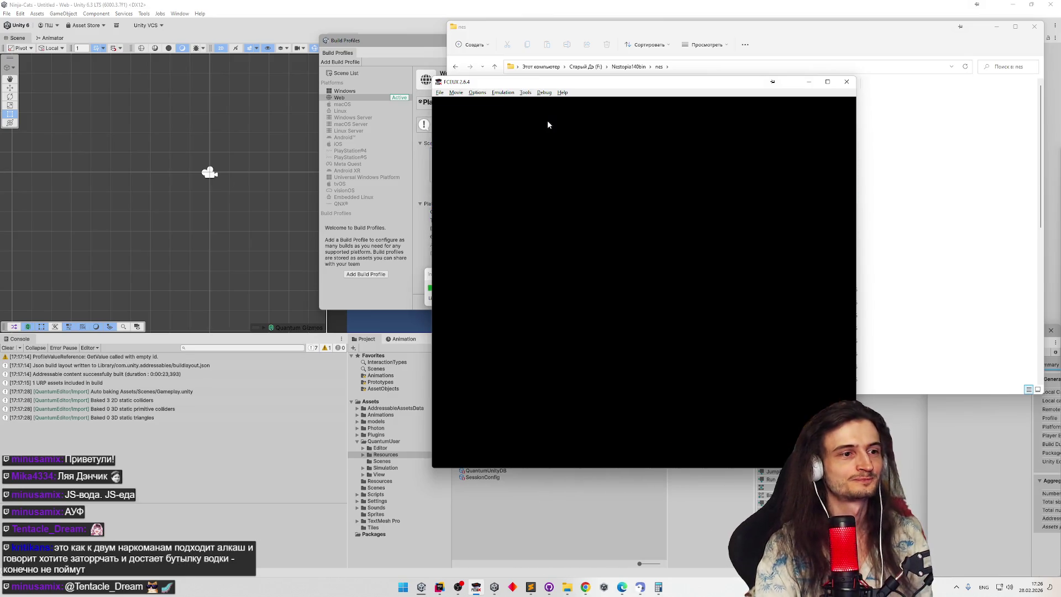
Step: Charge and jump at the boss, dodging the flying enemies, until the stage ends
key("Right")
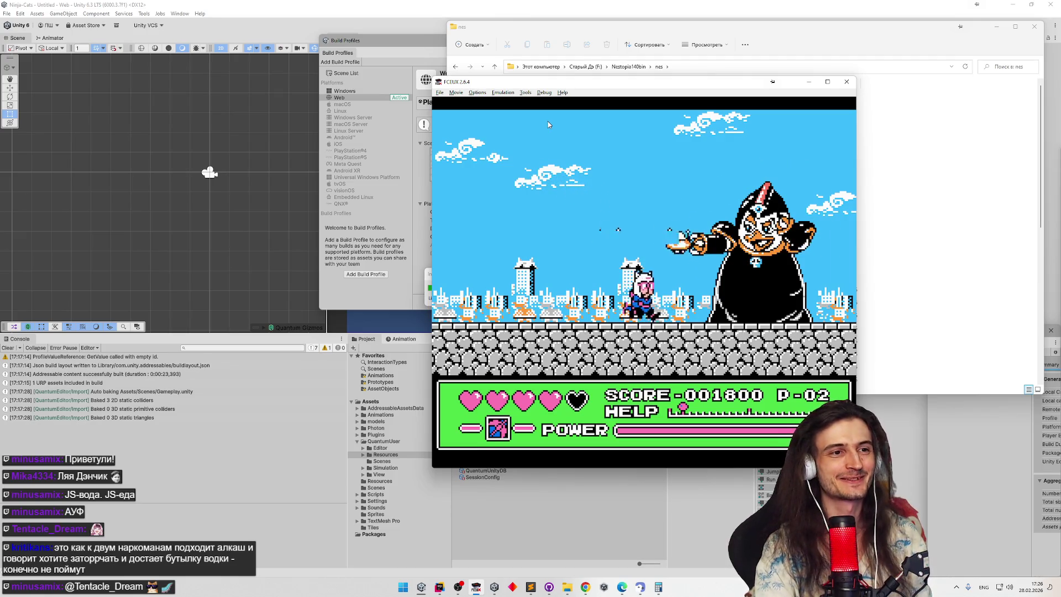
key("Right")
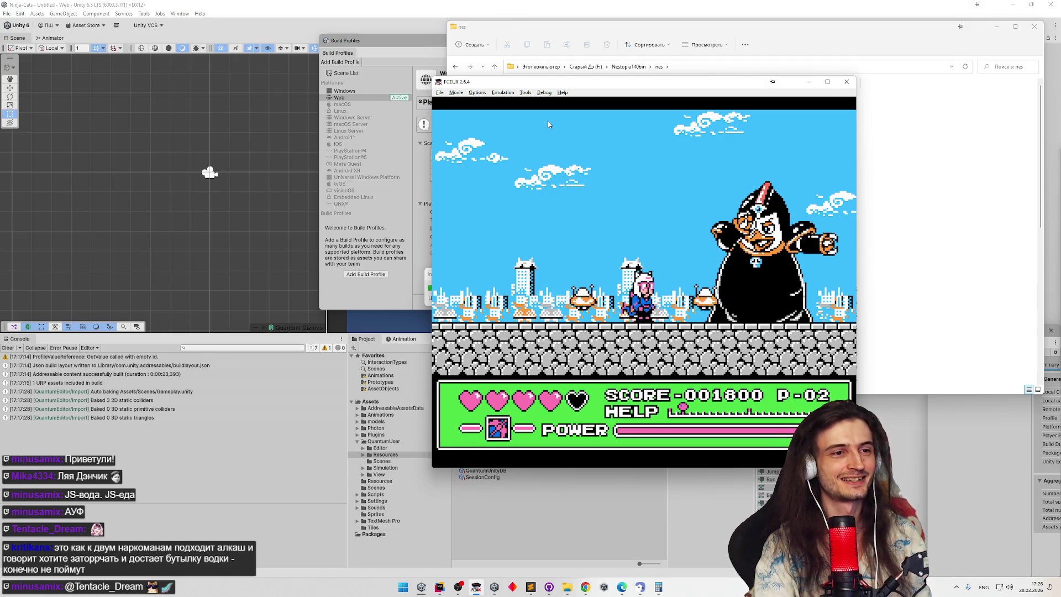
key("f")
key("f")
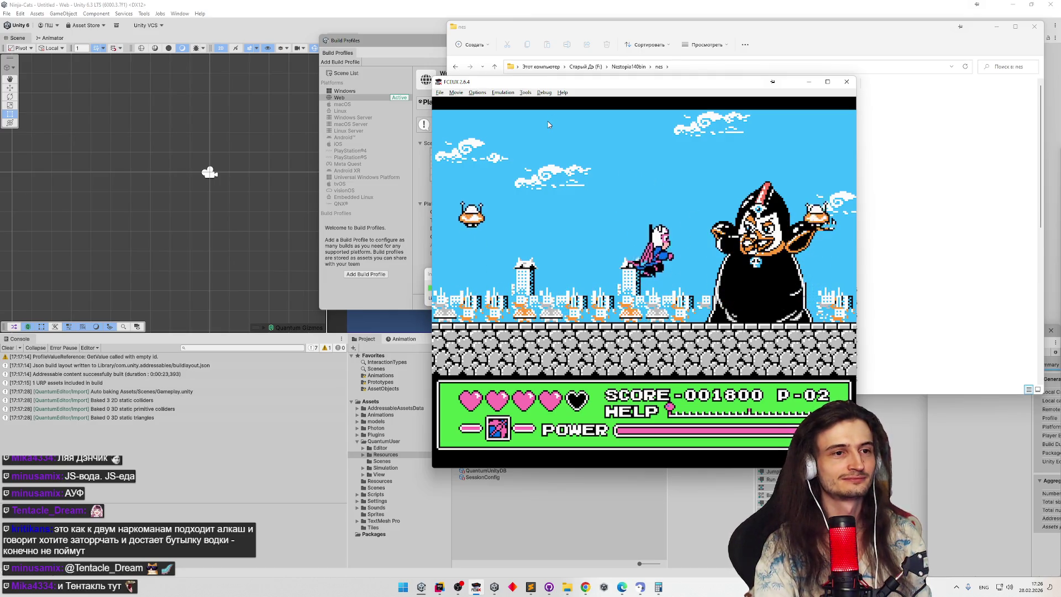
key("f")
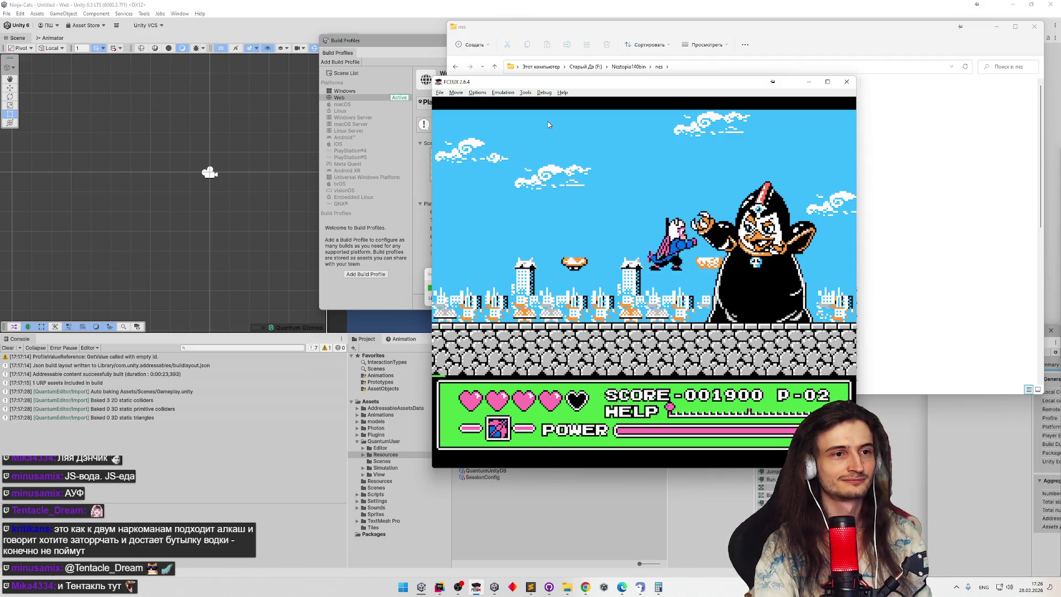
key("f")
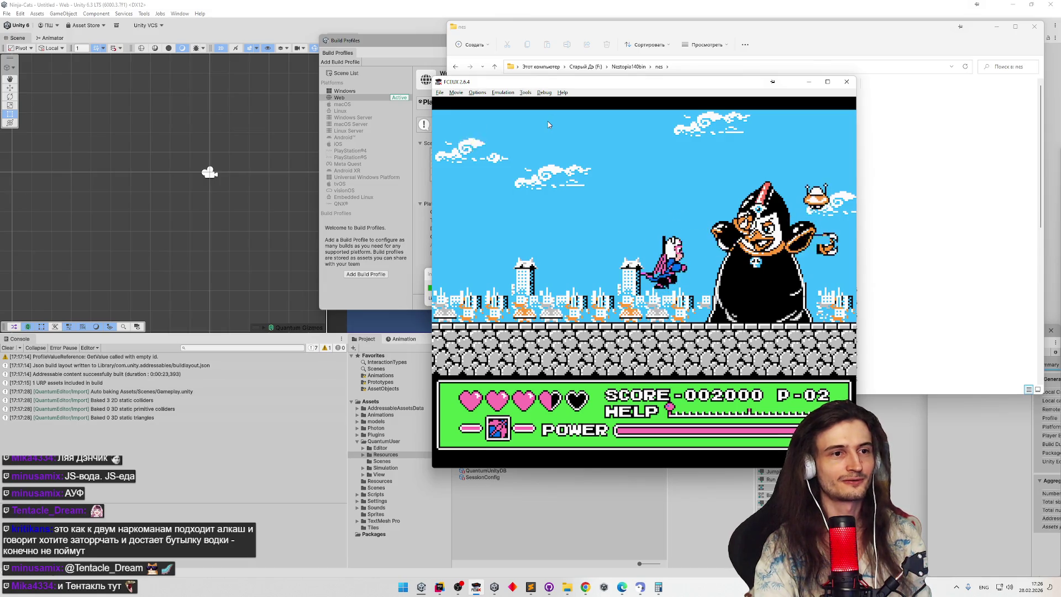
key("f")
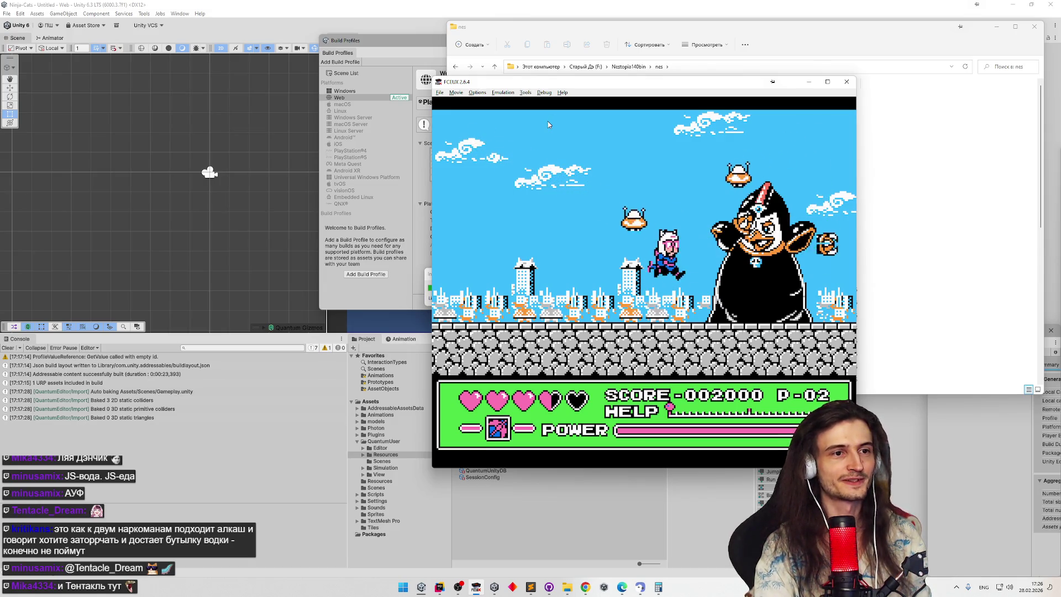
key("f")
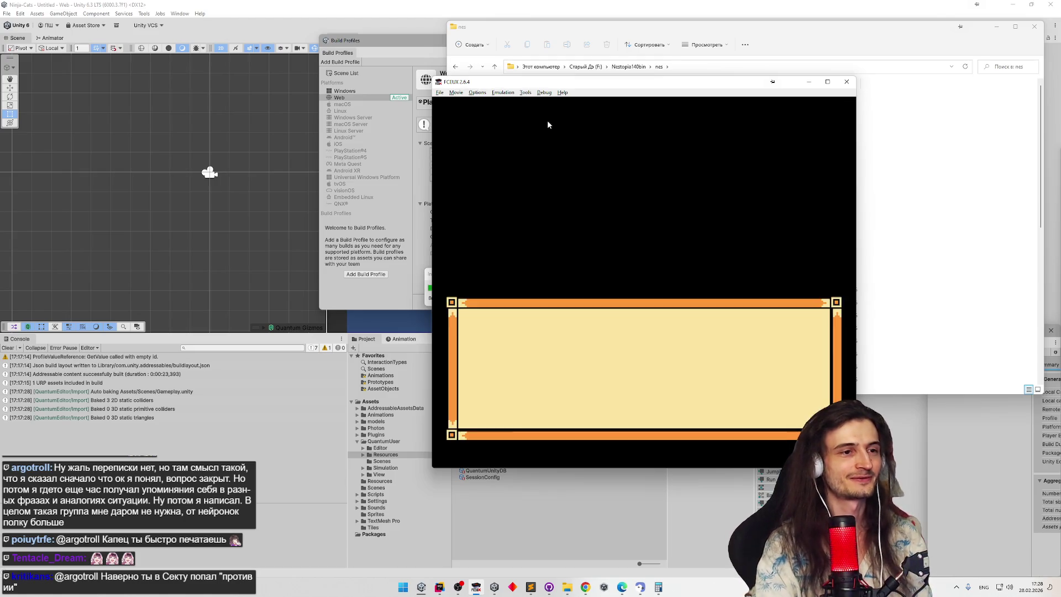
Step: Skip the dialog and run right across rooftops, defeating the green and frog enemies
key("Return")
key("Right")
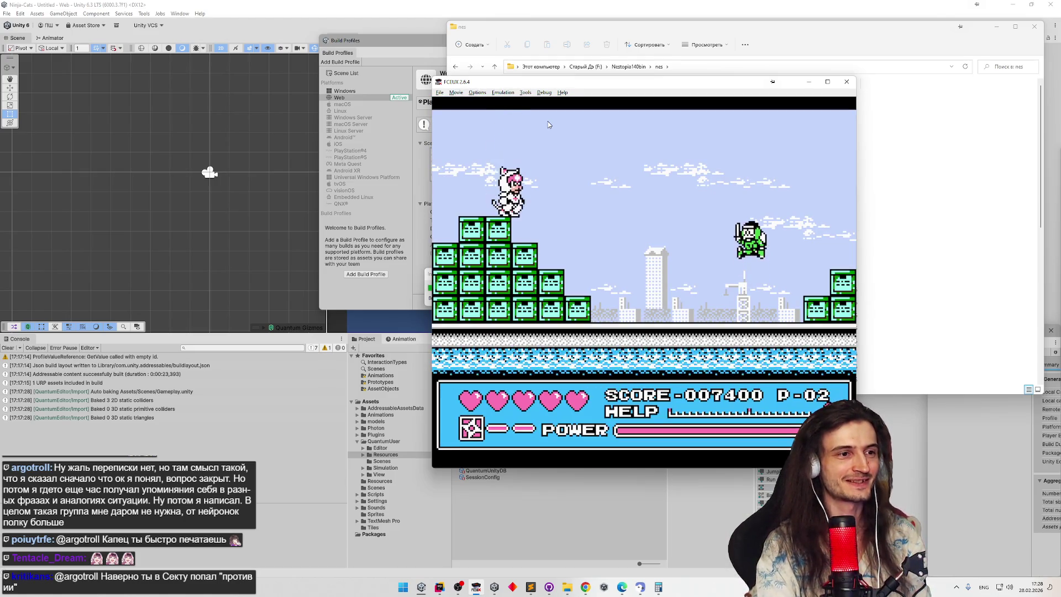
key("Right")
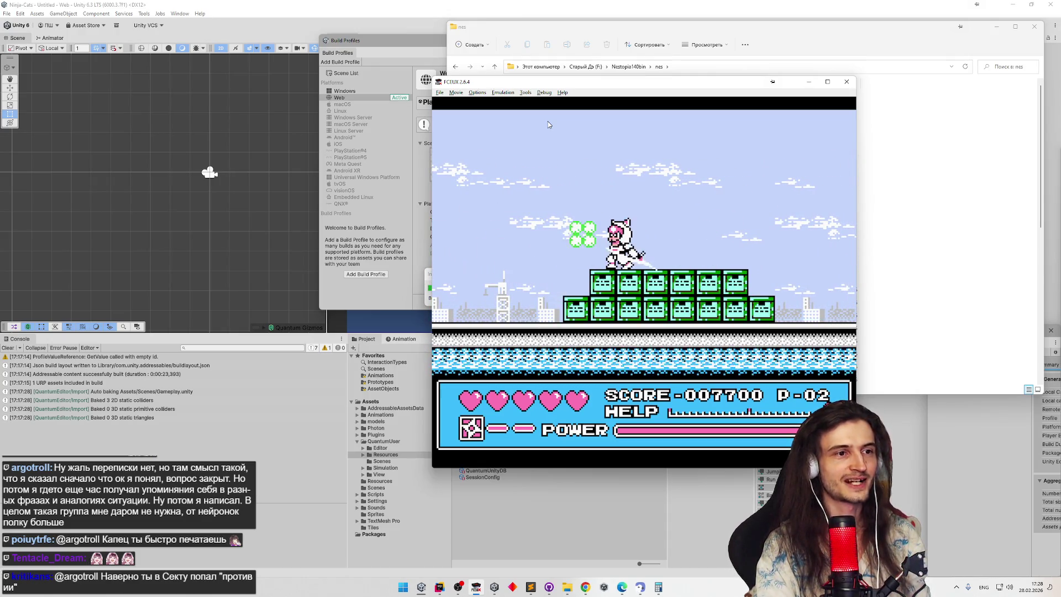
key("Right")
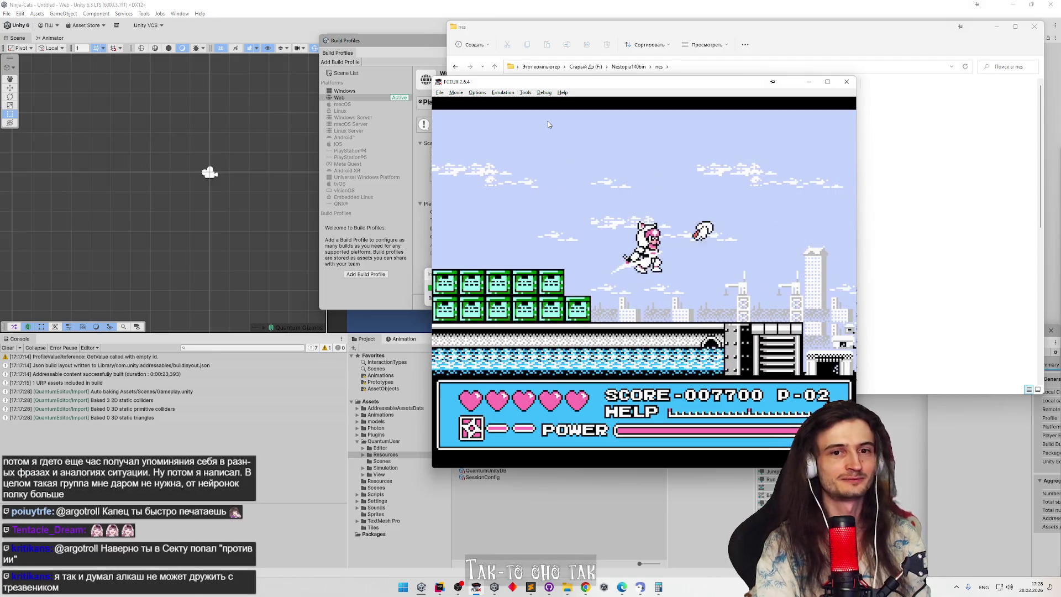
key("Right")
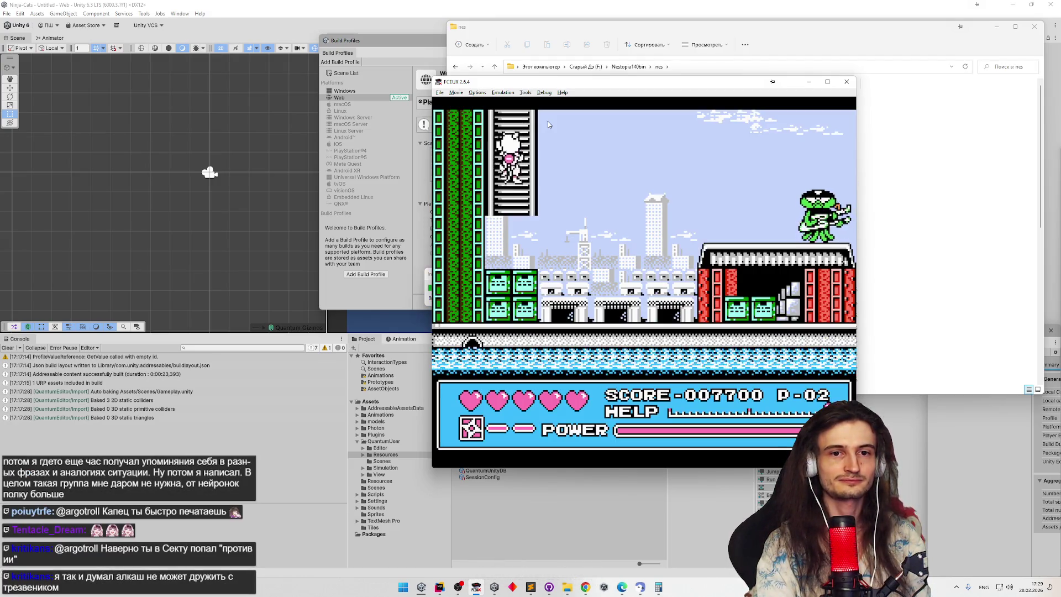
key("Right")
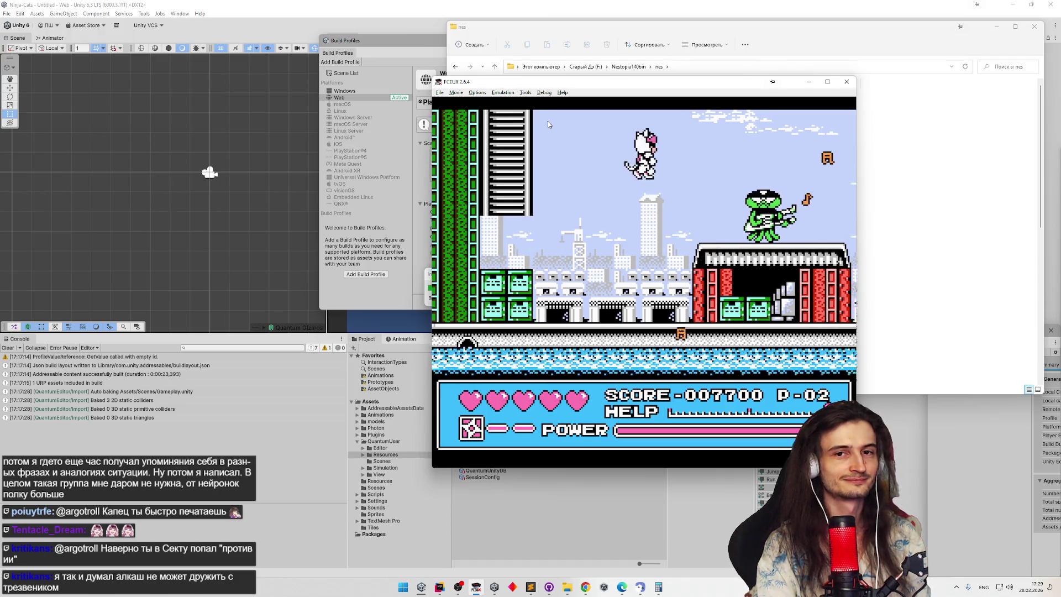
key("Right")
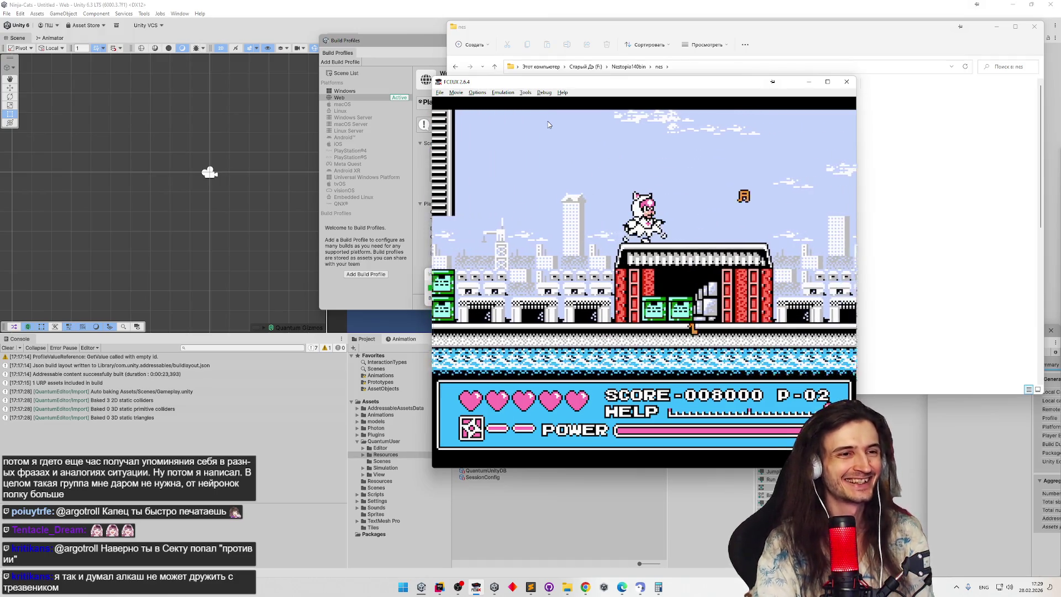
key("Right")
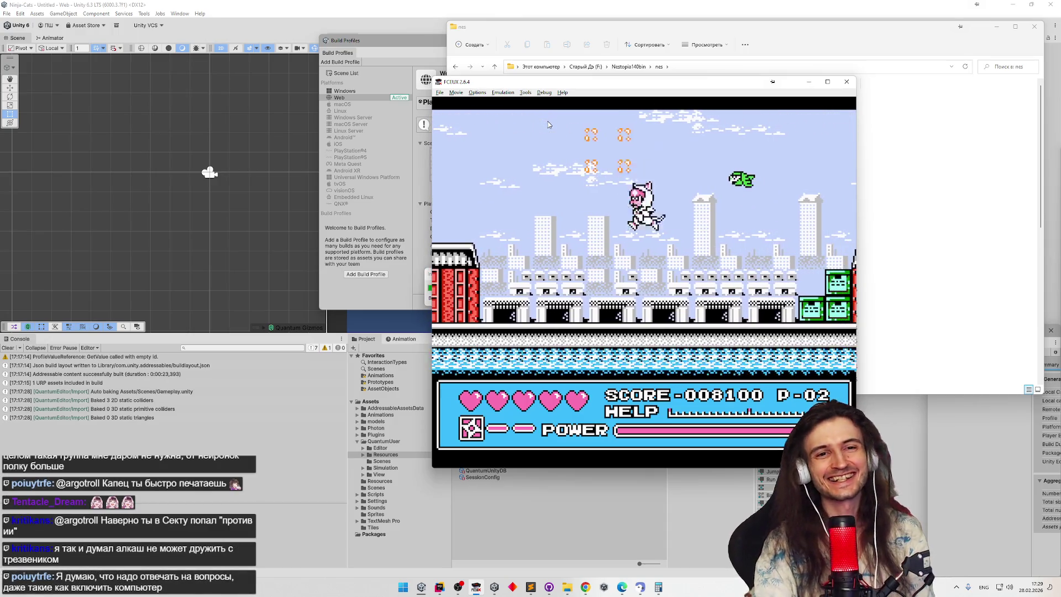
key("Right")
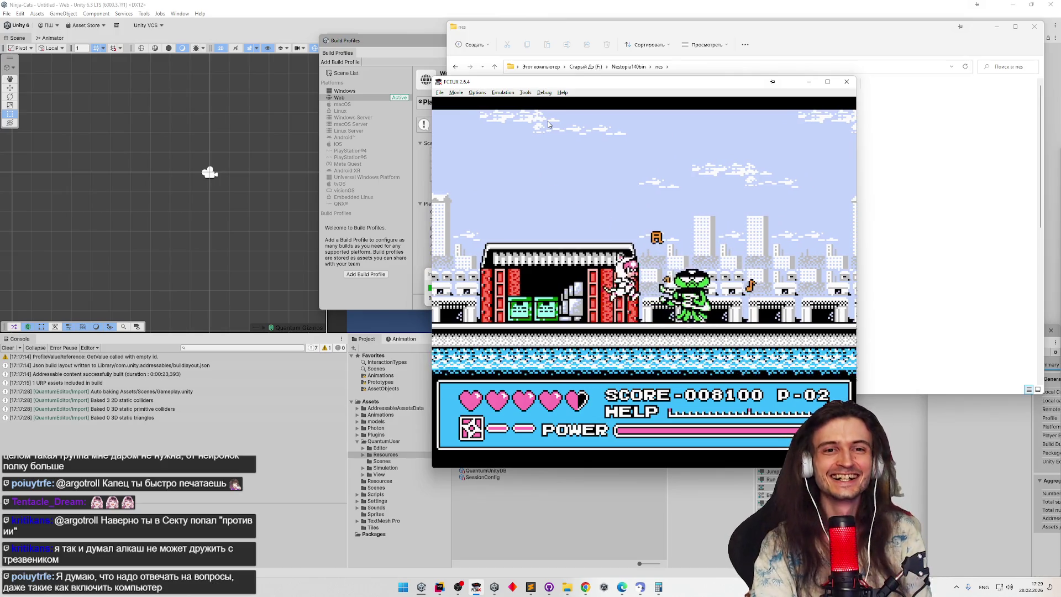
key("Right")
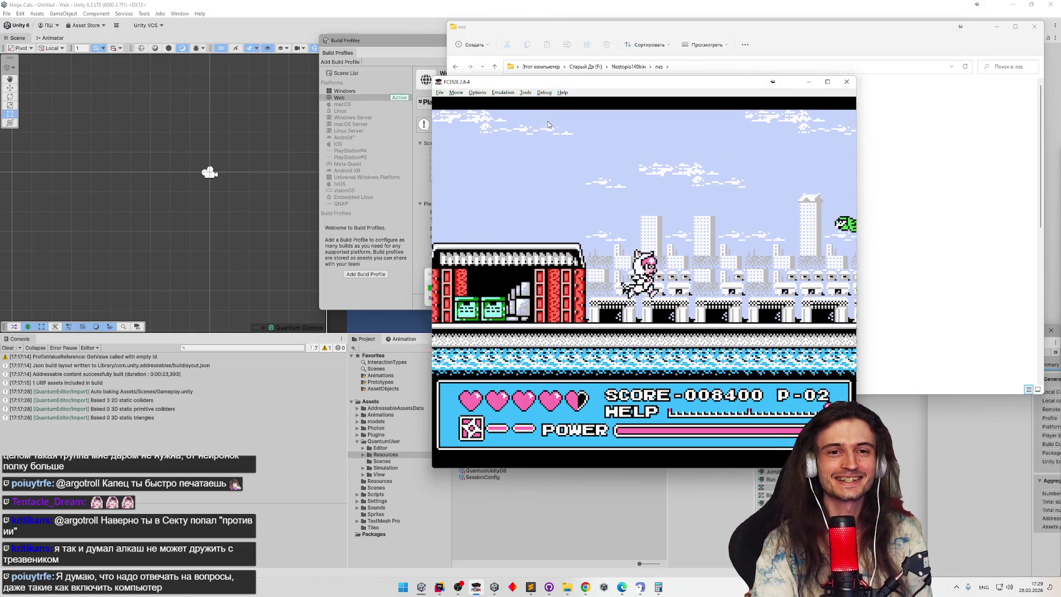
key("Right")
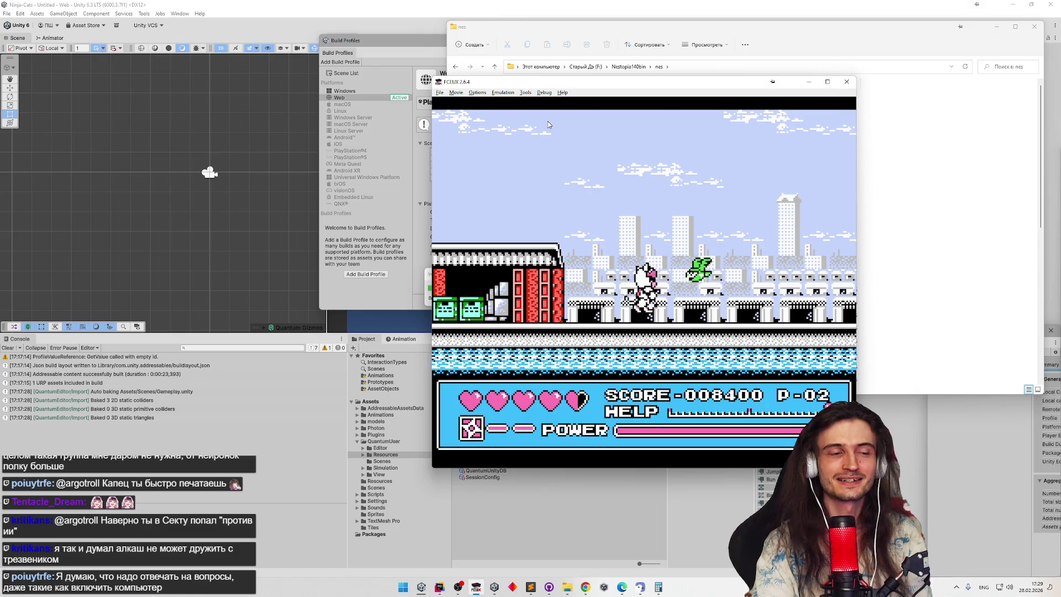
key("Right")
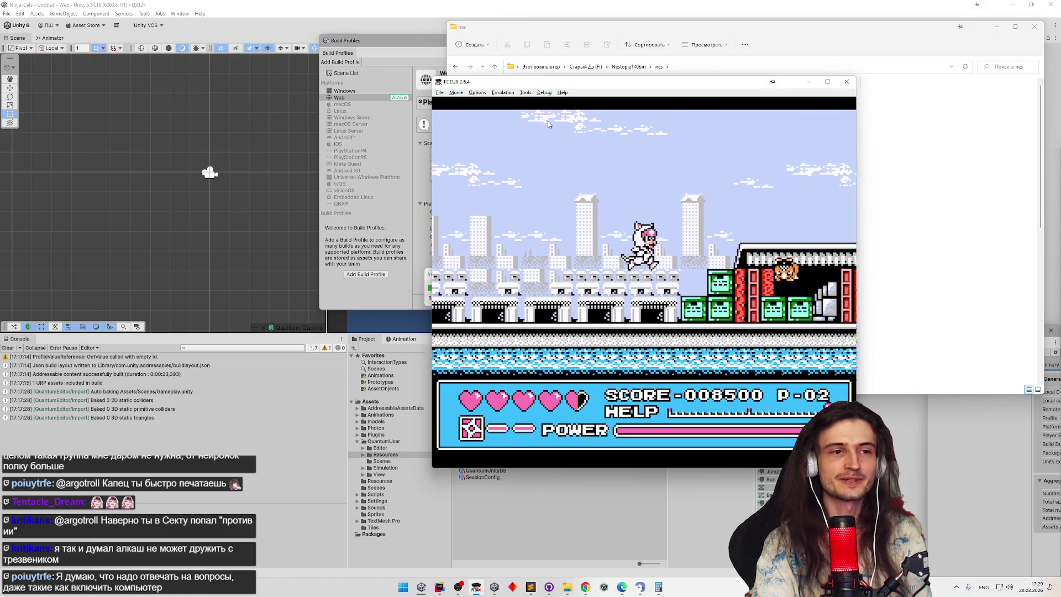
key("Right")
key("Right")
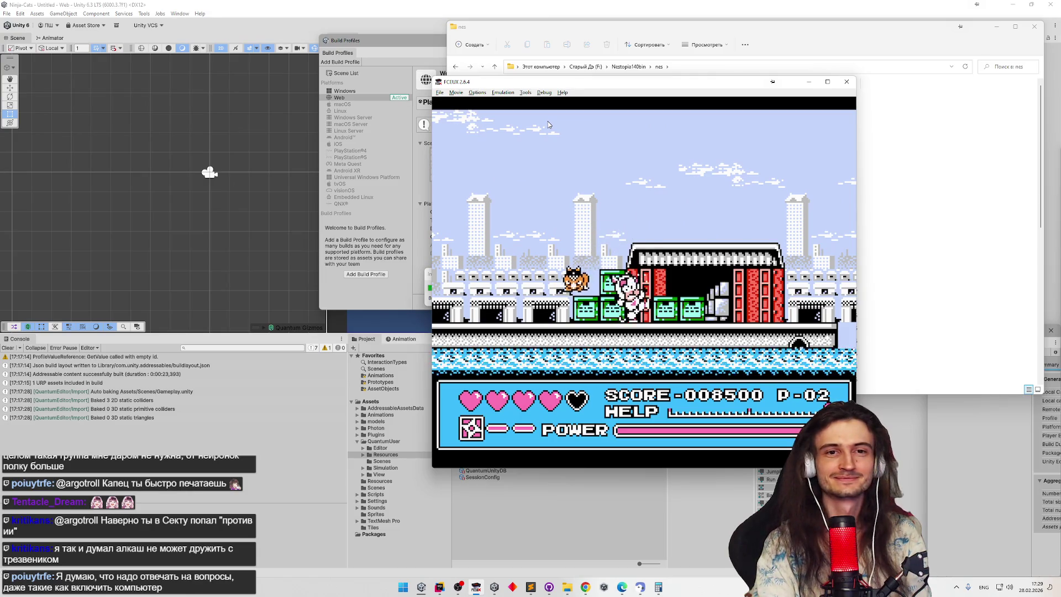
key("Right")
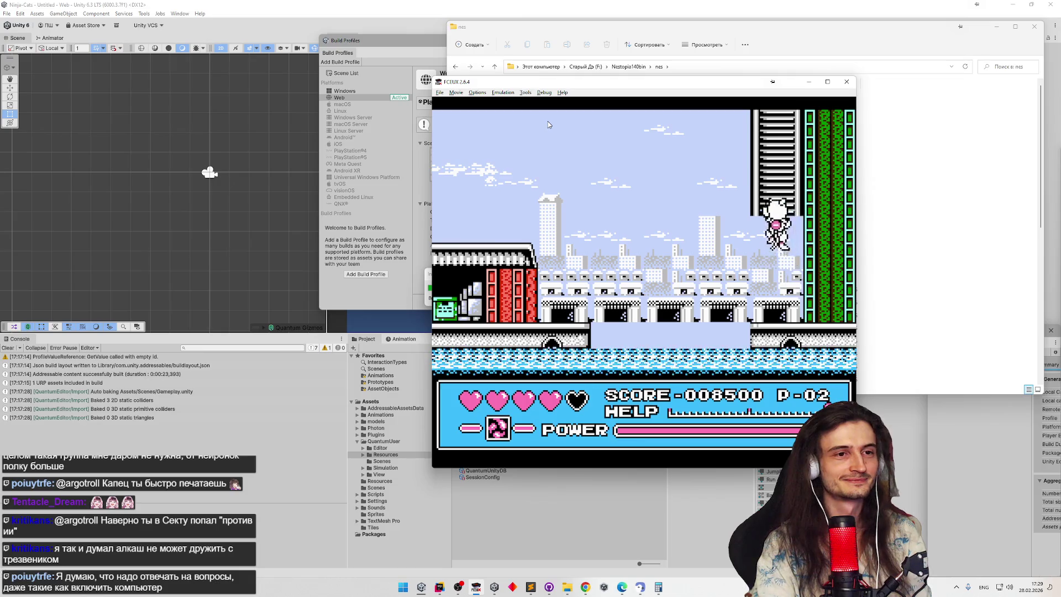
Step: Climb the ladder, cross the brick building, slash the enemies, then pause the game
key("Up")
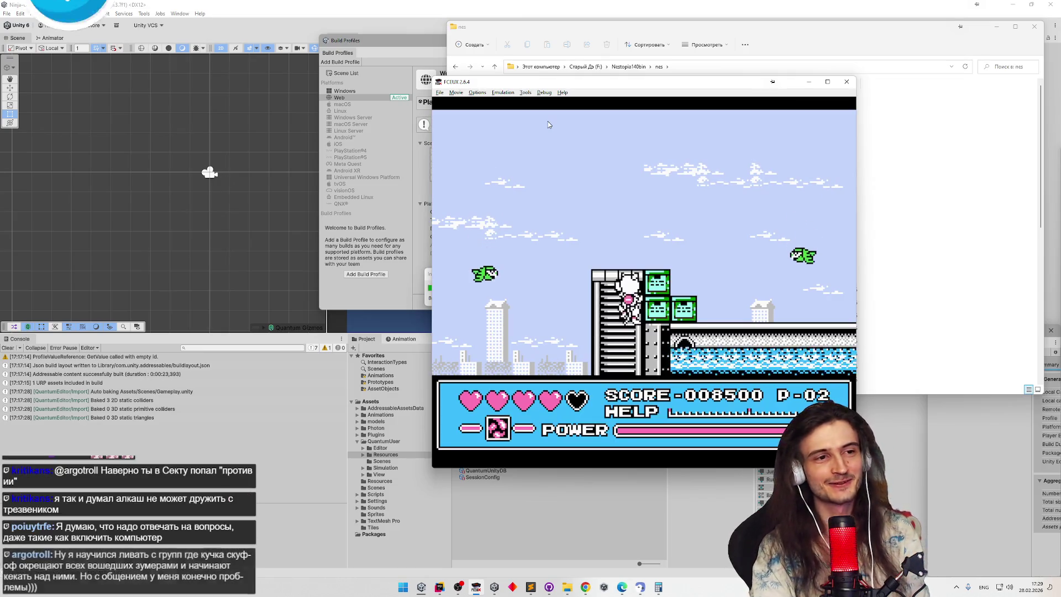
key("Right")
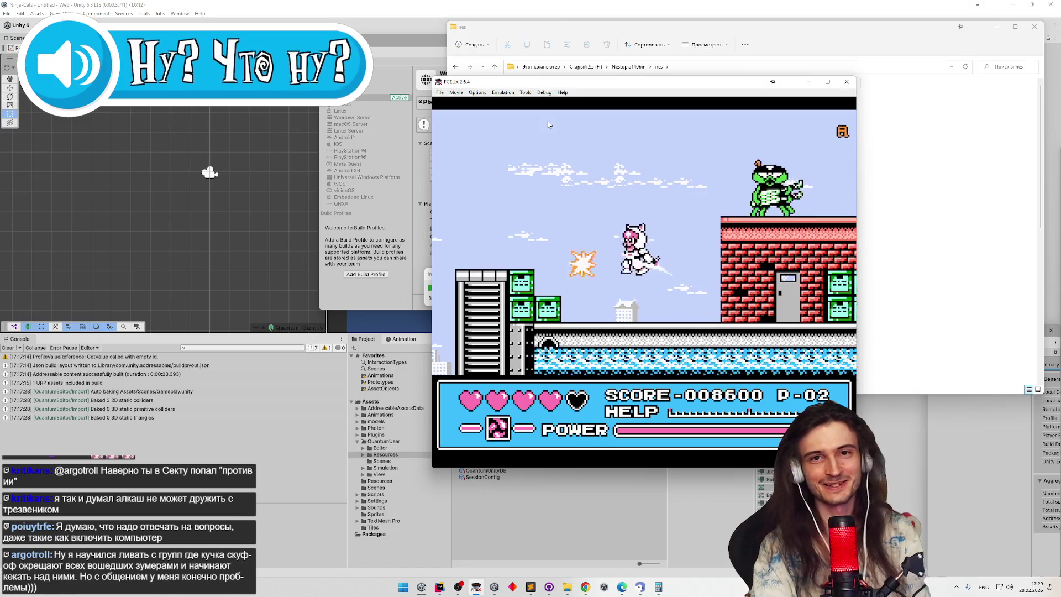
key("Right")
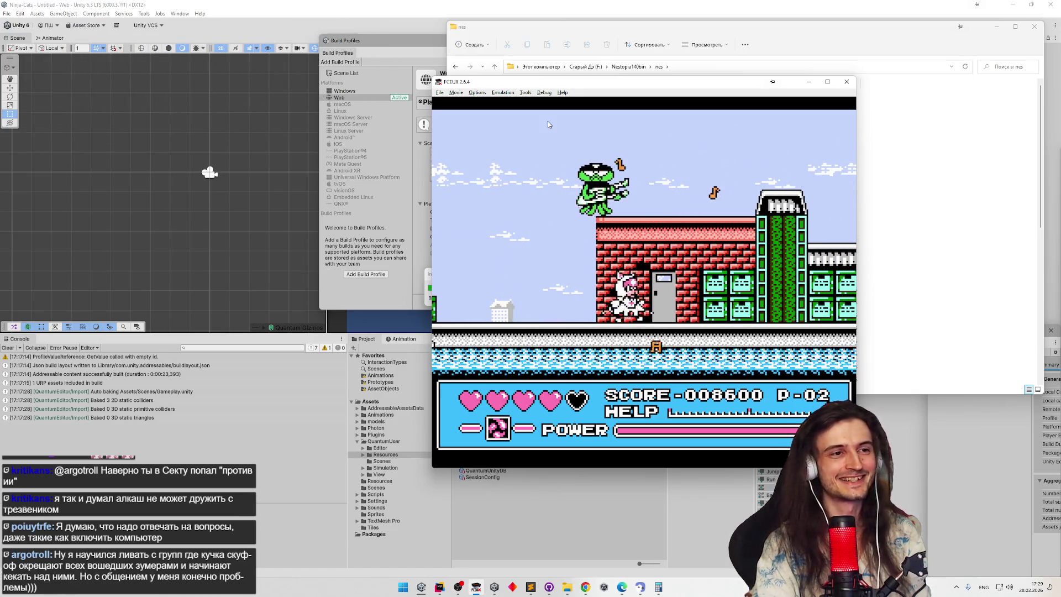
key("Right")
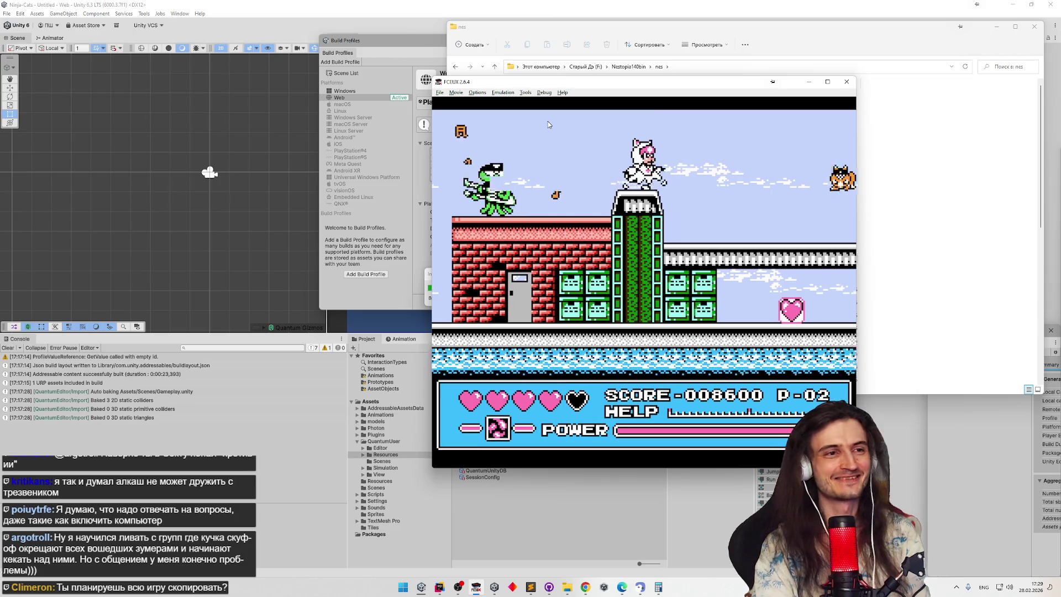
key("Right")
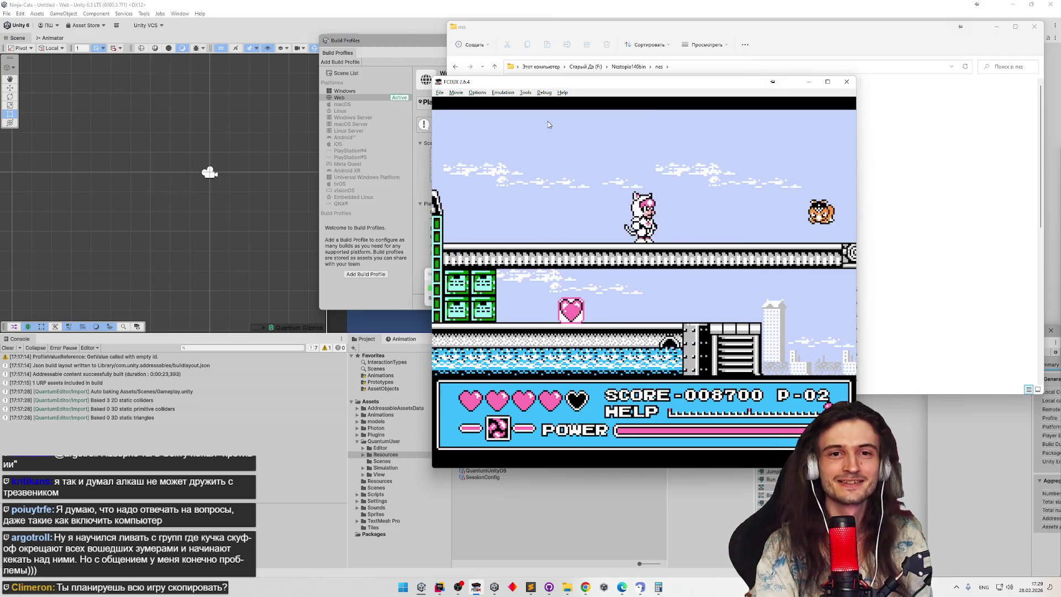
key("Right")
key("d")
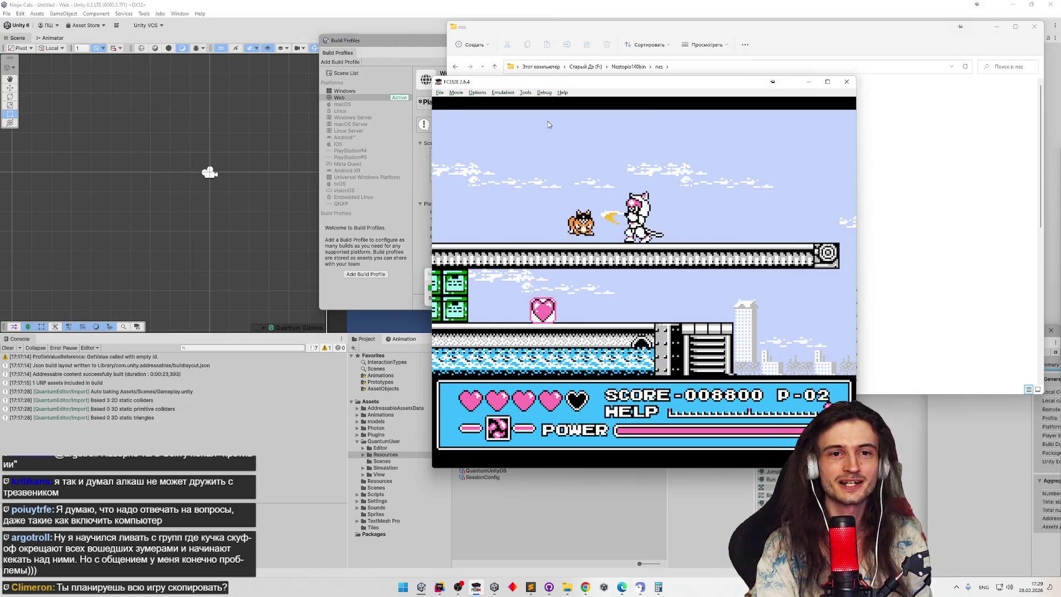
key("Right")
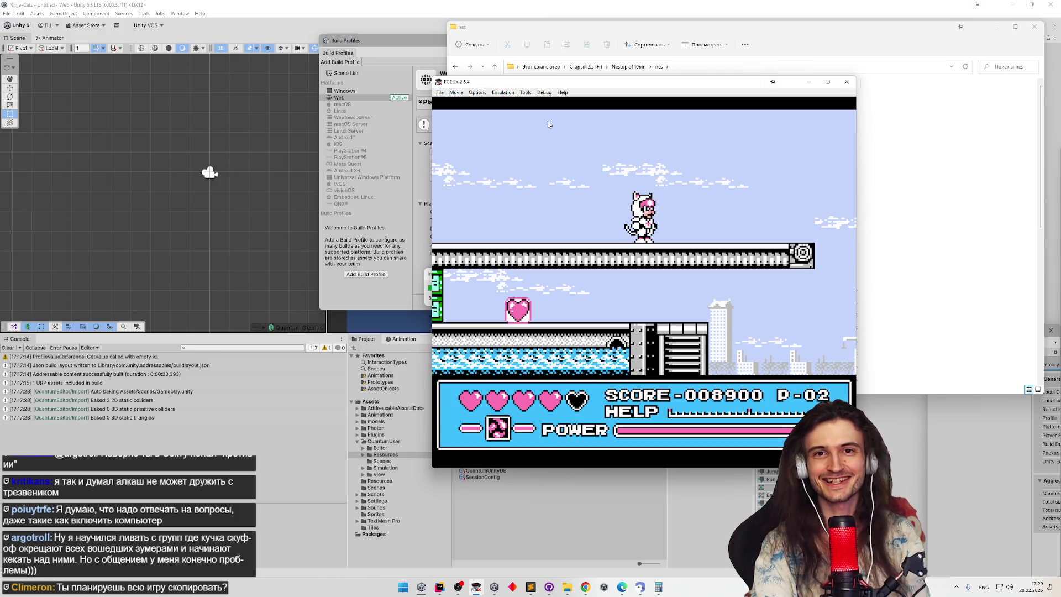
key("Return")
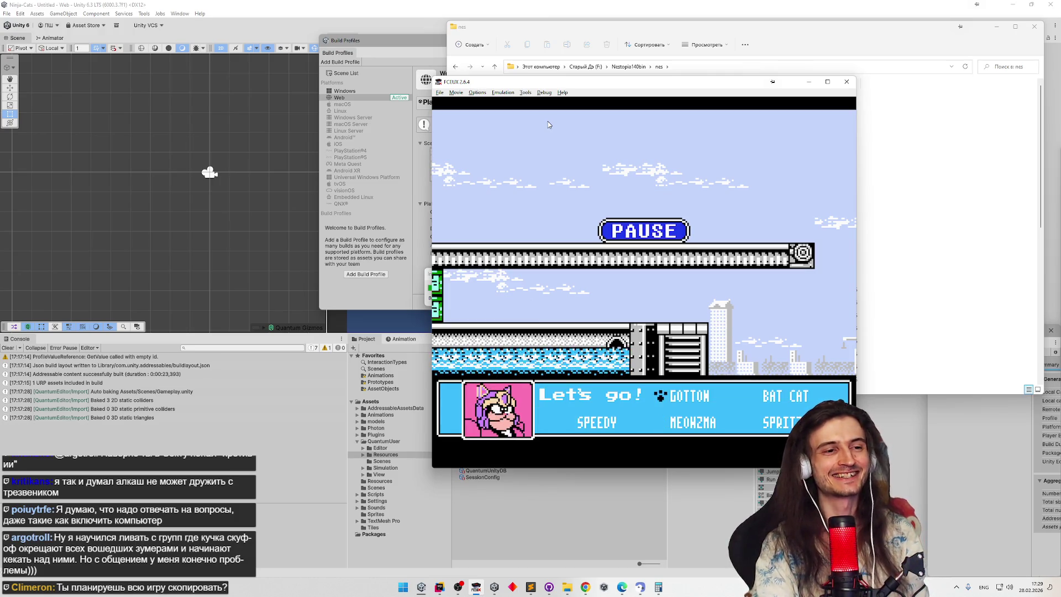
Step: Unpause, grab the heart pickup and move the cat into the next tower area
key("Return")
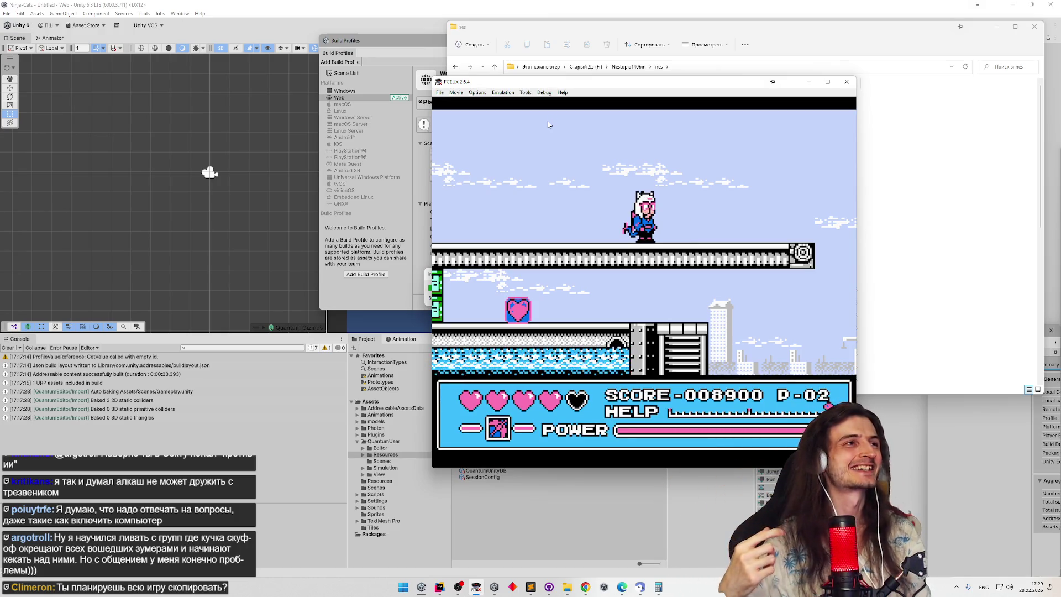
key("Right")
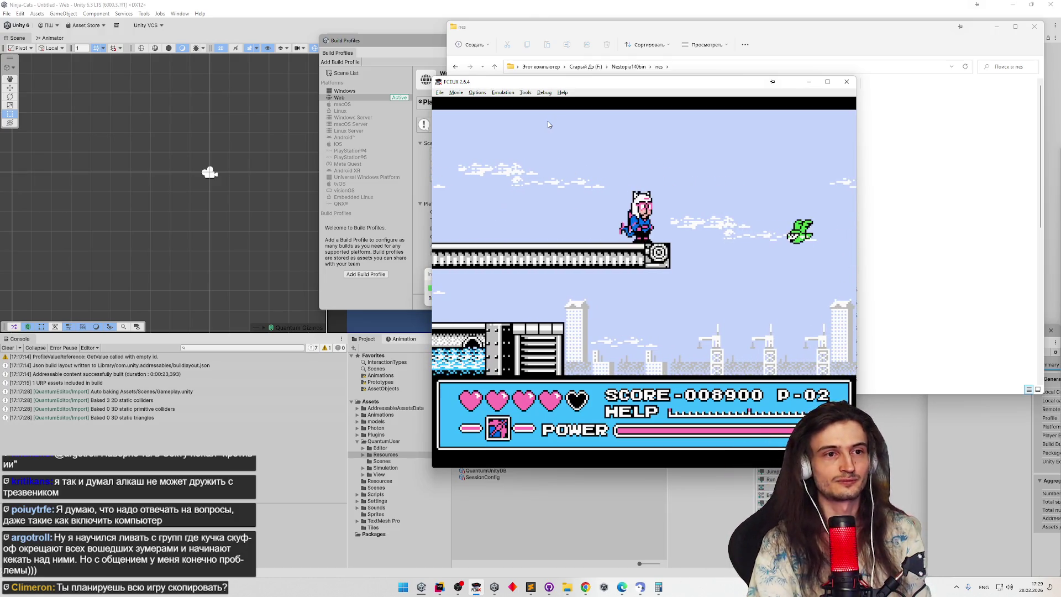
key("f")
key("Left")
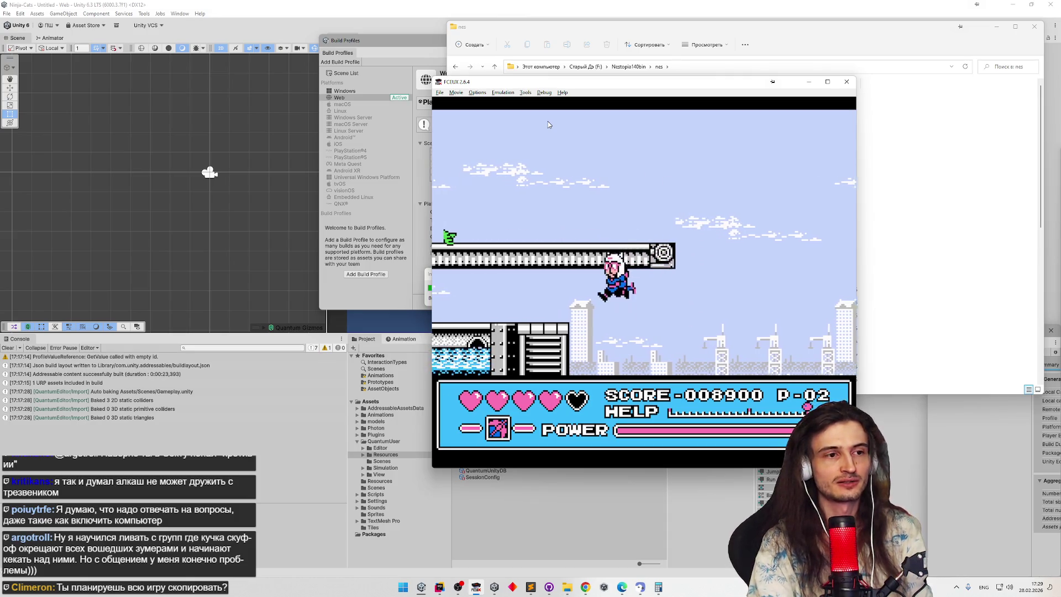
key("Left")
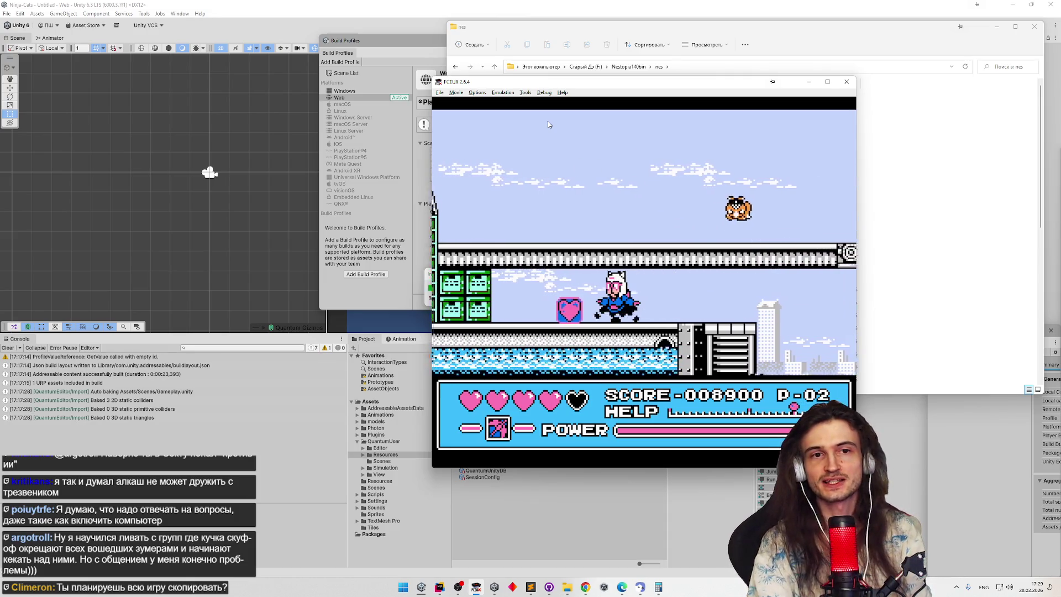
key("Right")
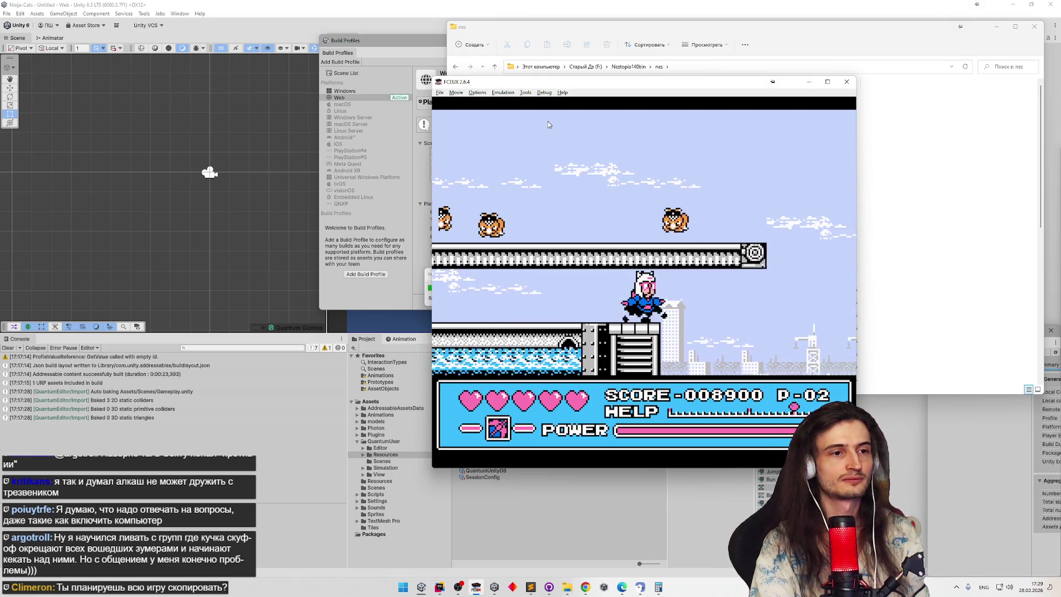
key("f")
key("Left")
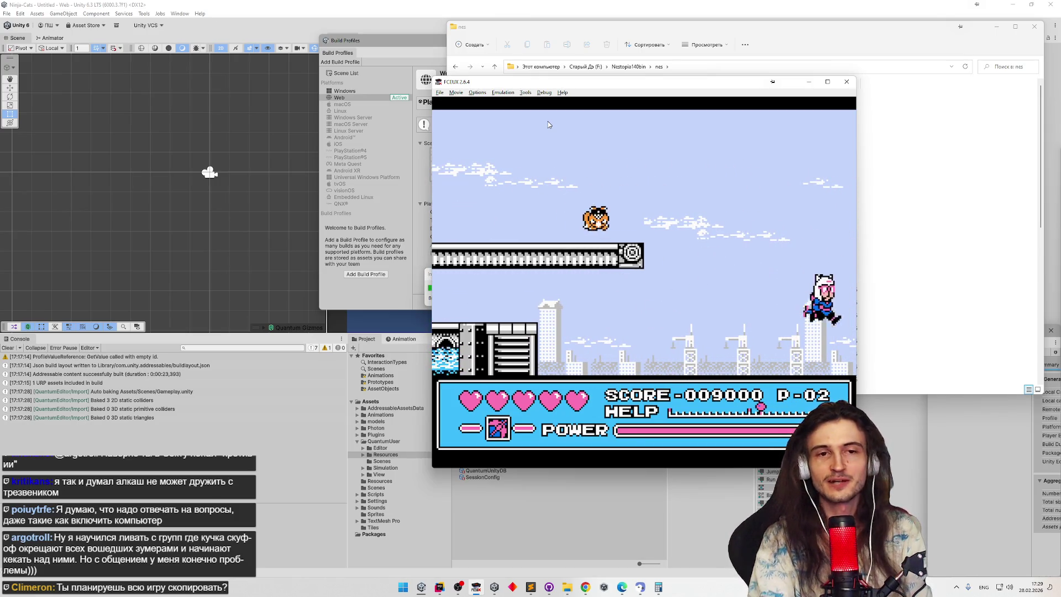
key("Left")
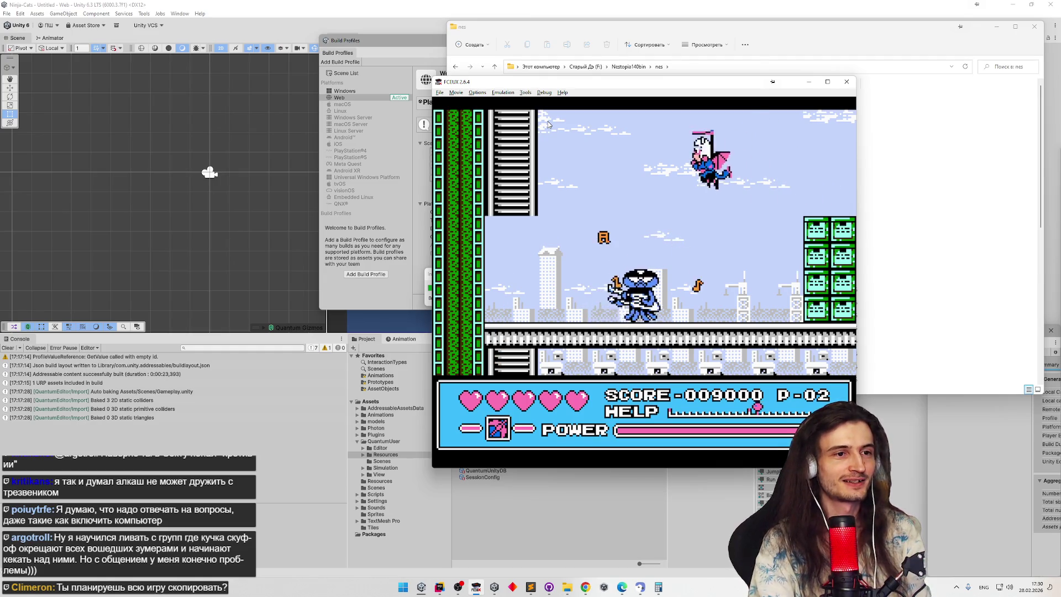
Step: Drop to the lower area by the water, climb over the brick wall and run past the robot
key("Down")
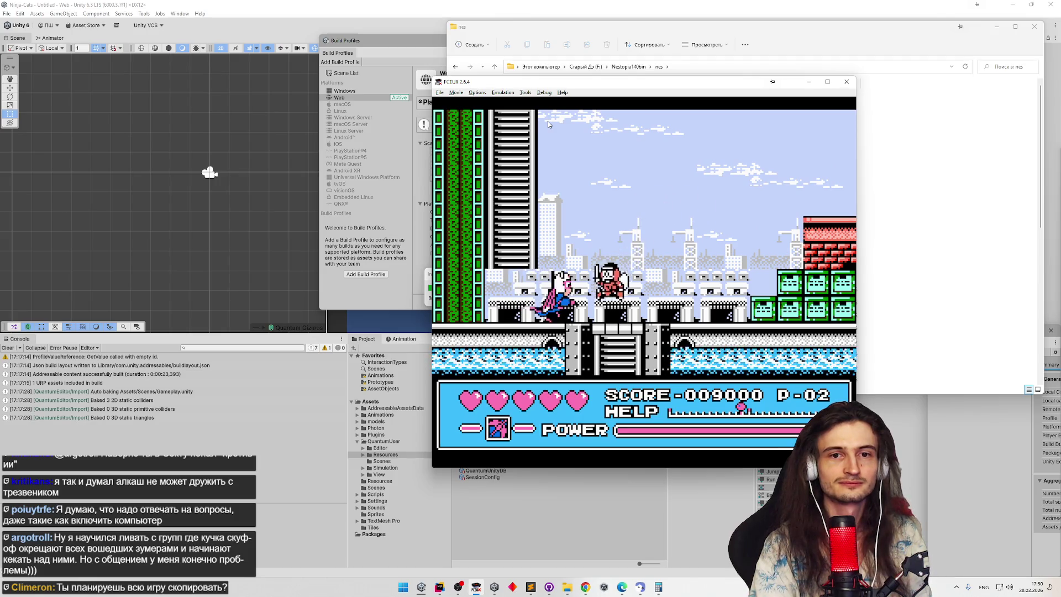
key("Right")
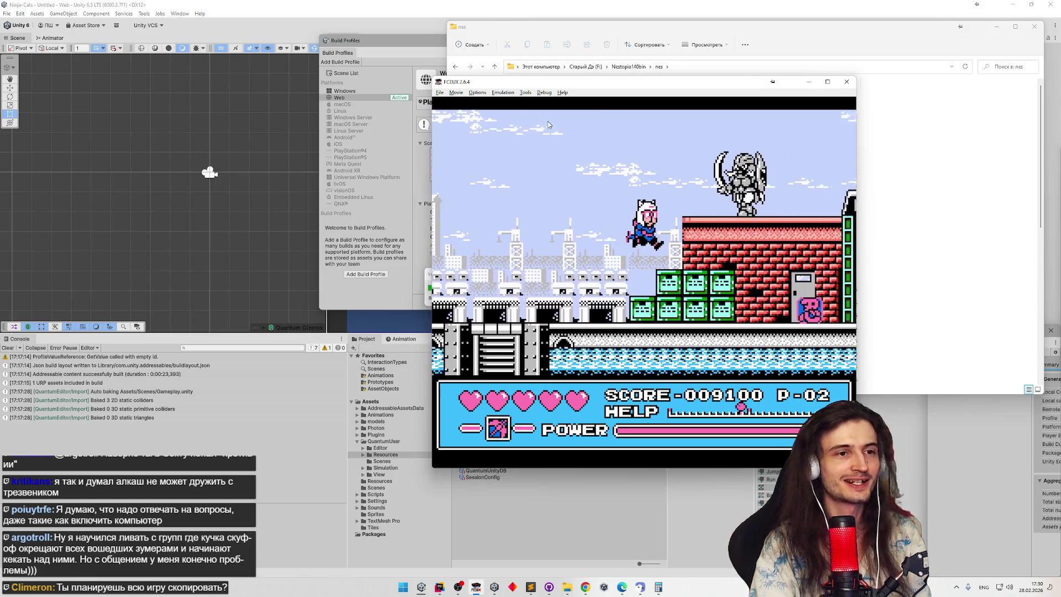
key("Right")
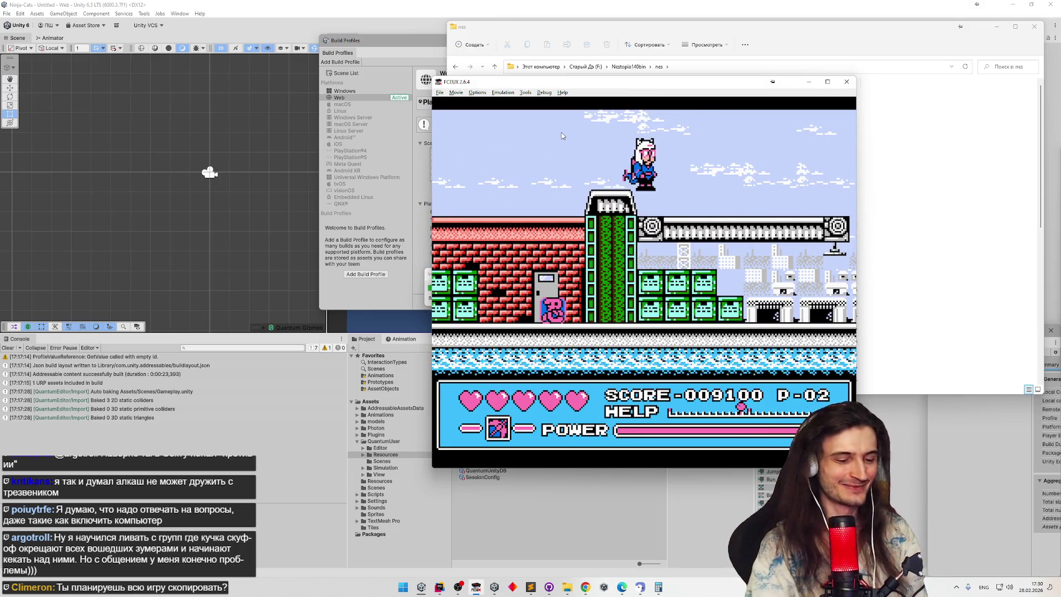
key("Right")
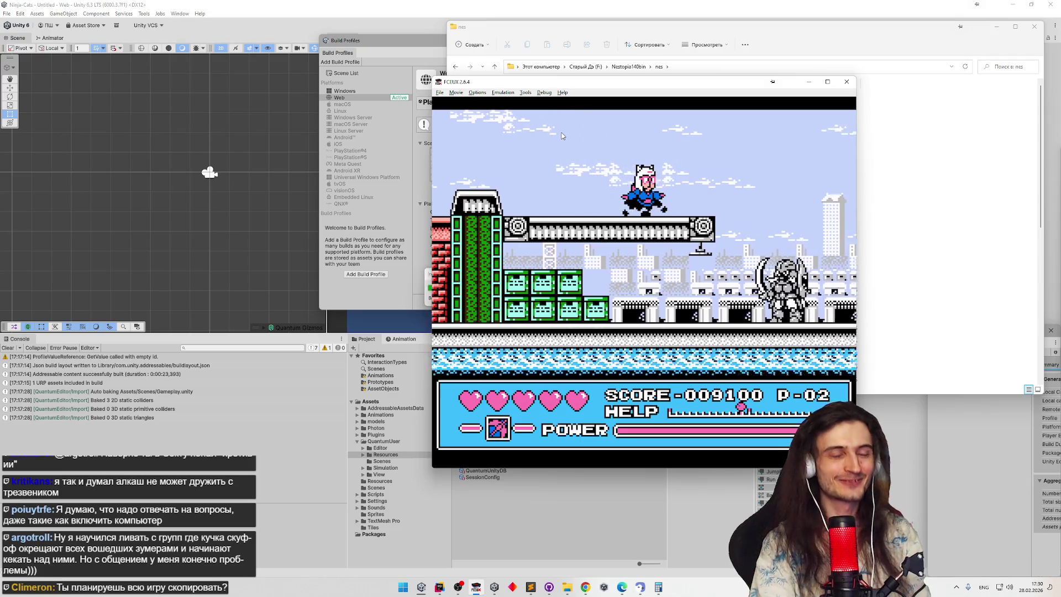
key("Right")
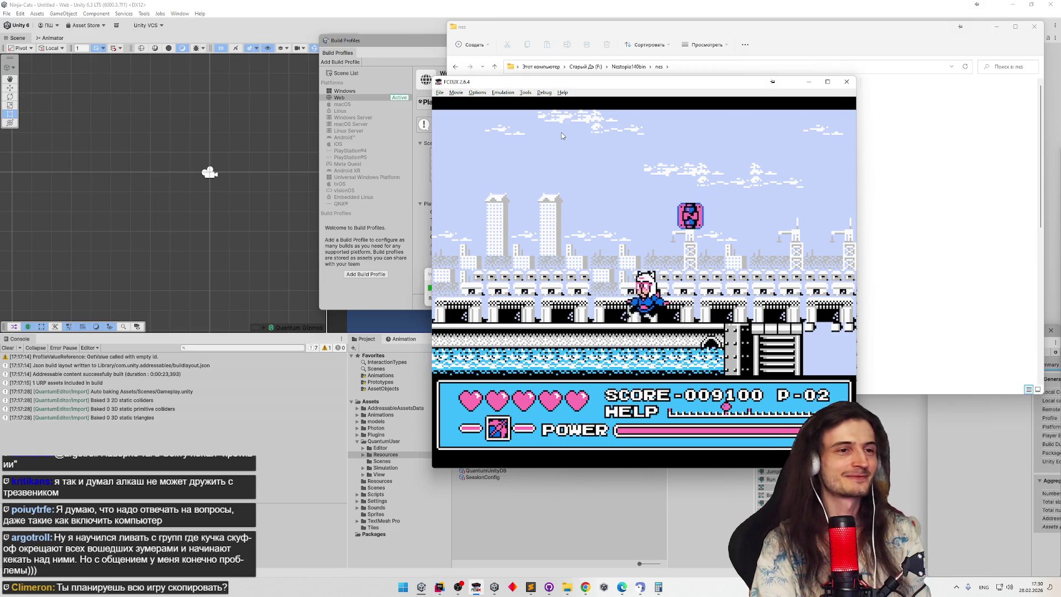
Step: Advance through the section, charging and dodging the robot, then jump high toward the pickup
key("Left")
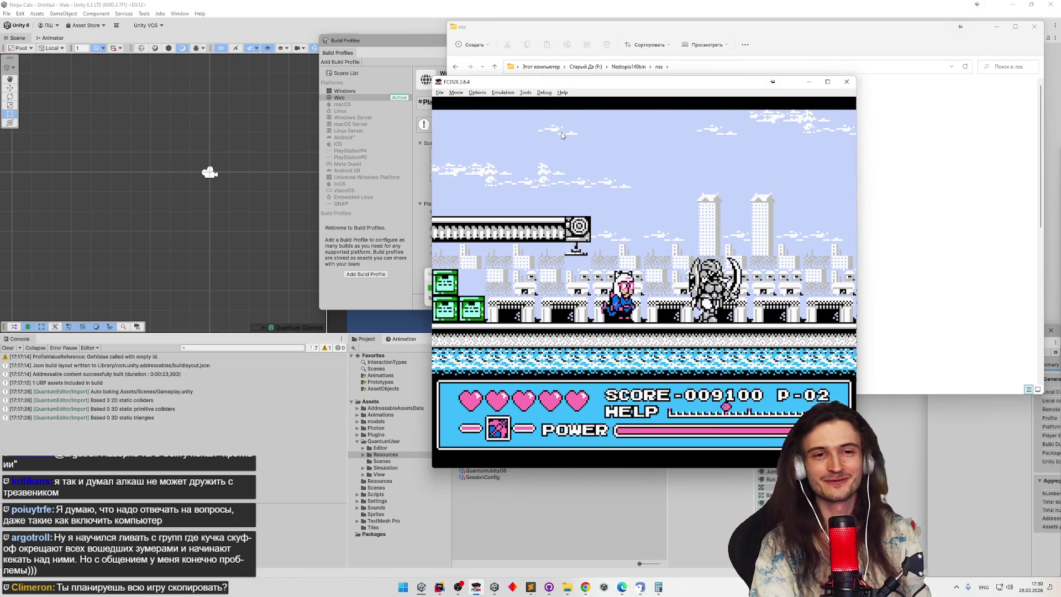
key("Right")
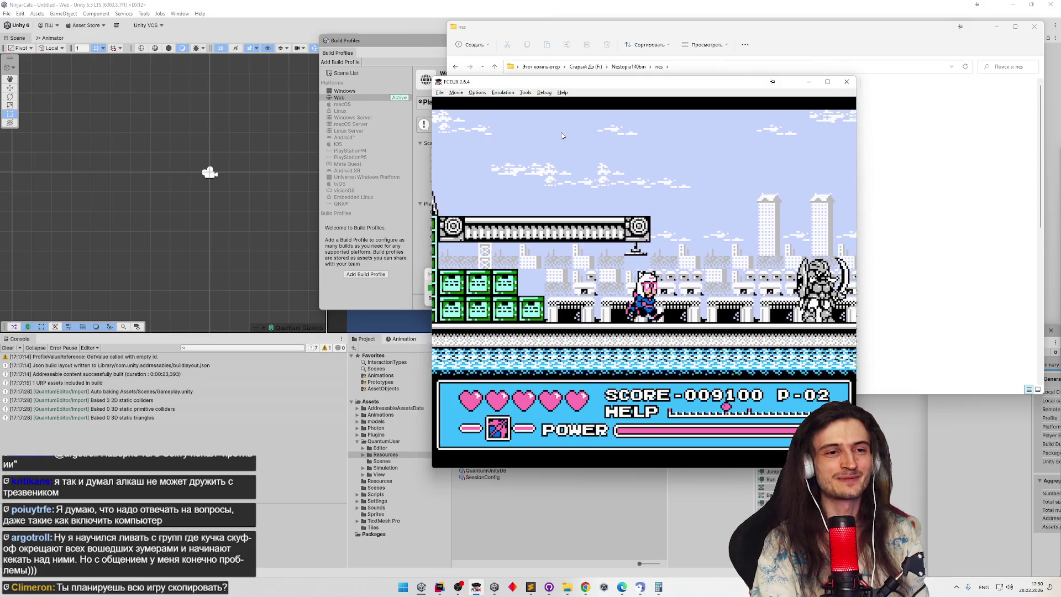
key("Right")
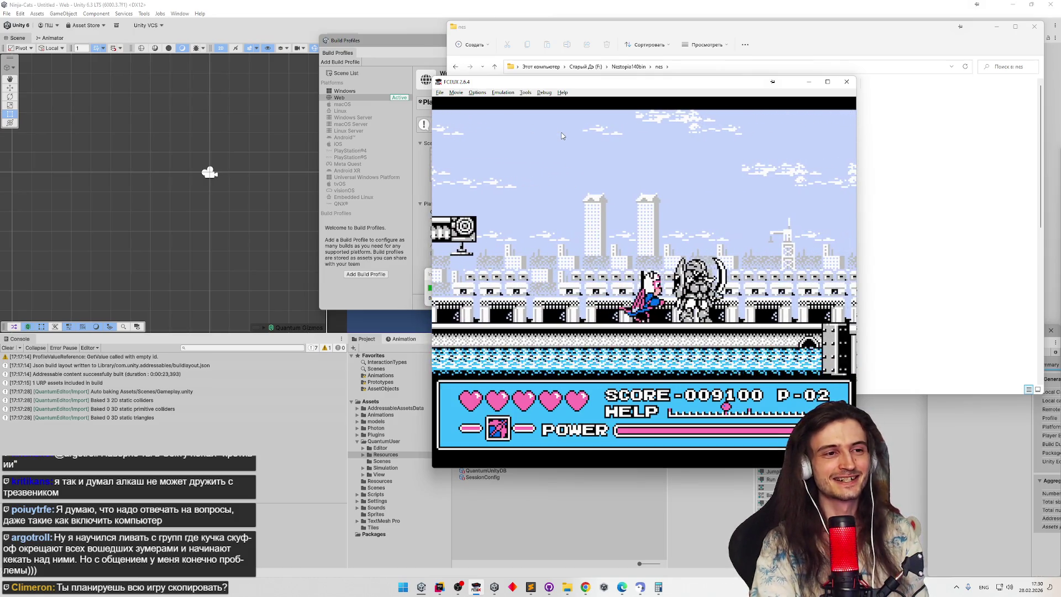
key("Left")
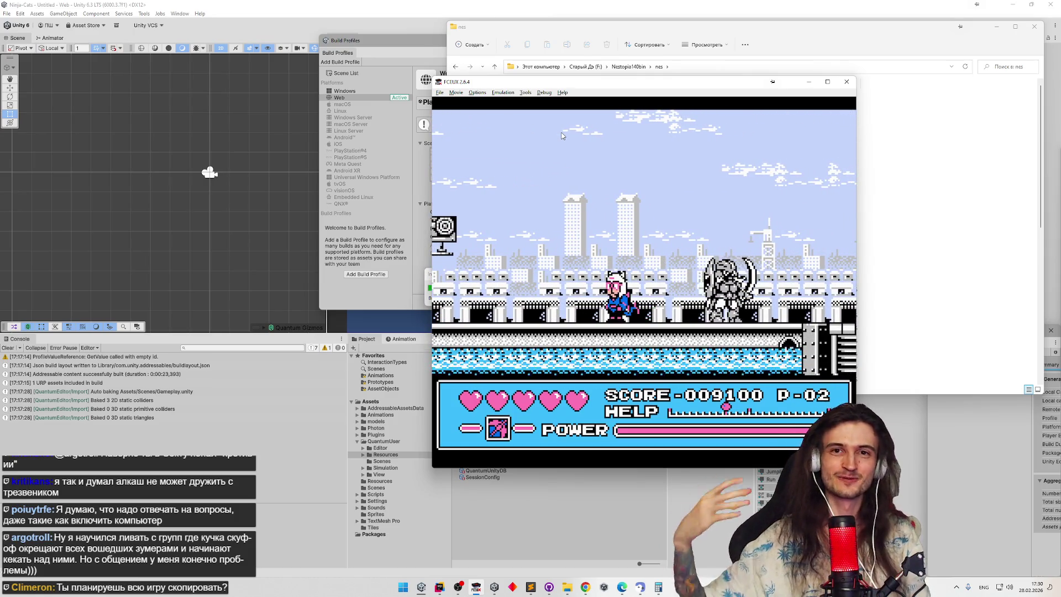
key("Right")
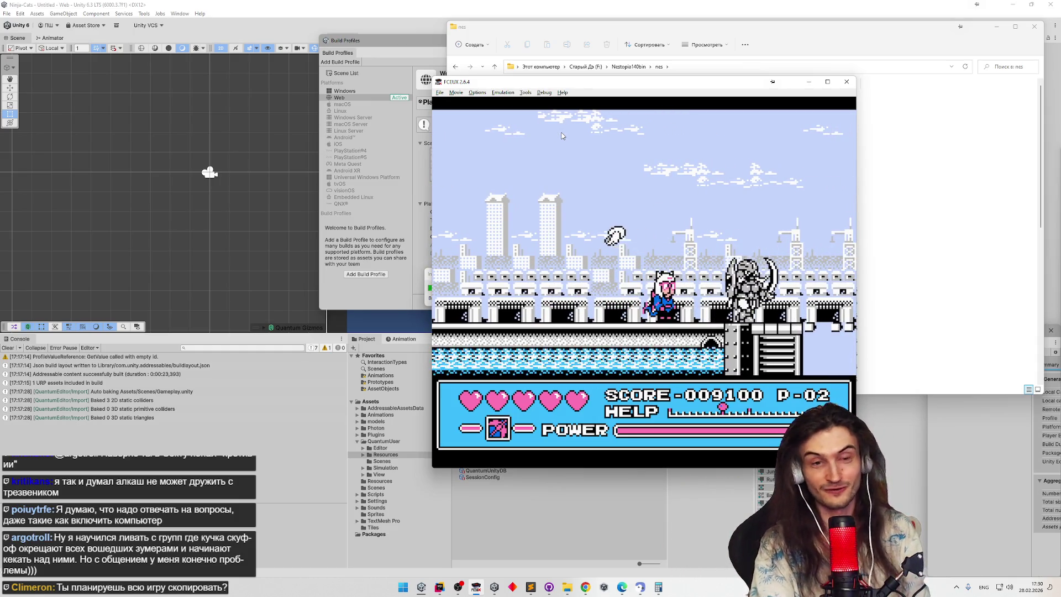
key("f")
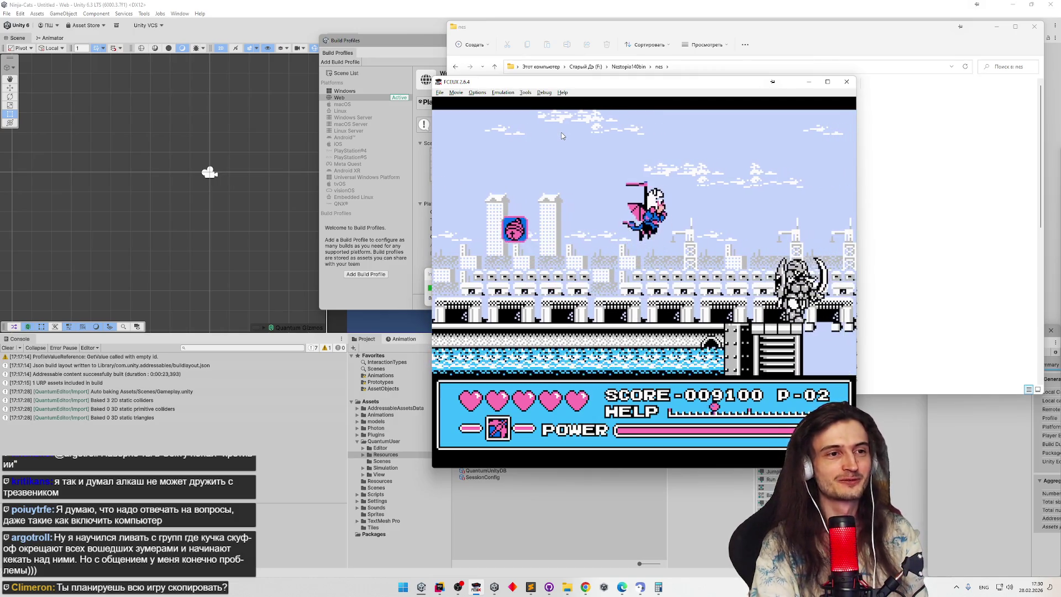
Step: Slash the enemy, climb onto the overhead platform, then leap left and drop into the underground room
key("Left")
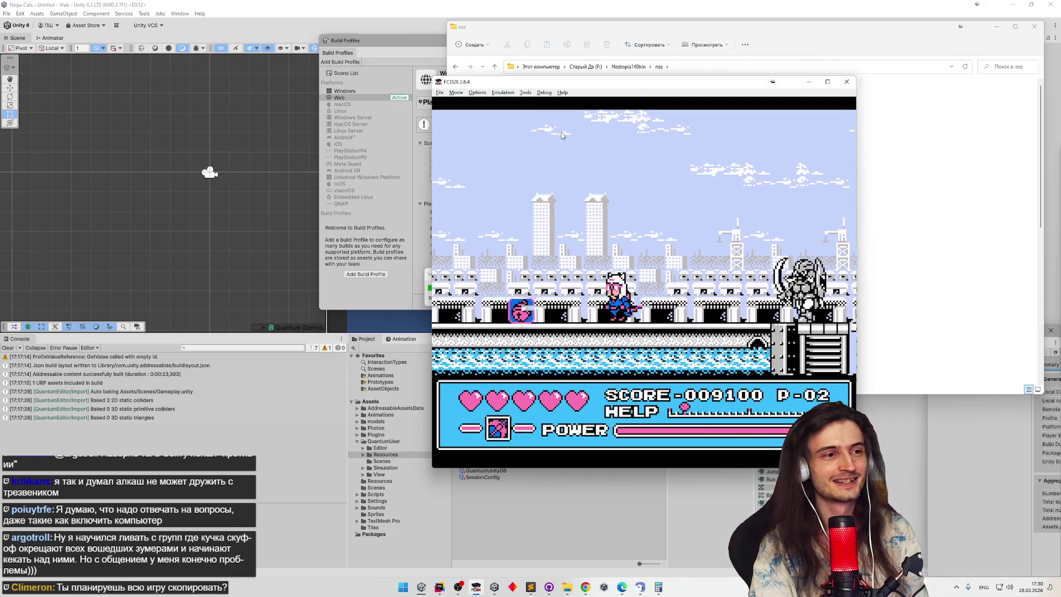
key("Right")
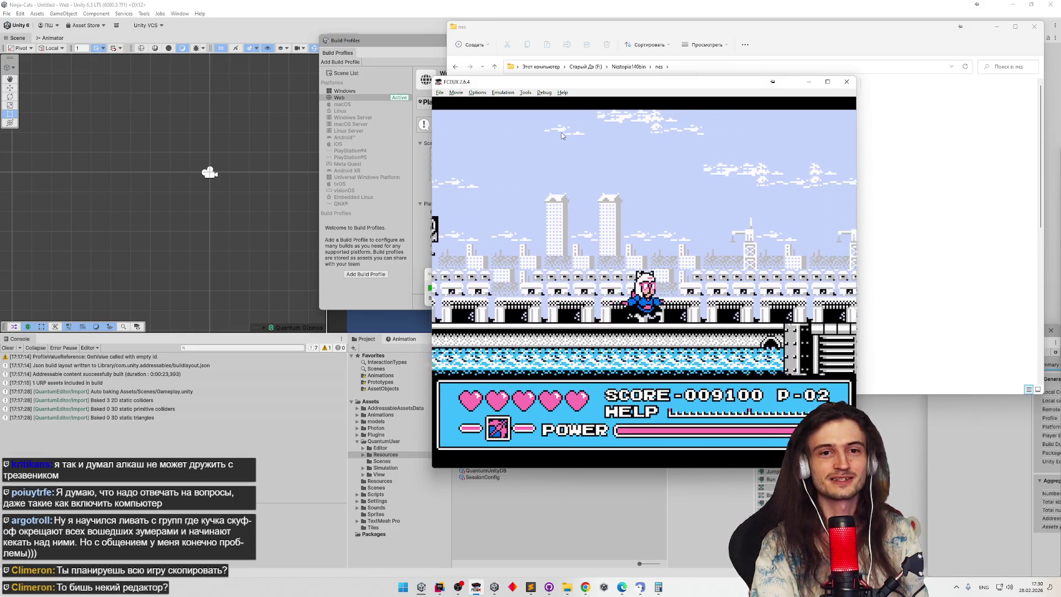
key("d")
key("Left")
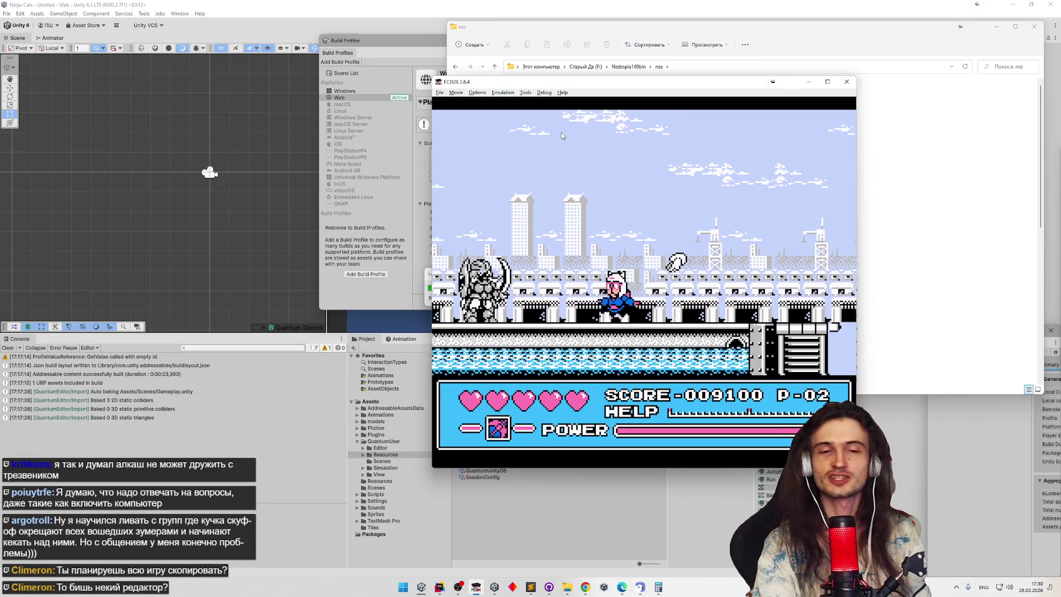
key("Left")
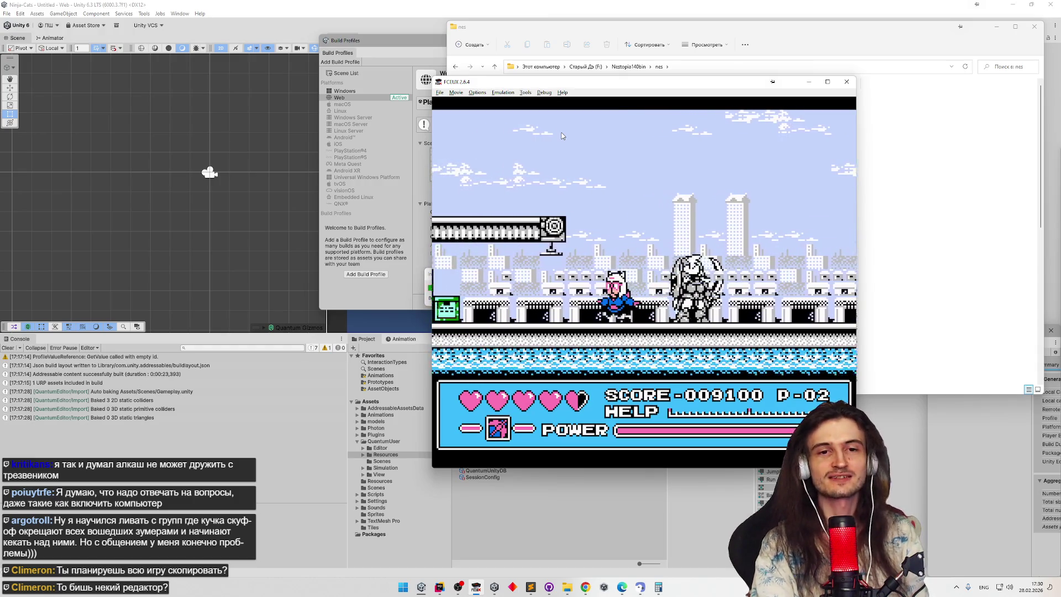
key("f")
key("f")
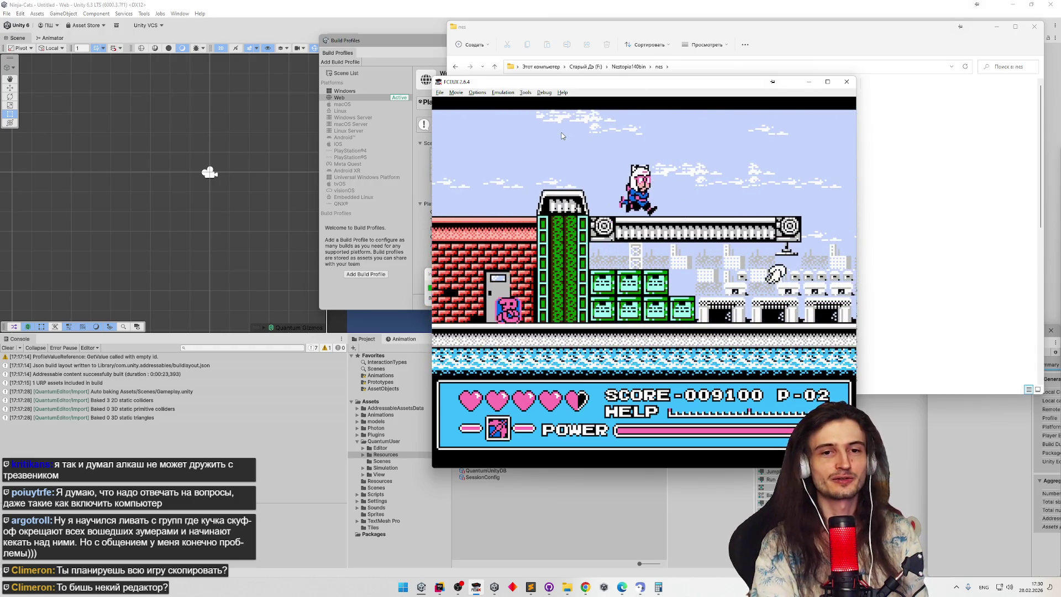
key("Left")
key("Left")
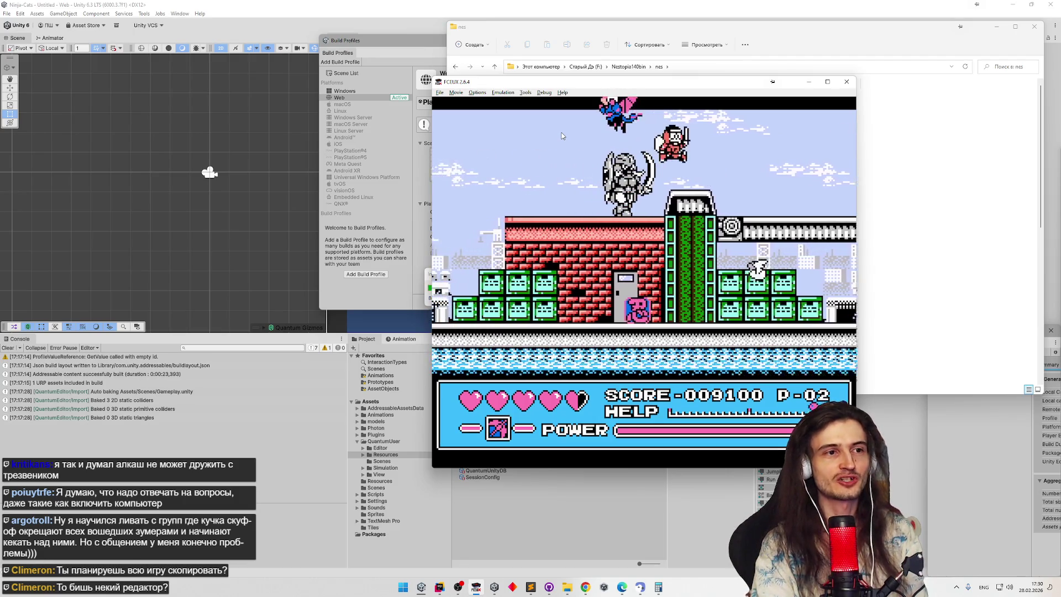
key("Left")
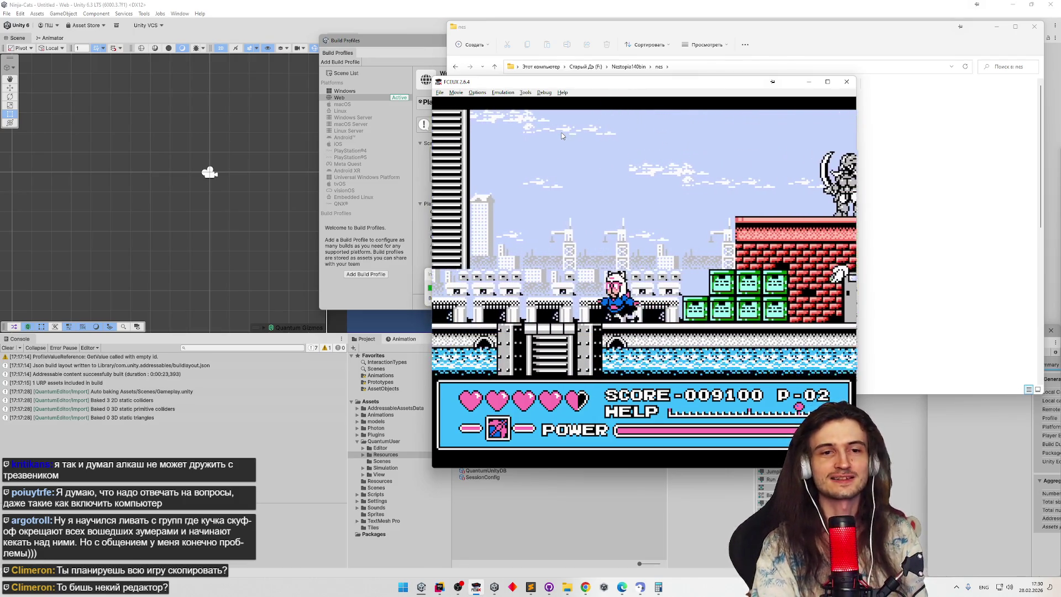
key("Down")
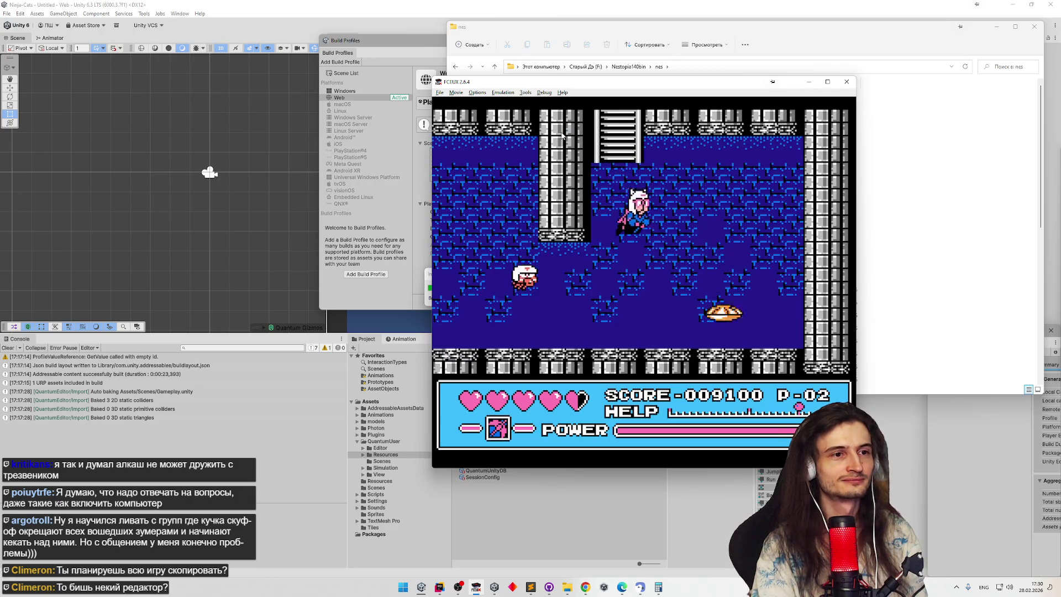
Step: Land in the blue castle room and run left, jumping between platforms to destroy the enemies
key("Left")
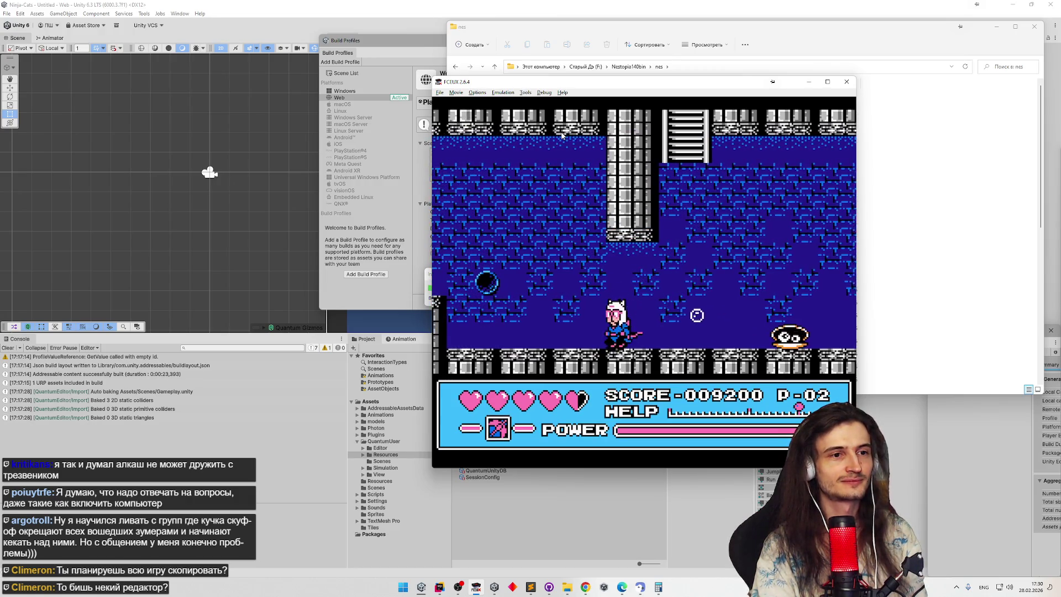
key("Left")
key("Left")
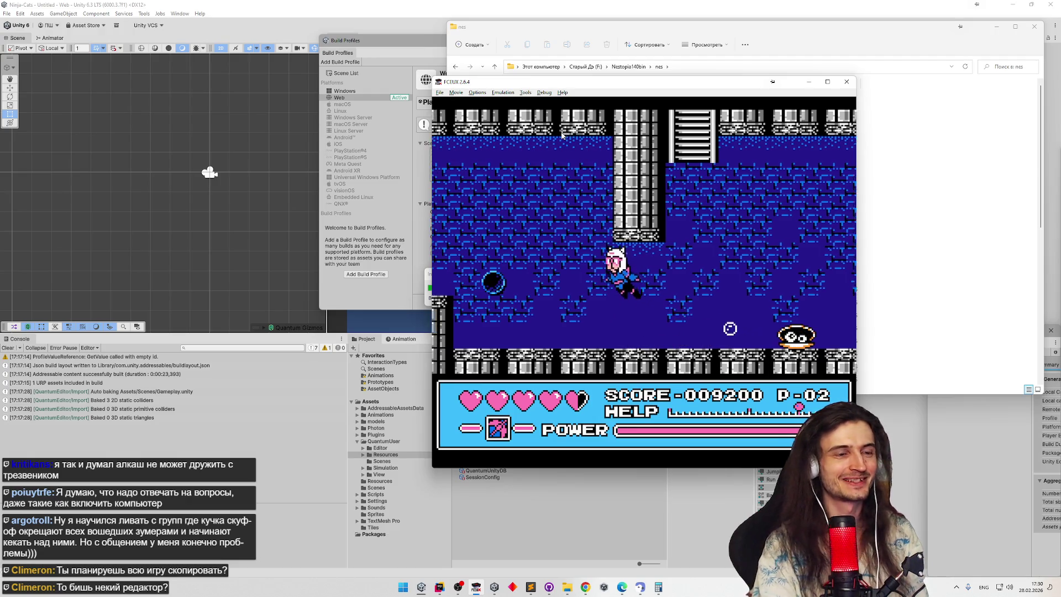
key("Left")
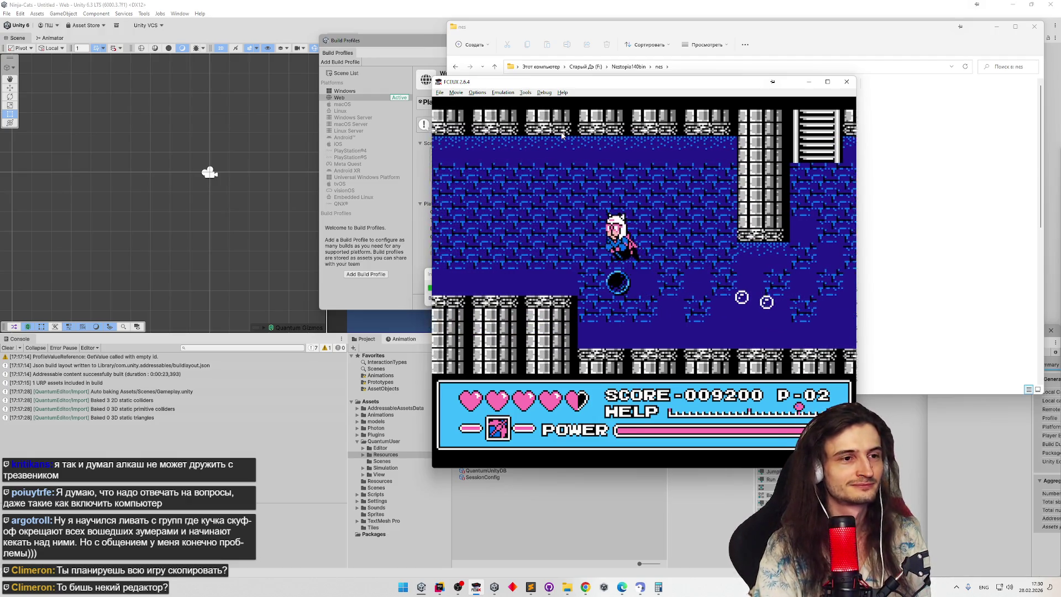
key("Left")
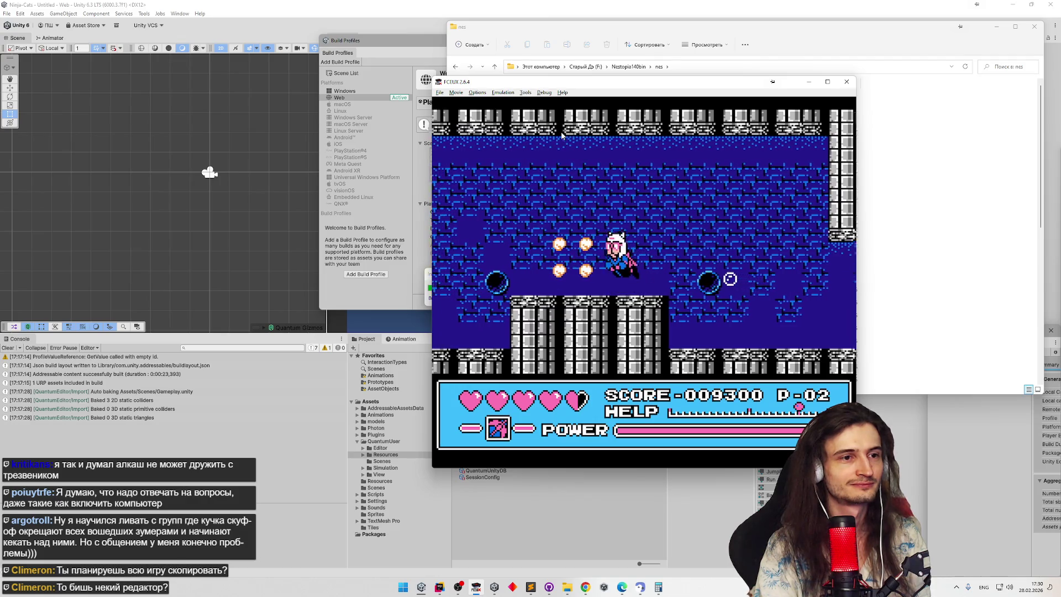
key("Left")
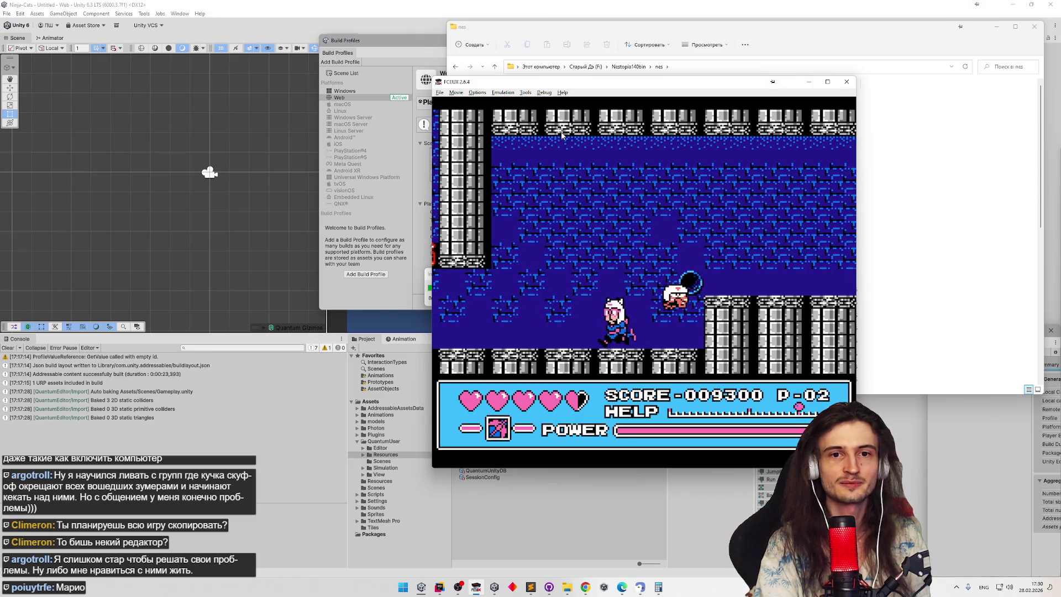
key("Left")
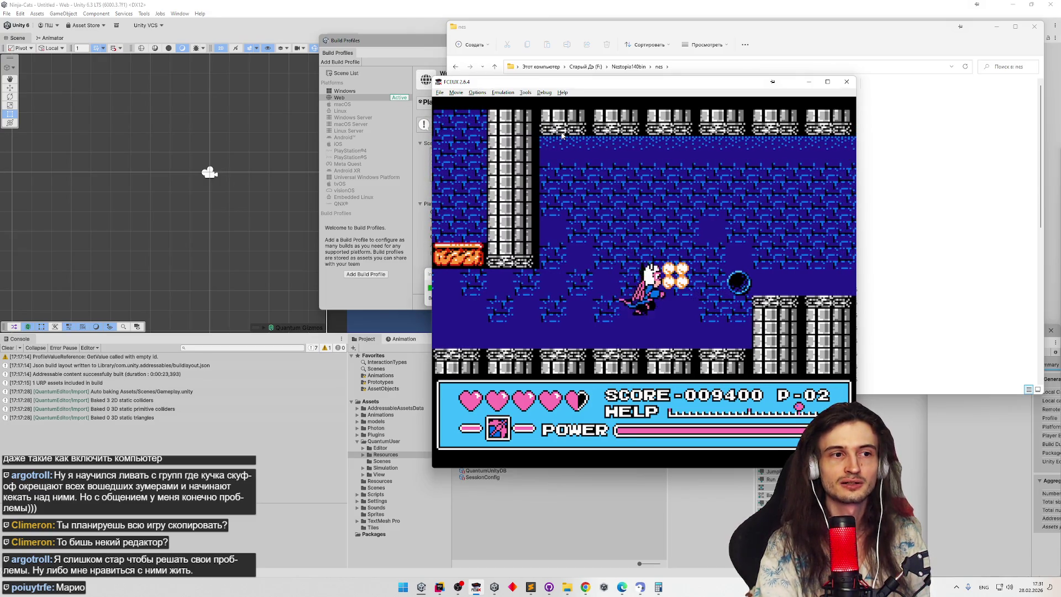
Step: Continue left past the pillar, defeat the last enemy, then jump right into the next room
key("Left")
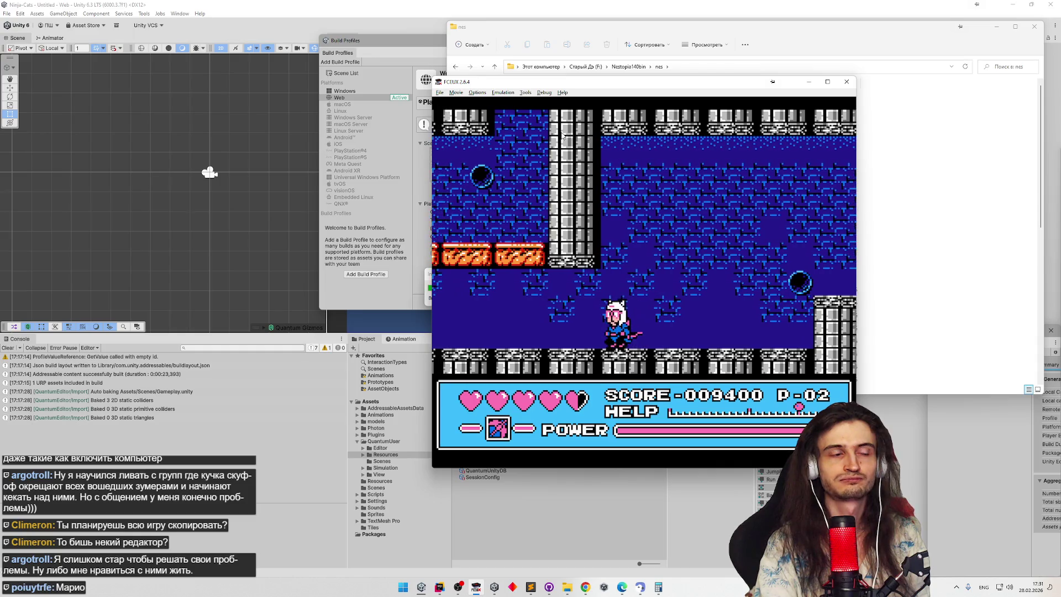
key("Left")
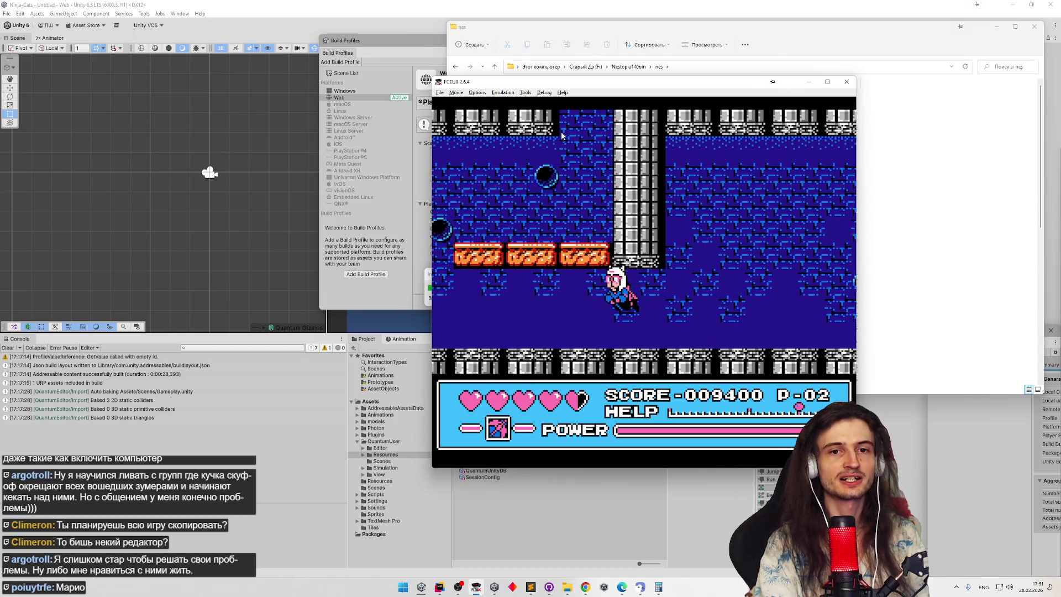
key("Left")
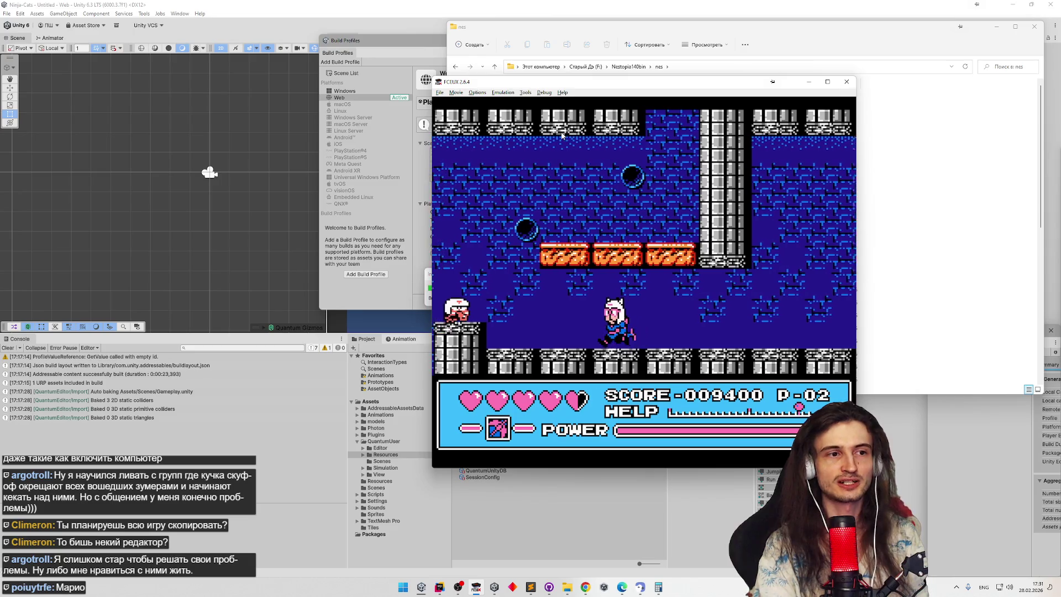
key("Left")
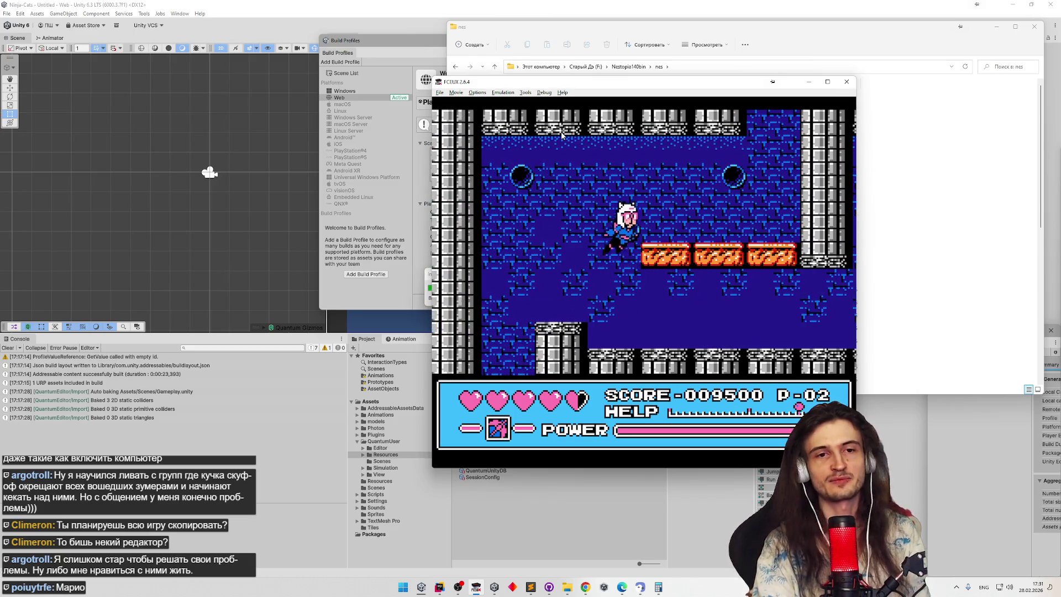
key("Right")
key("f")
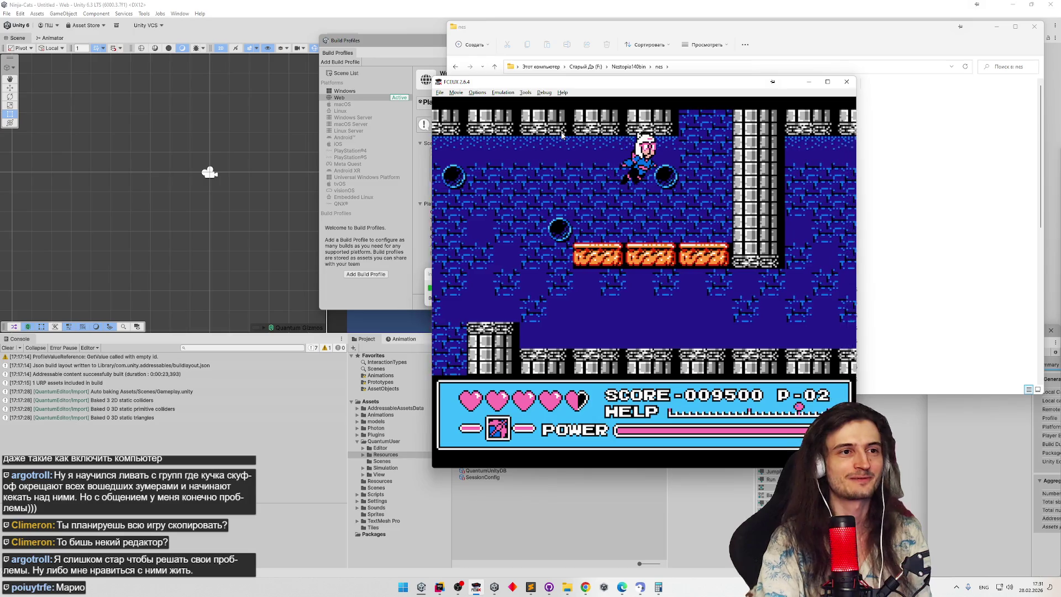
key("Right")
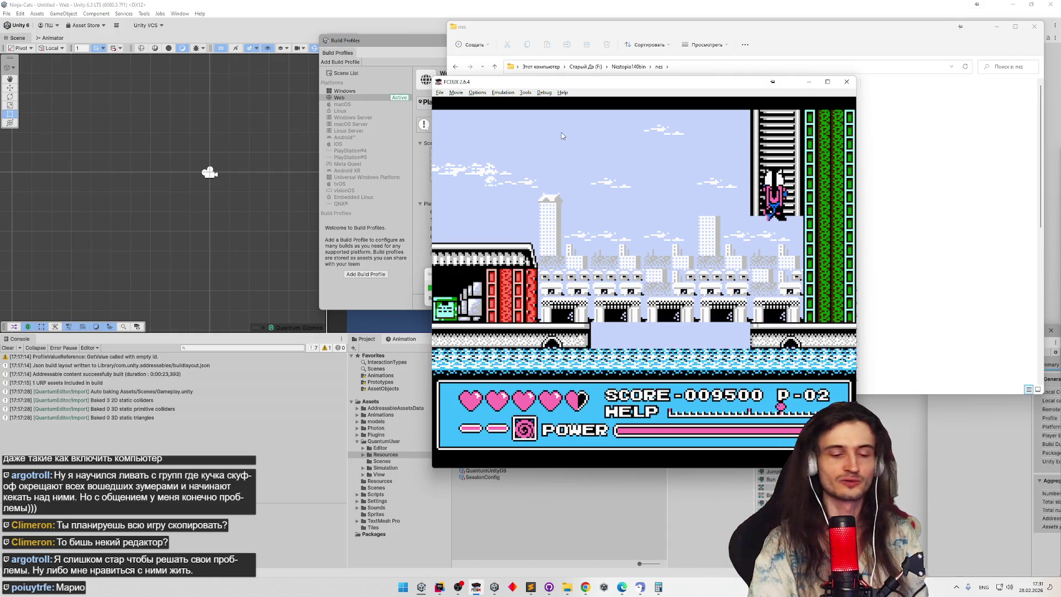
Step: Climb out onto the brick rooftops, run across the bridge for points and leap off it
key("Up")
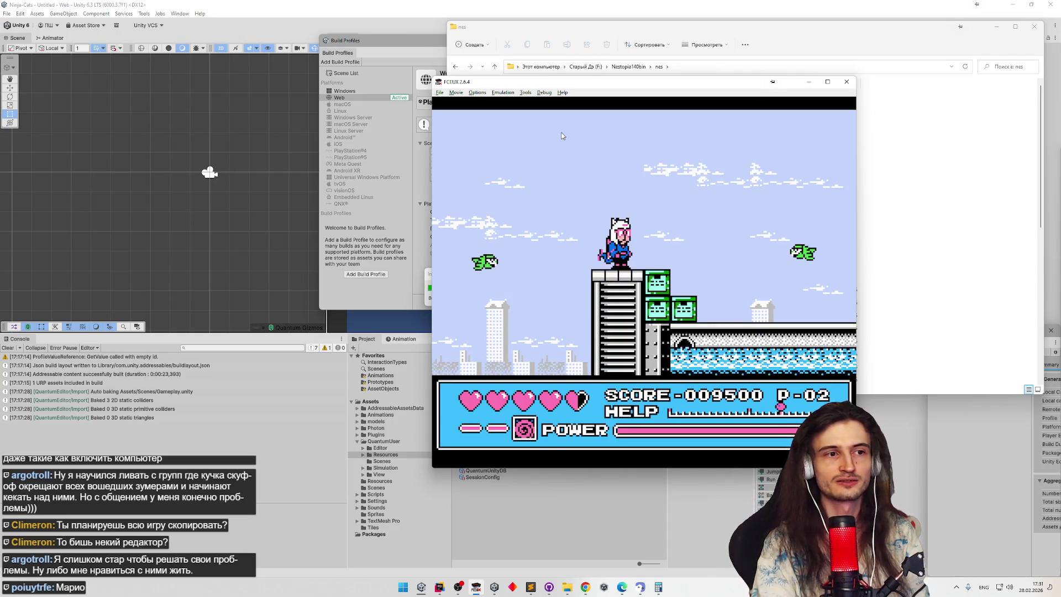
key("Right")
key("f")
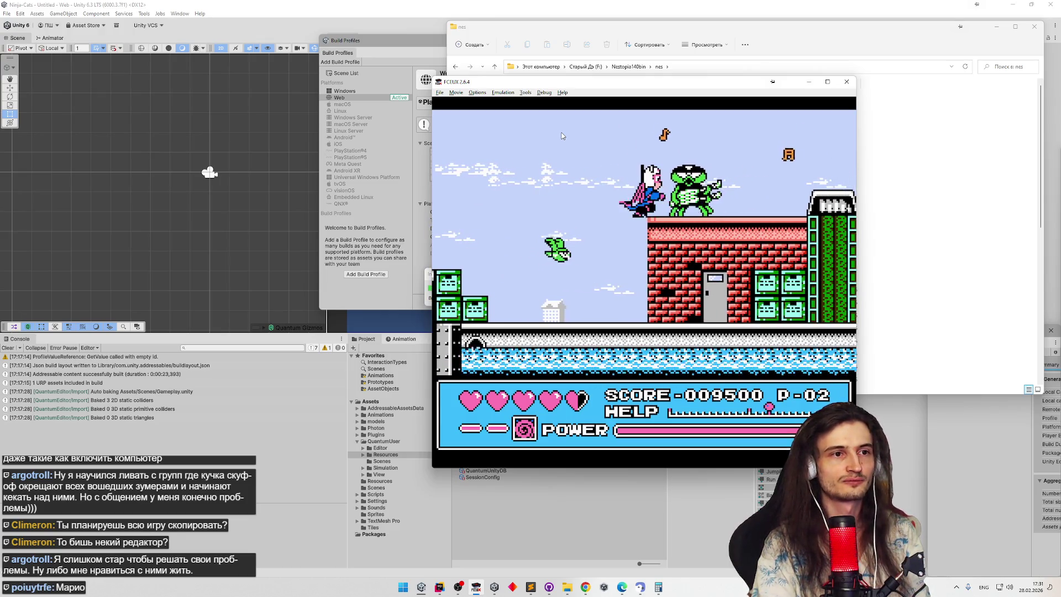
key("Right")
key("f")
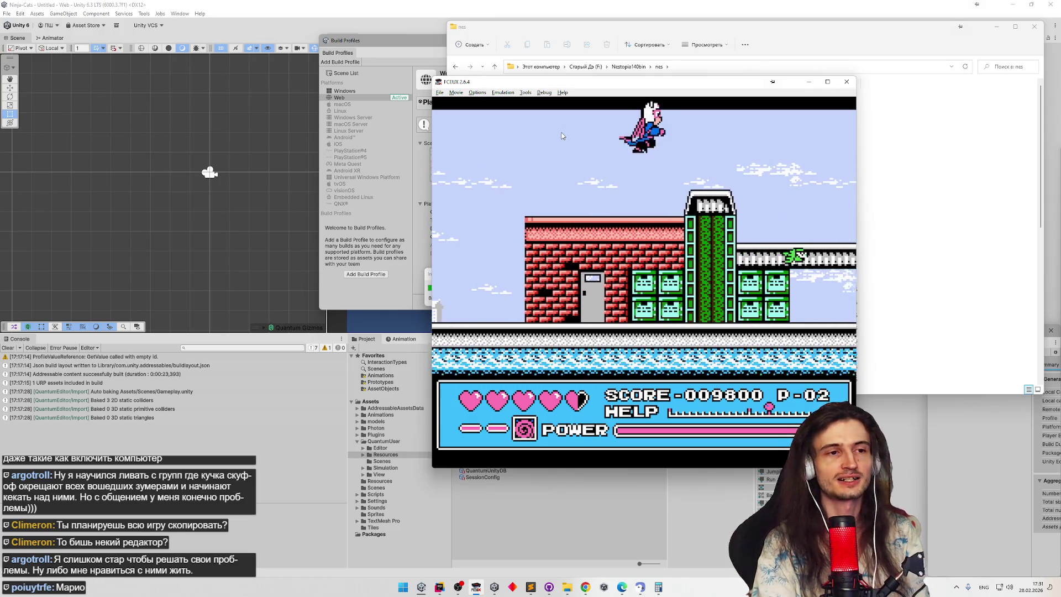
key("Right")
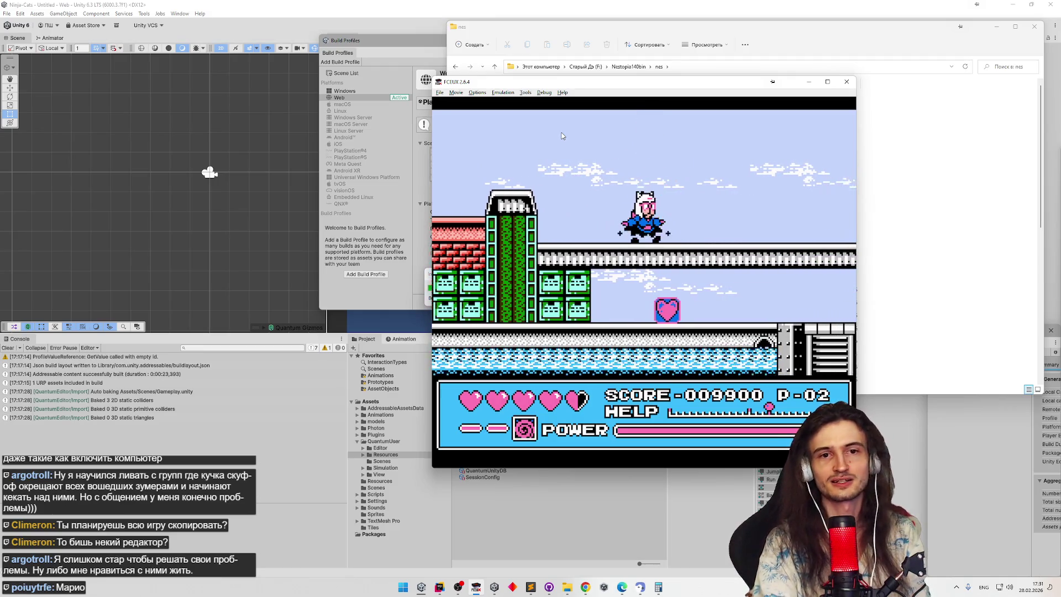
key("Right")
key("f")
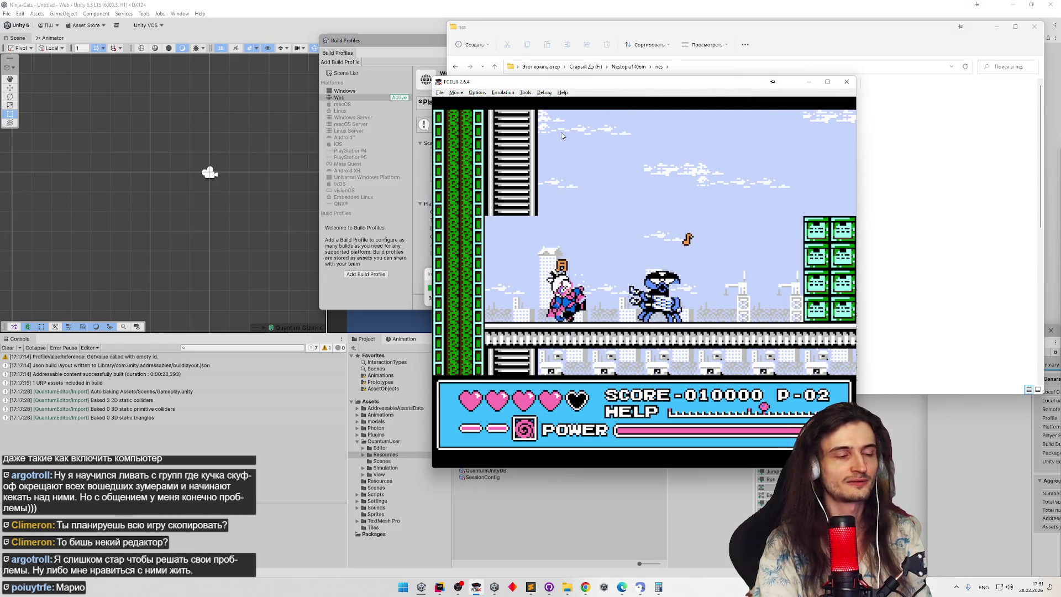
key("Down")
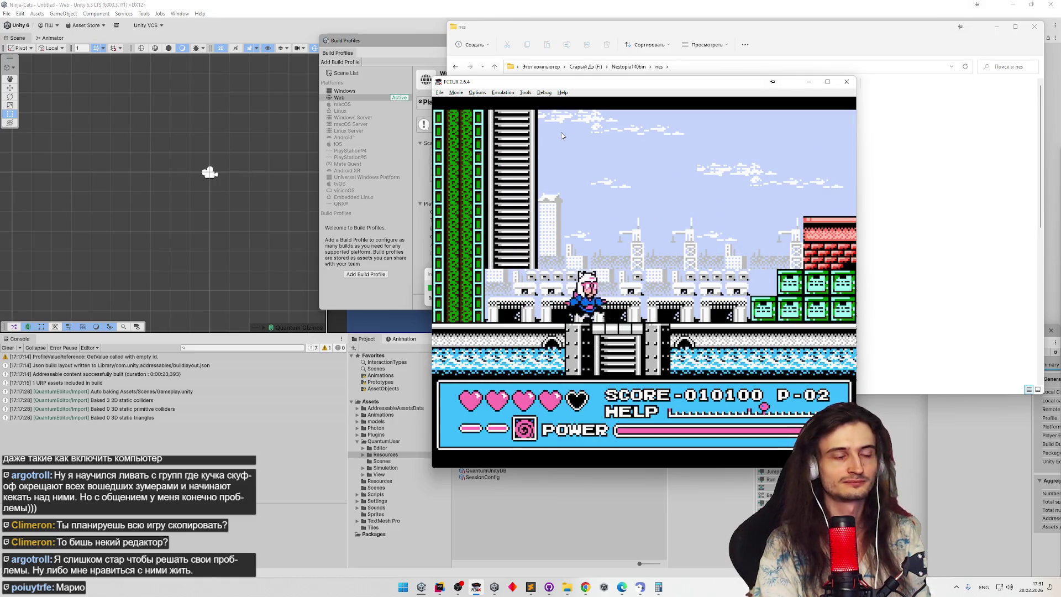
Step: Jump past the grey armored enemy onto the metal girder, cross the lower rooftops and climb the ladder
key("Right")
key("f")
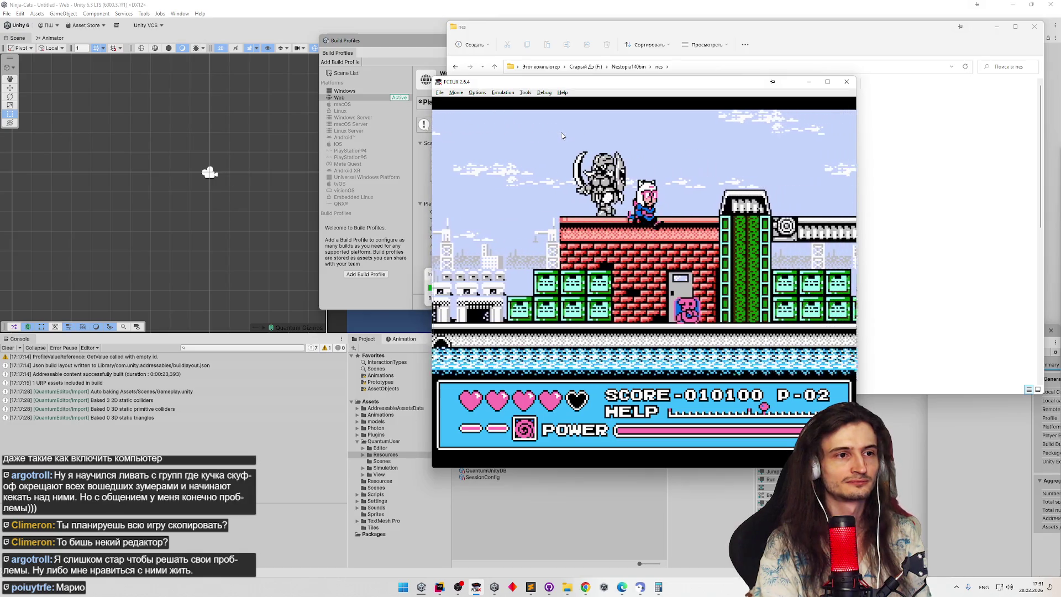
key("Right")
key("f")
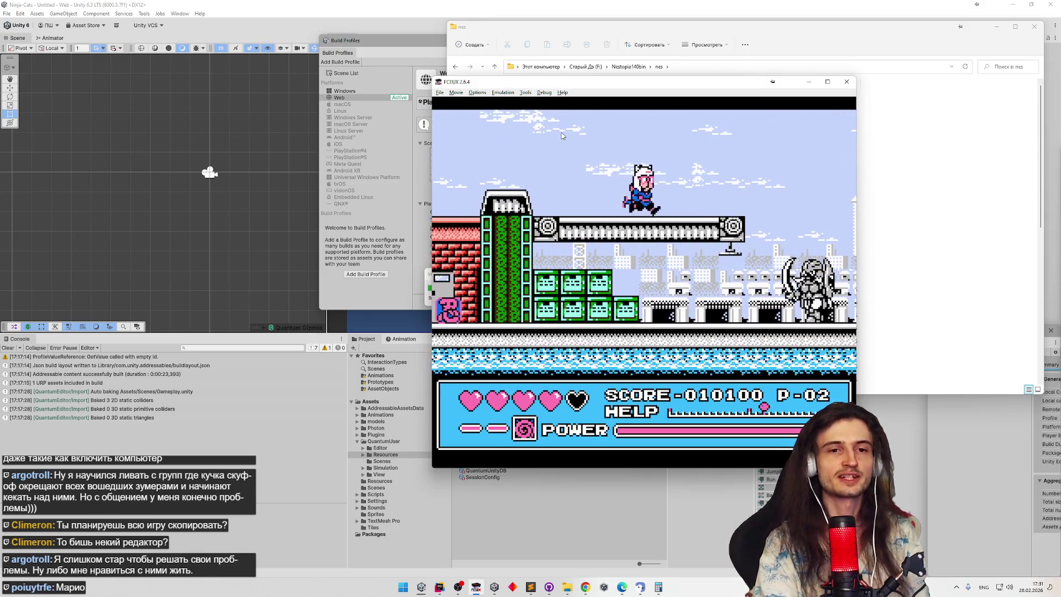
key("Right")
key("f")
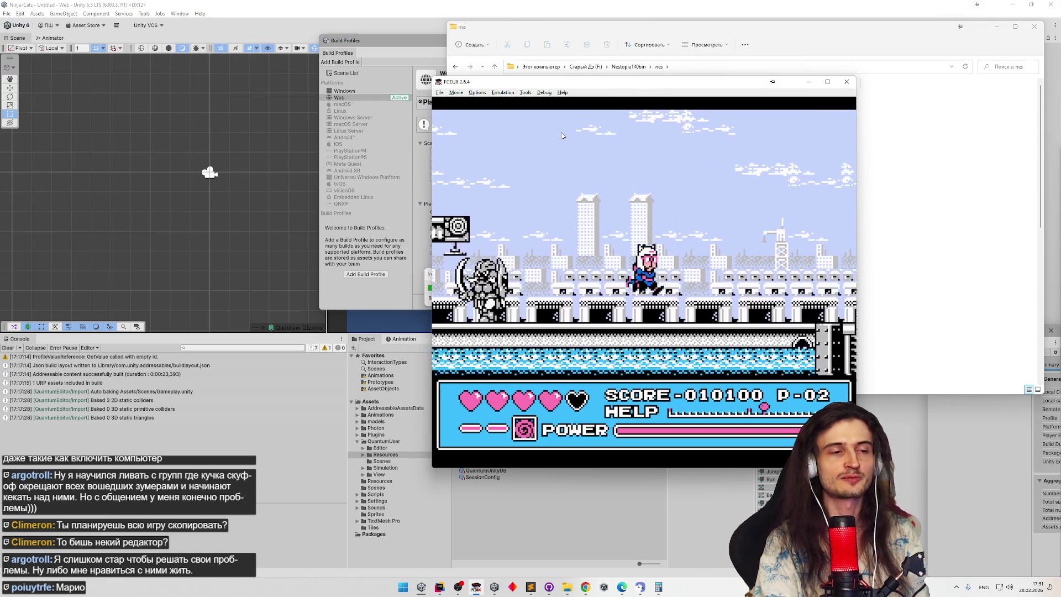
key("Right")
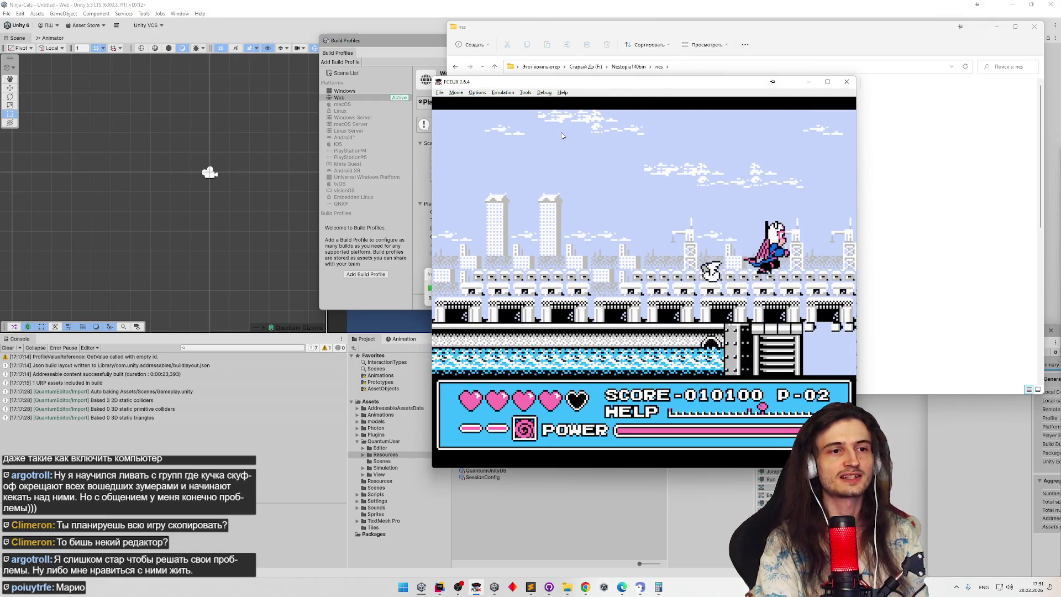
key("Up")
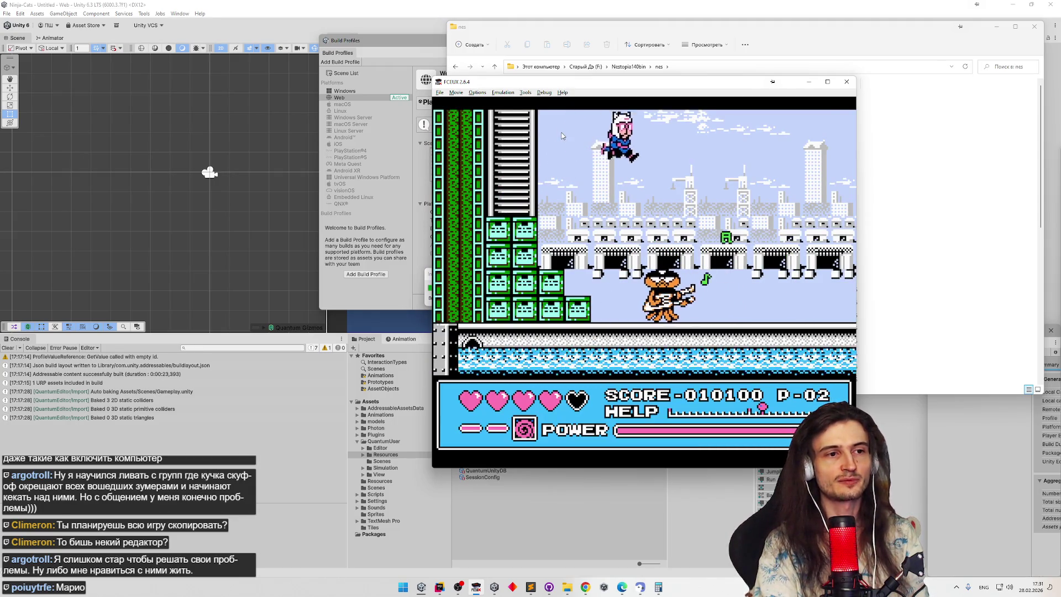
Step: Leap across the rooftops attacking the green enemy, then enter the boss area and drop to the lower floor
key("Right")
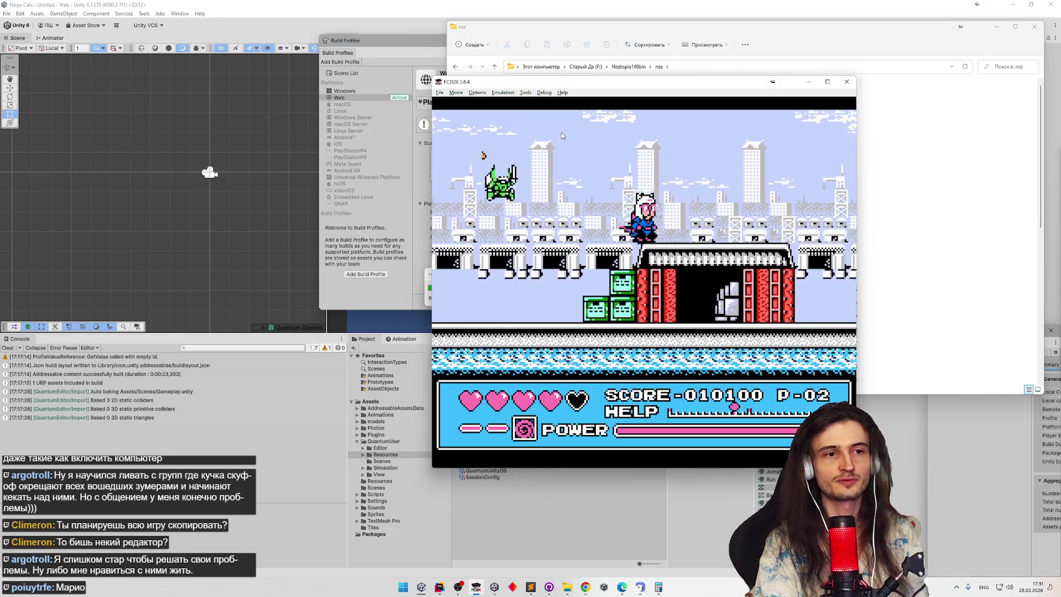
key("Right")
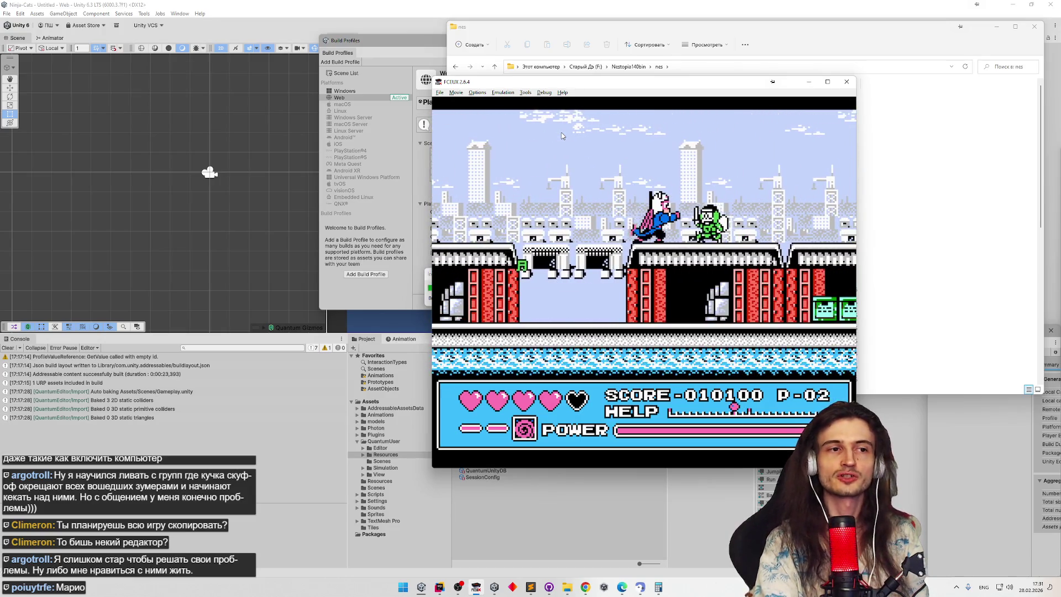
key("Right")
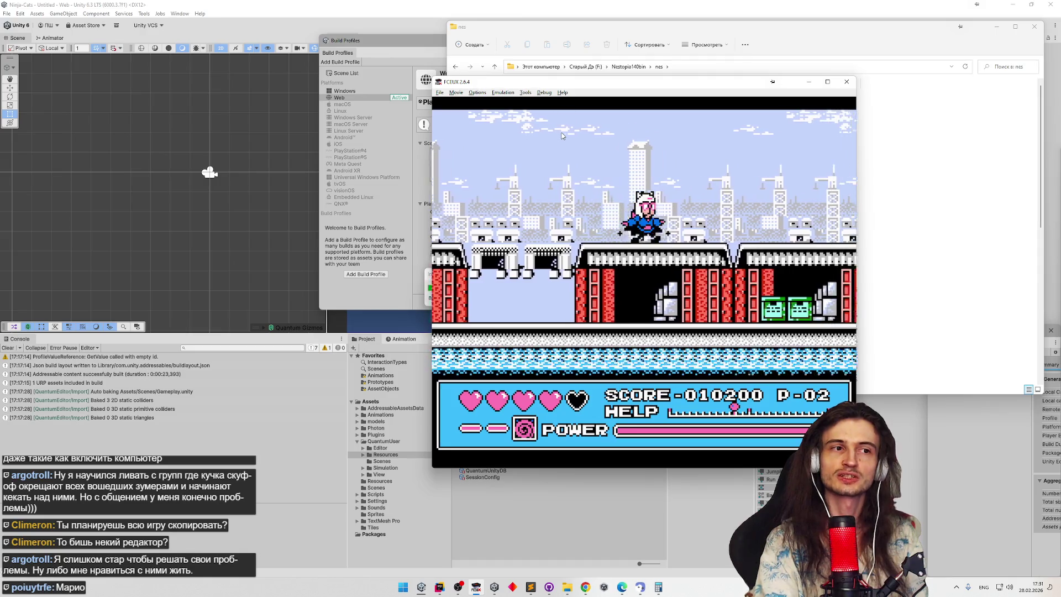
key("Right")
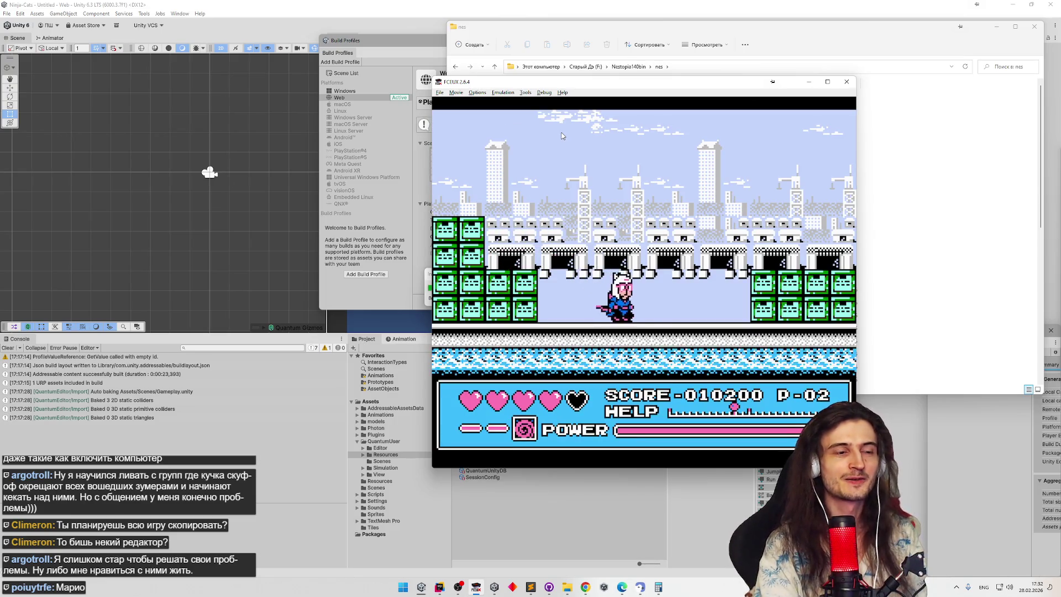
key("Left")
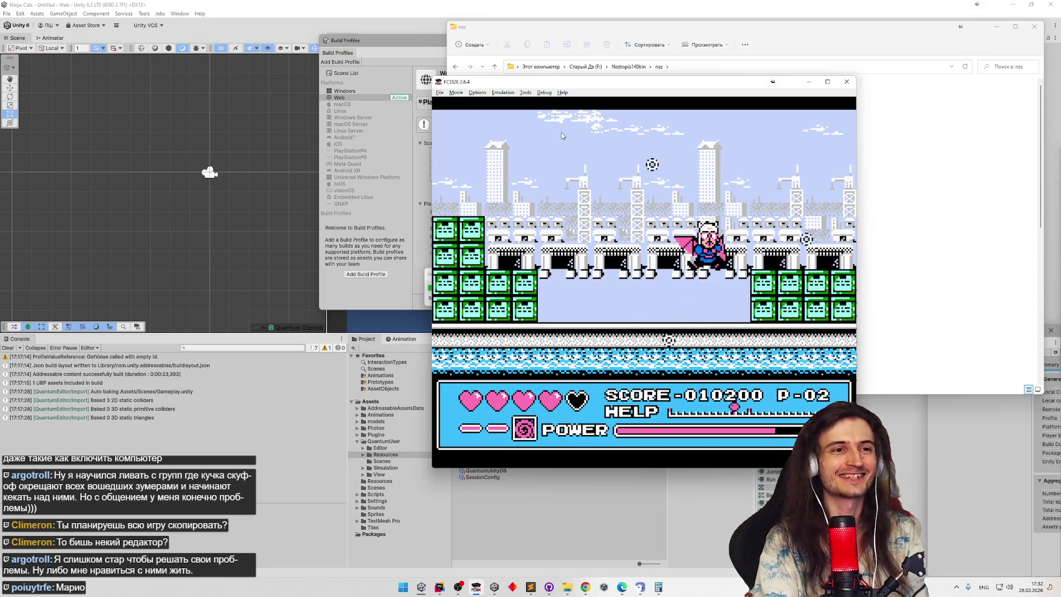
key("Left")
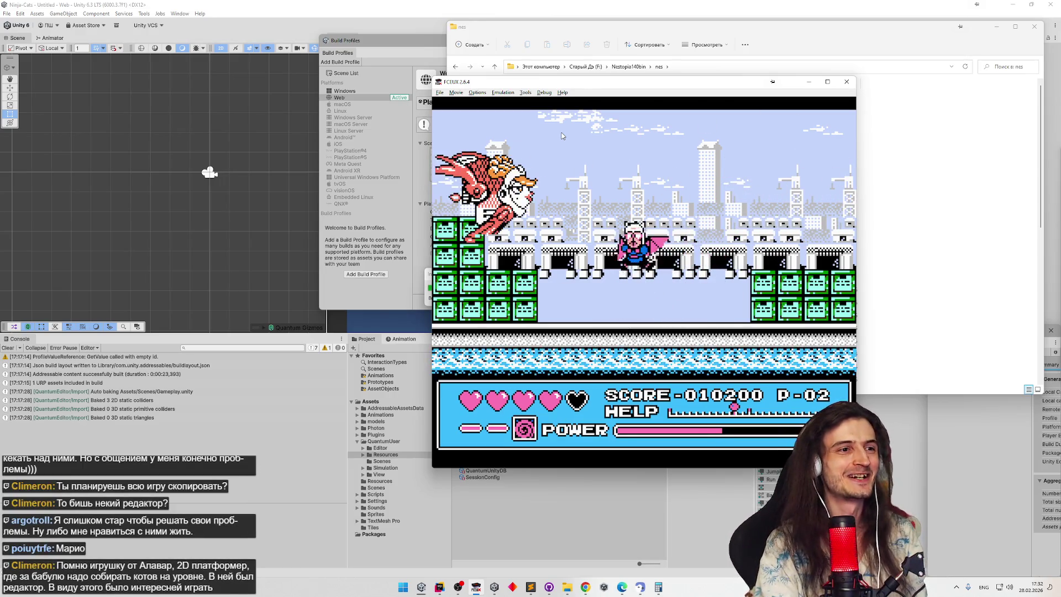
Step: Fight the winged boss, dodging its swoops and striking it until the stage ends
key("Right")
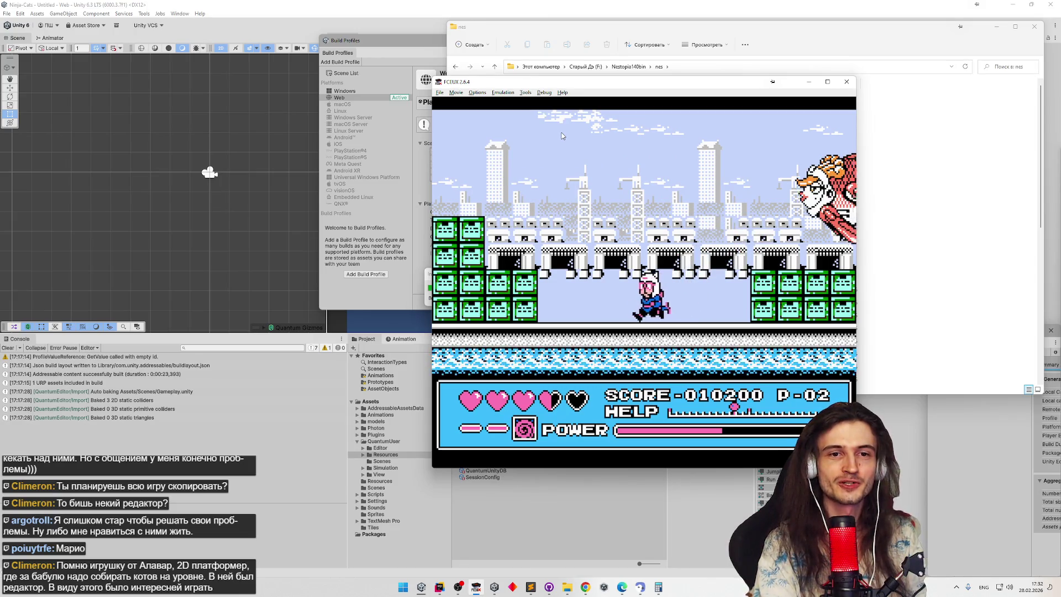
key("Right")
key("f")
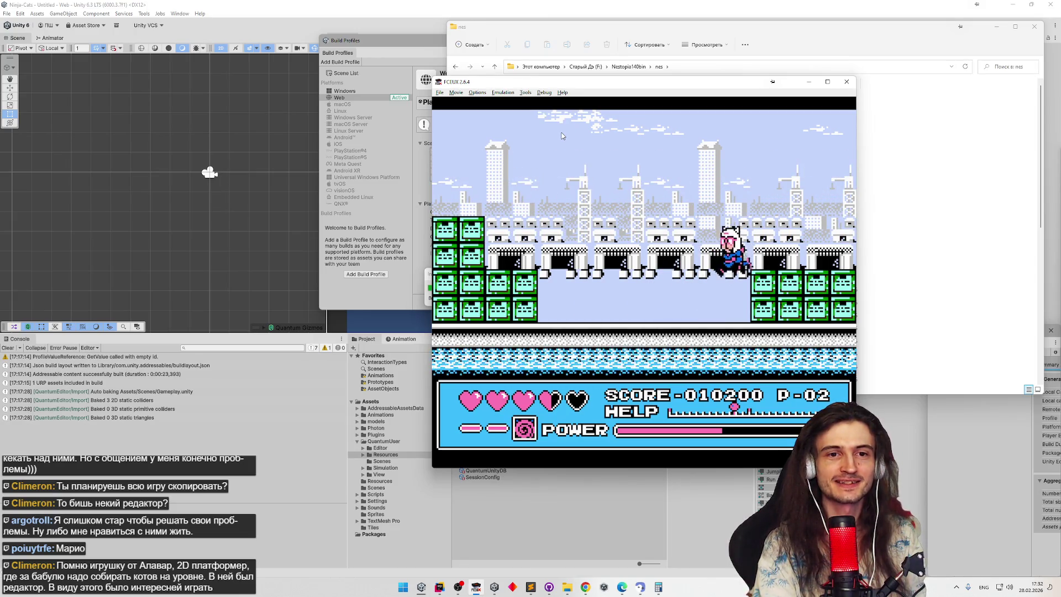
key("Right")
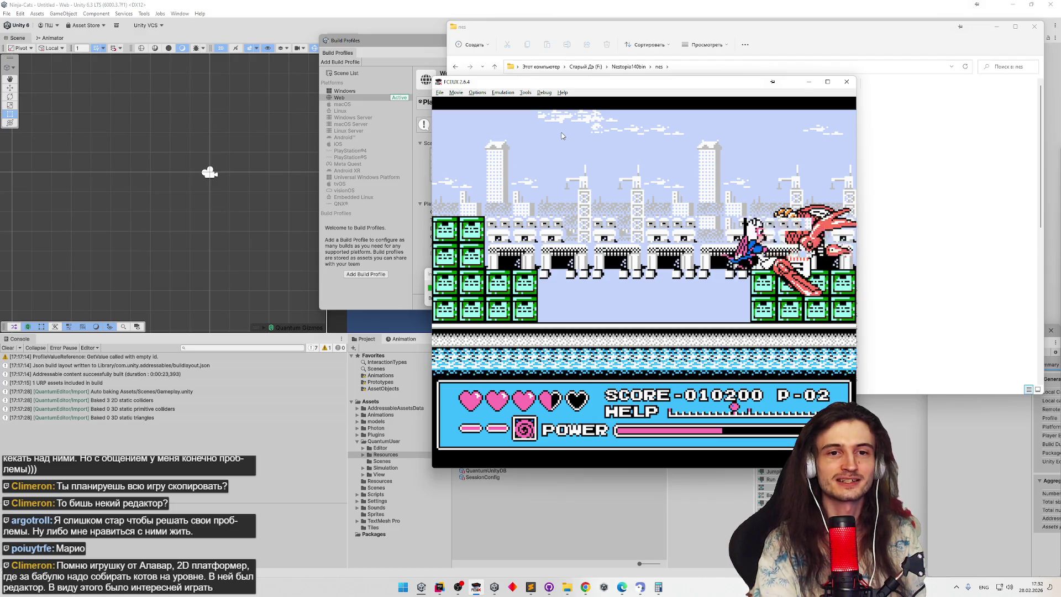
key("f")
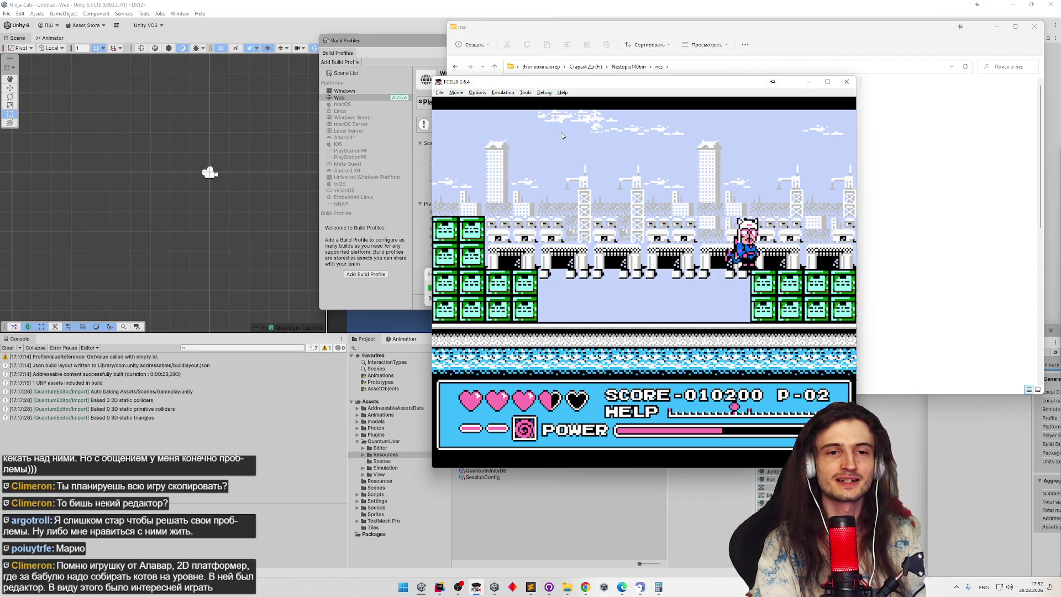
key("f")
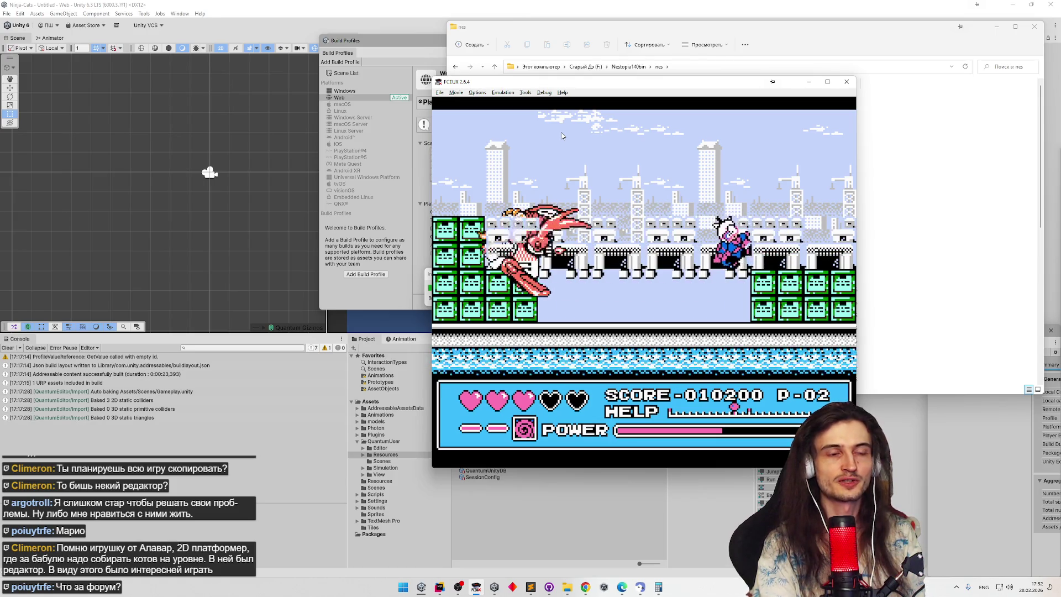
key("Right")
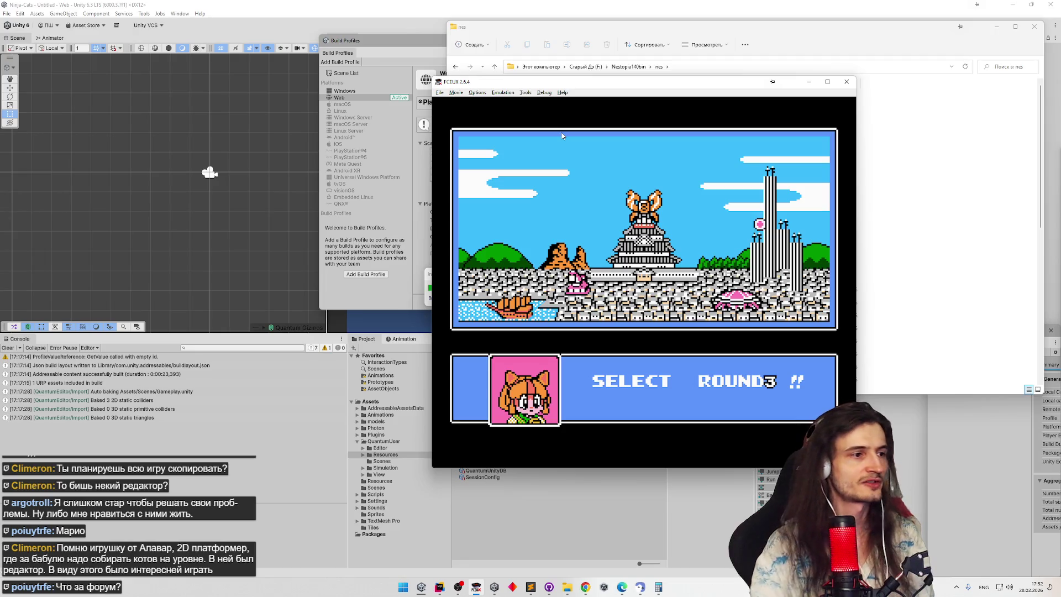
Step: Nudge the Unity build progress box left, then return to FCEUX and skip the Round 3 intro
left_click(429, 281)
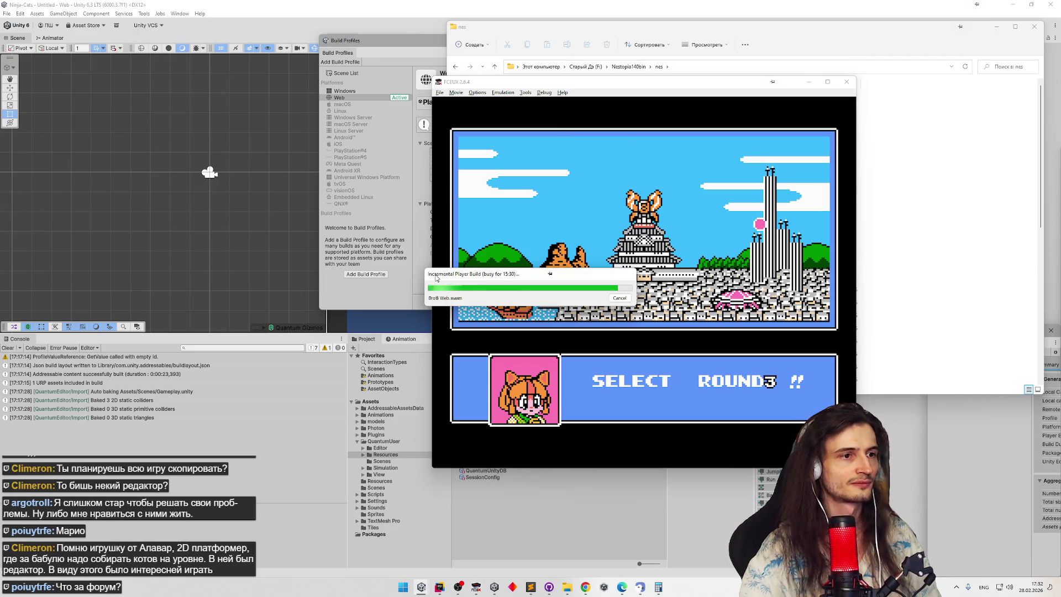
left_click_drag(436, 278, 409, 270)
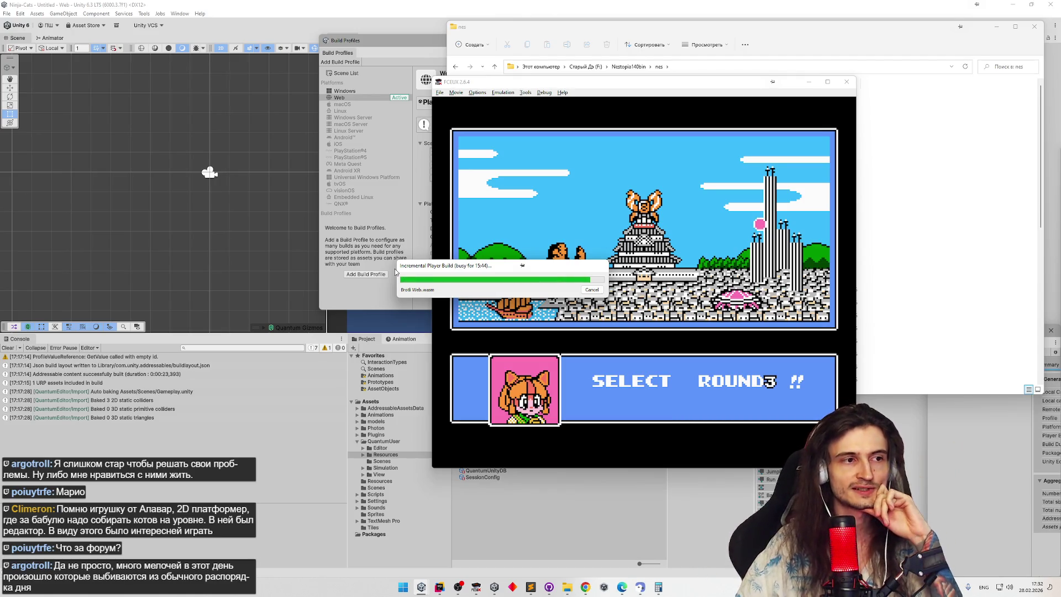
left_click(587, 196)
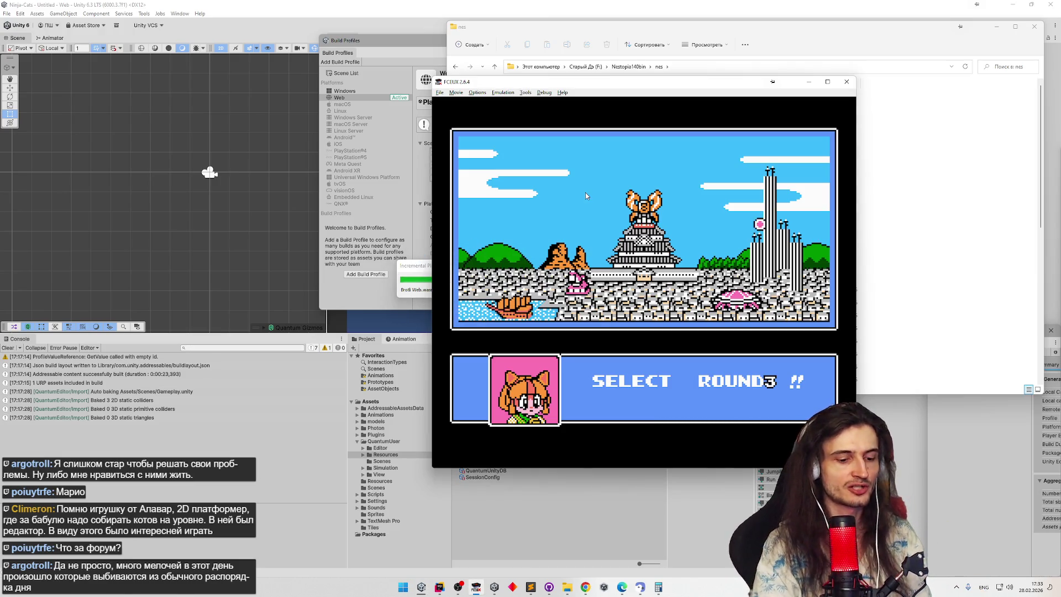
key("Return")
key("Return")
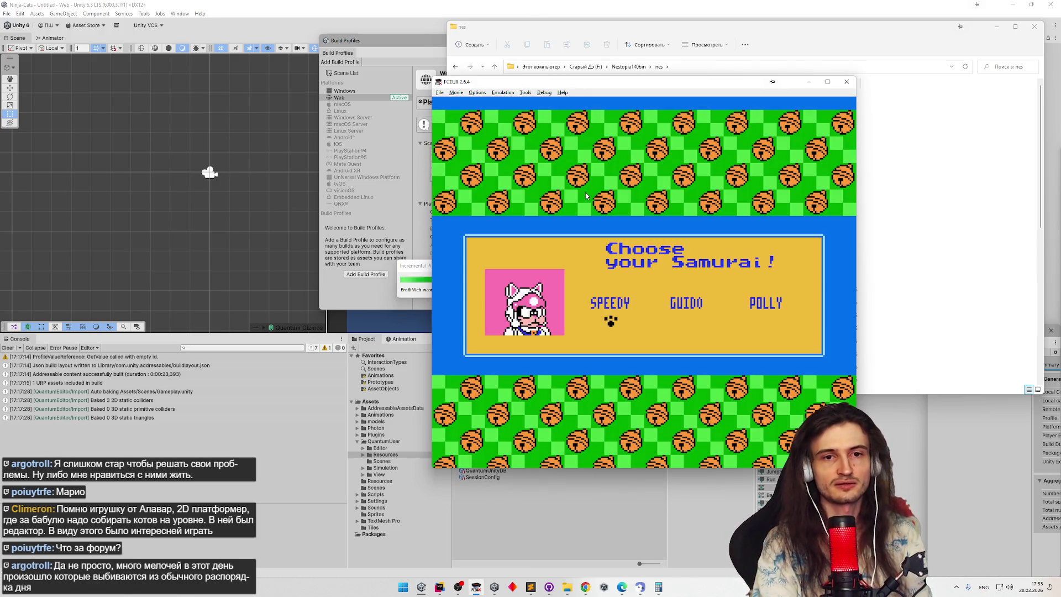
Step: Choose Polly for Round 3, start the round and run her right through the level
key("Right")
key("Right")
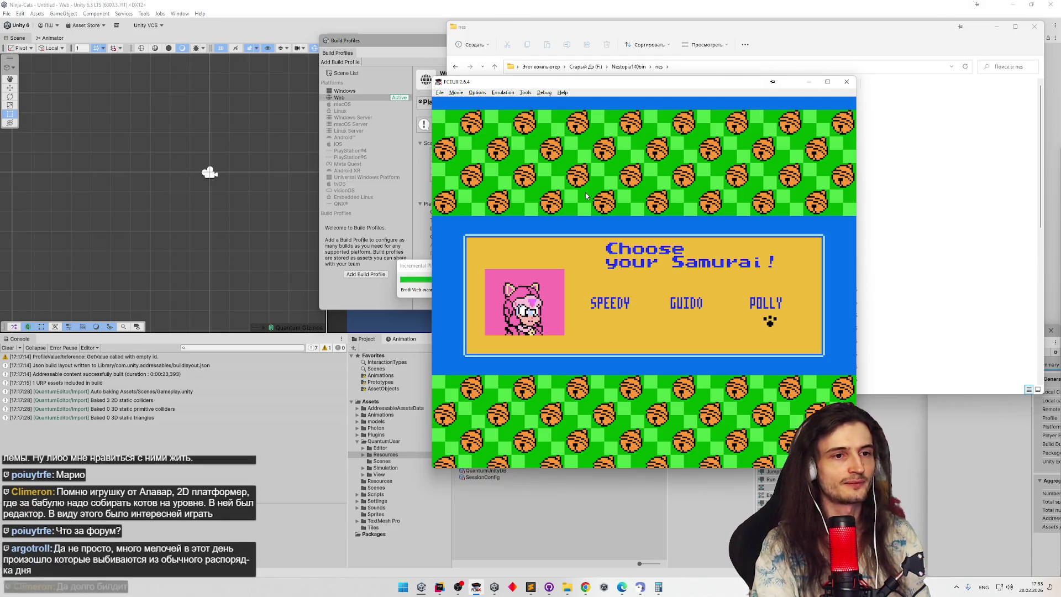
key("Return")
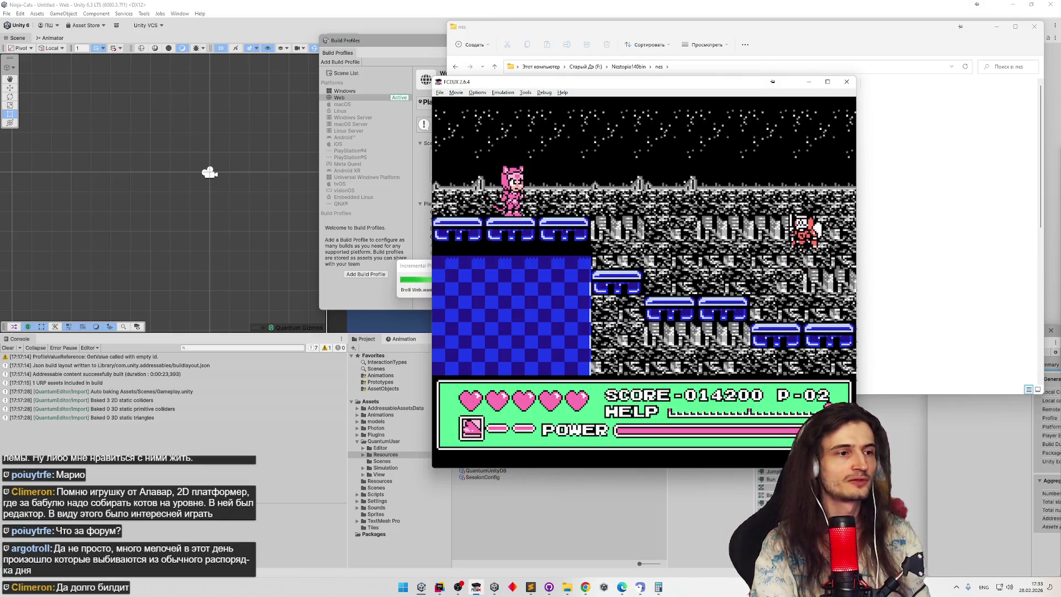
key("Right")
key("Right")
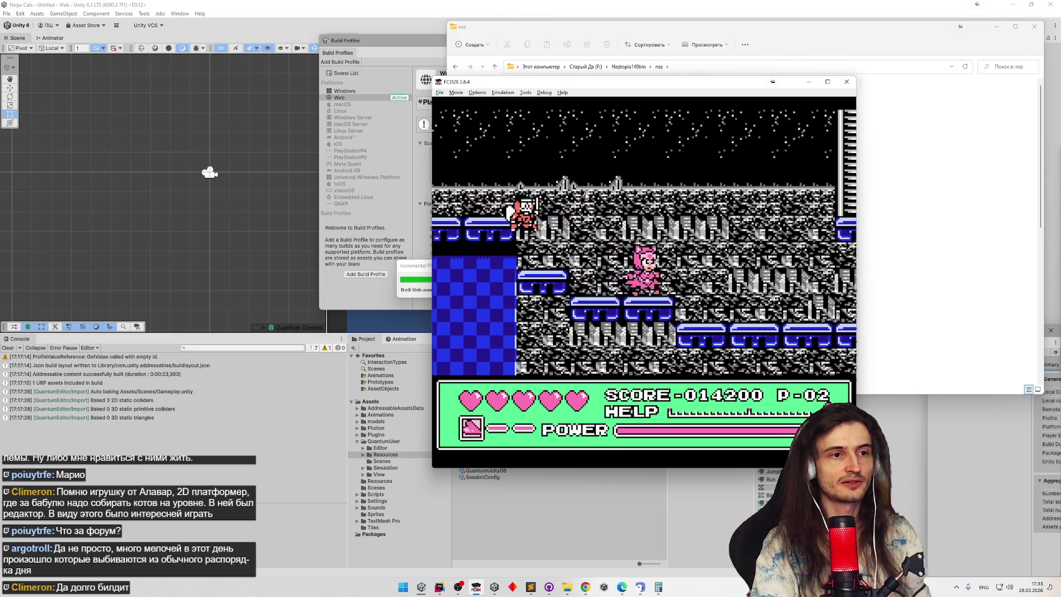
key("Right")
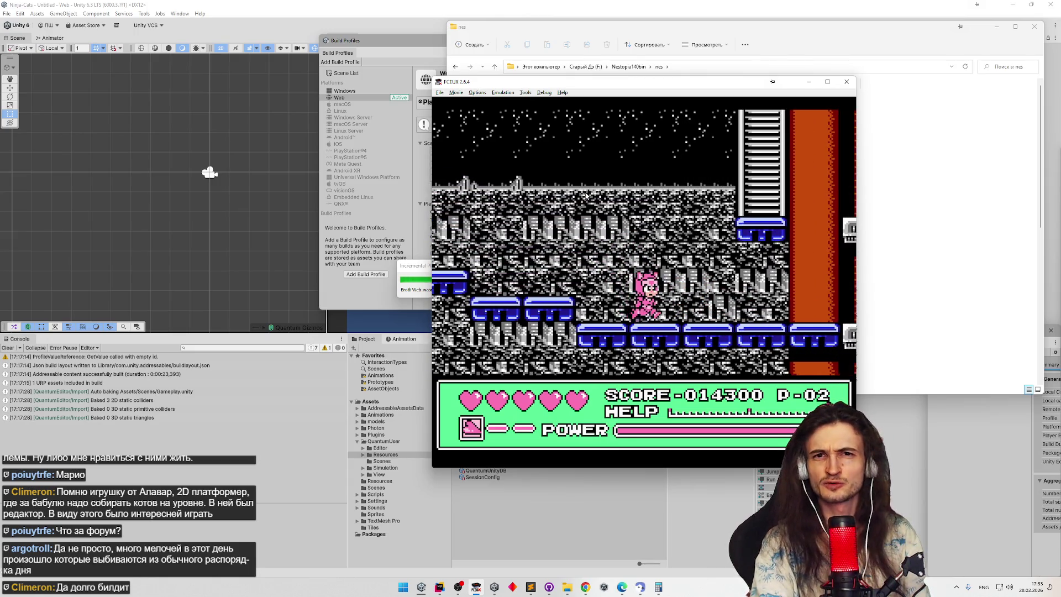
key("Right")
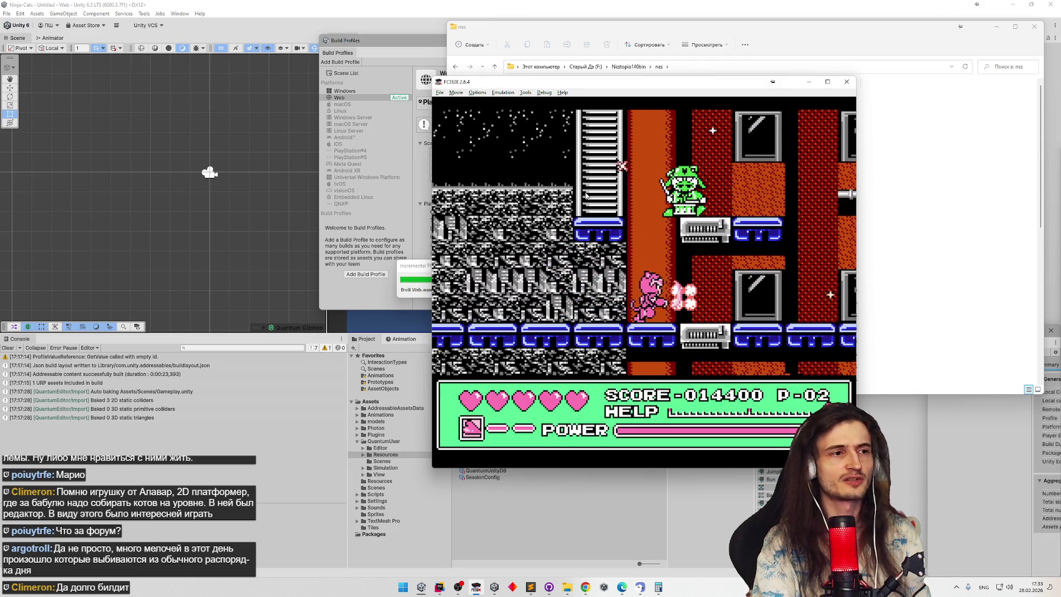
key("Right")
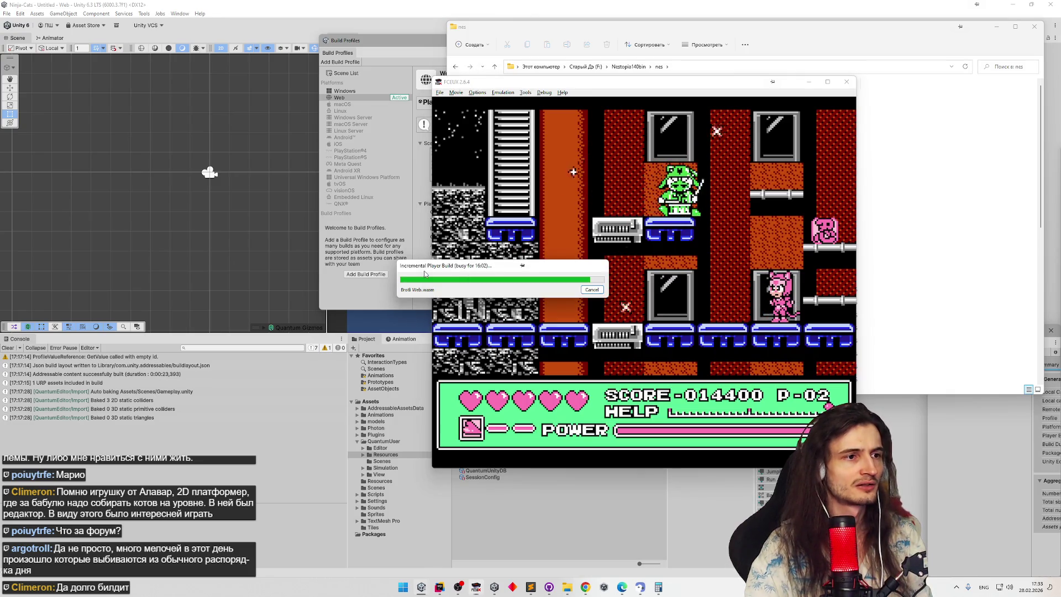
Step: Check the Unity build progress, then return to the game and jump Polly across the upper ledges
left_click(423, 269)
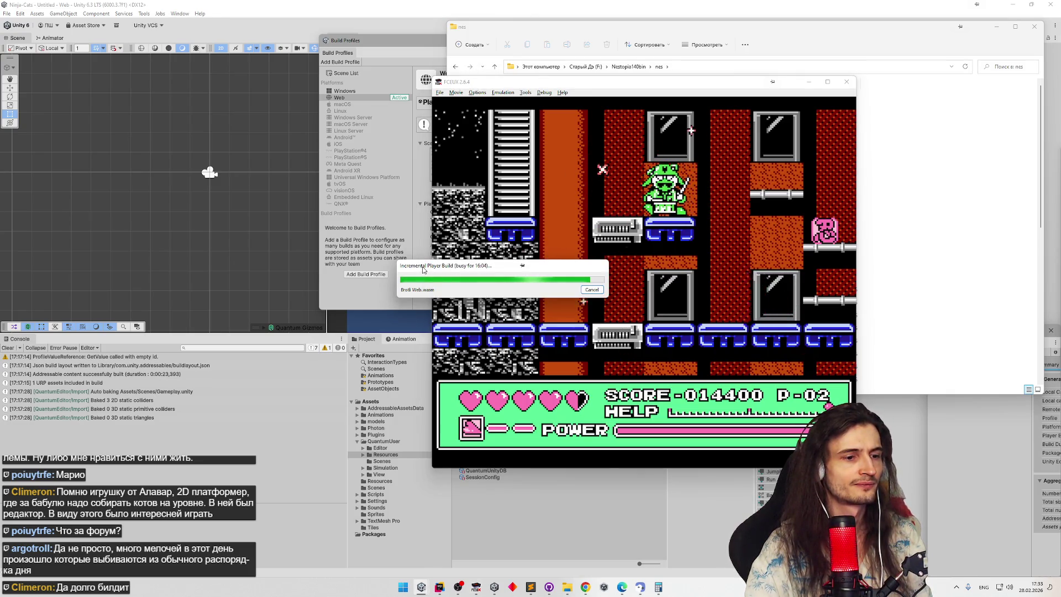
left_click(647, 259)
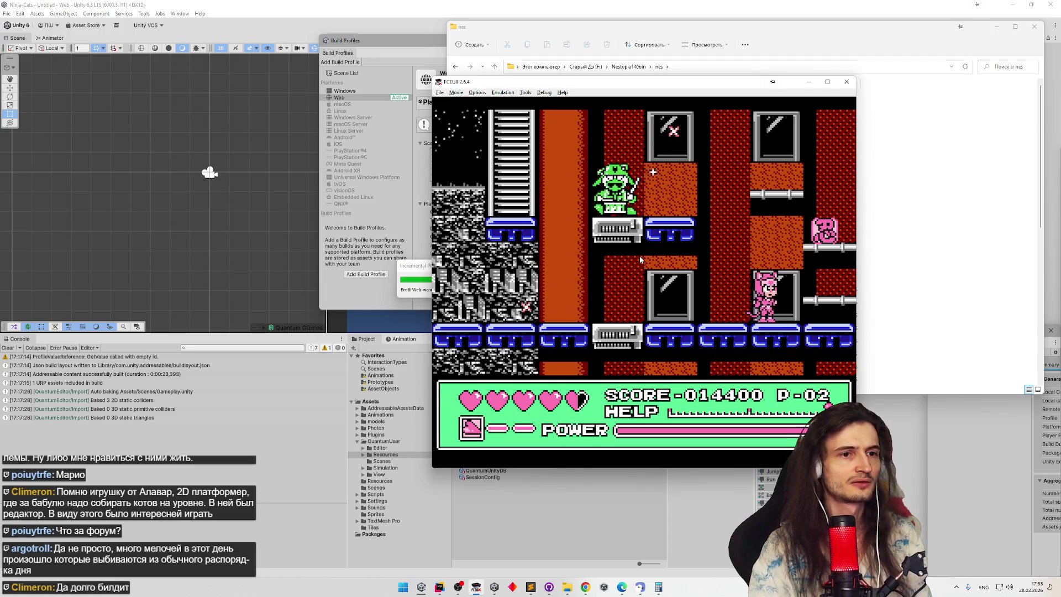
key("Left")
key("f")
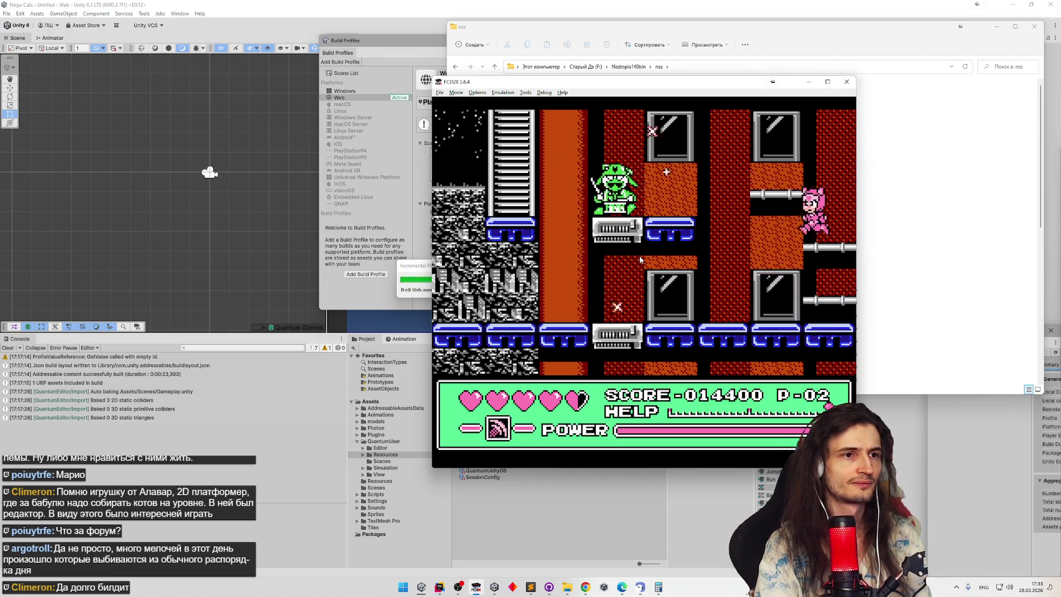
key("Left")
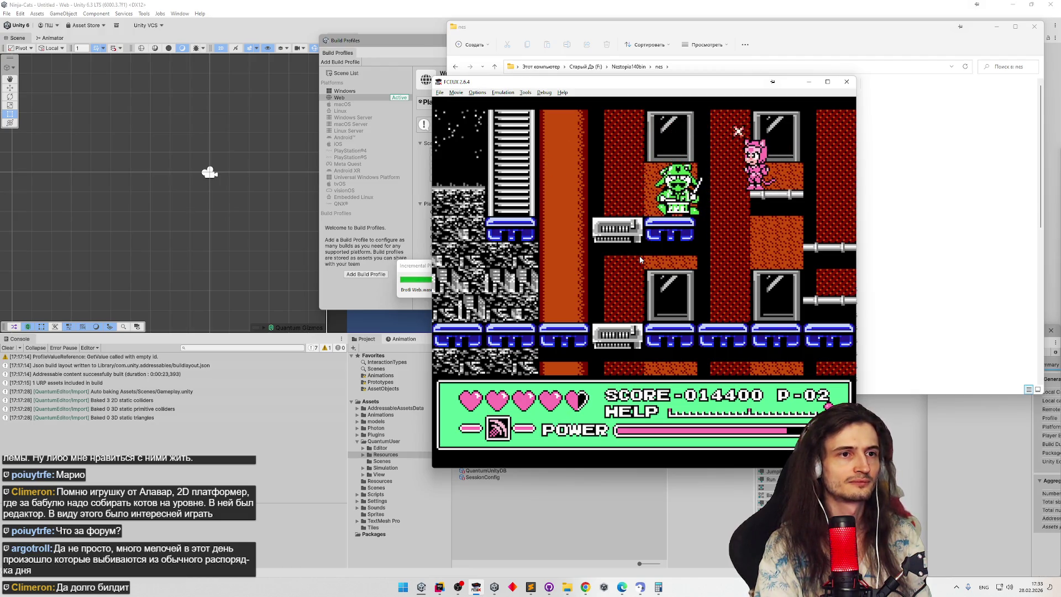
key("Right")
key("Left")
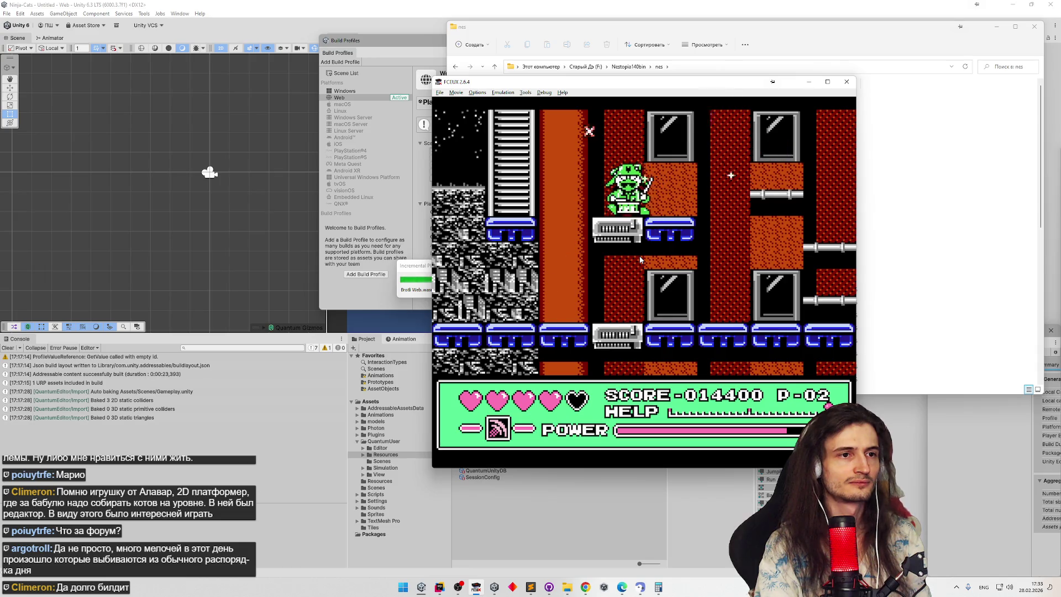
key("f")
Step: Drop Polly into the next room and run right, jumping and attacking the enemy
key("Down")
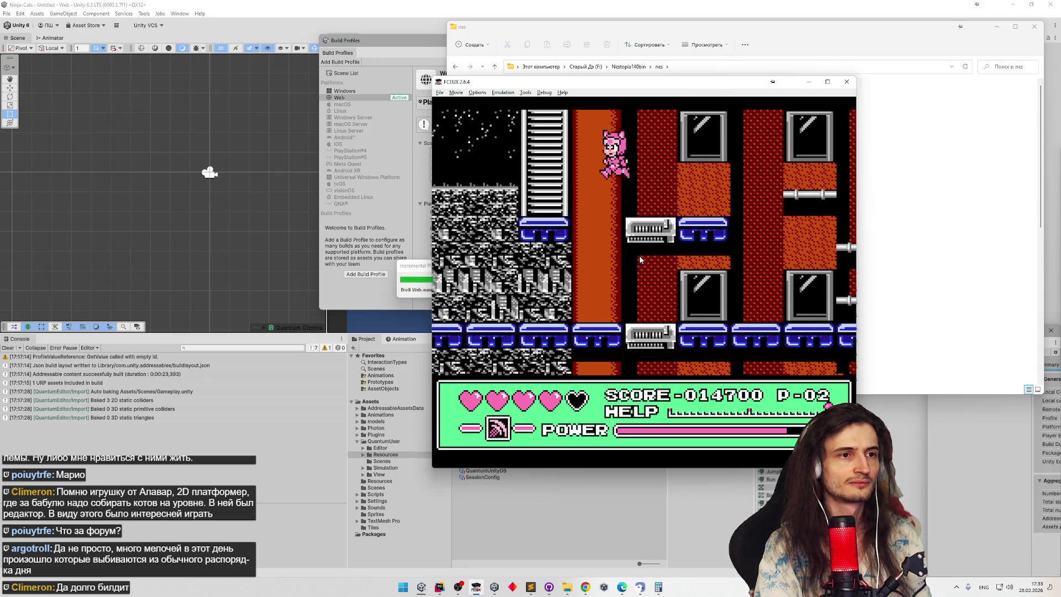
key("f")
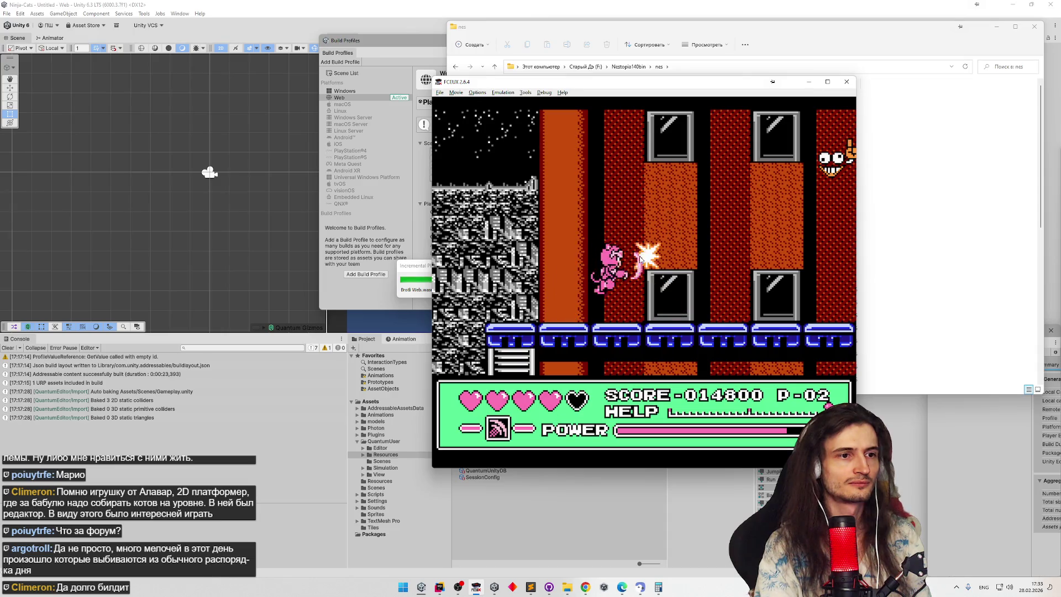
key("Right")
key("Right")
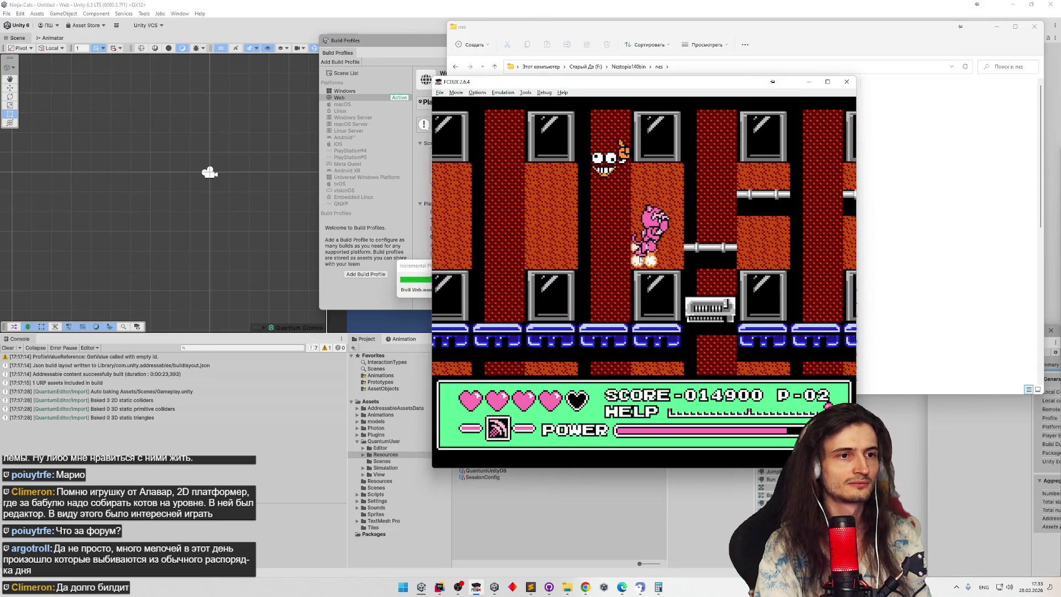
key("d")
key("Right")
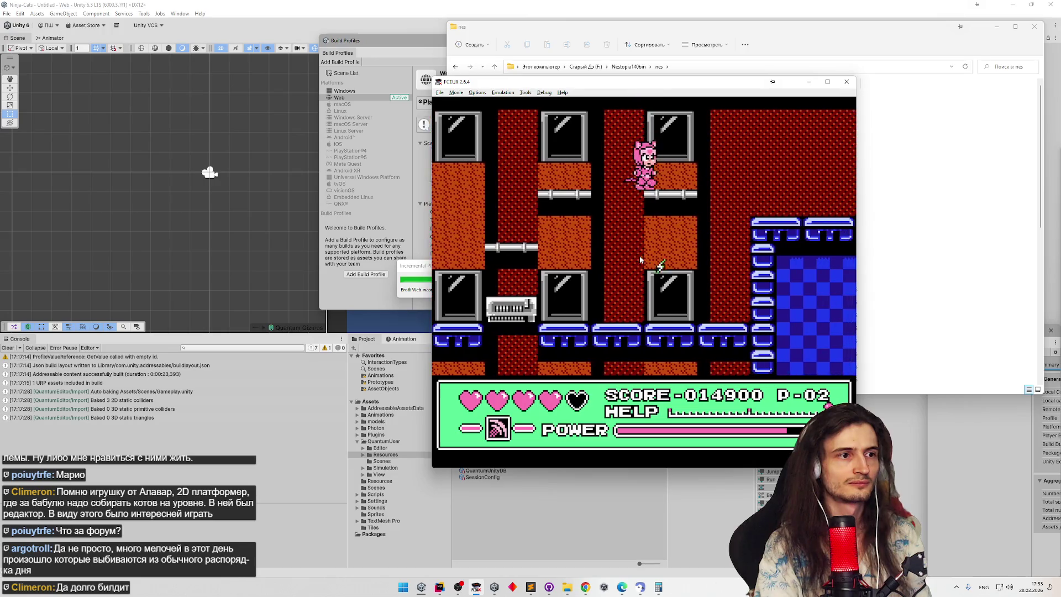
key("f")
key("Right")
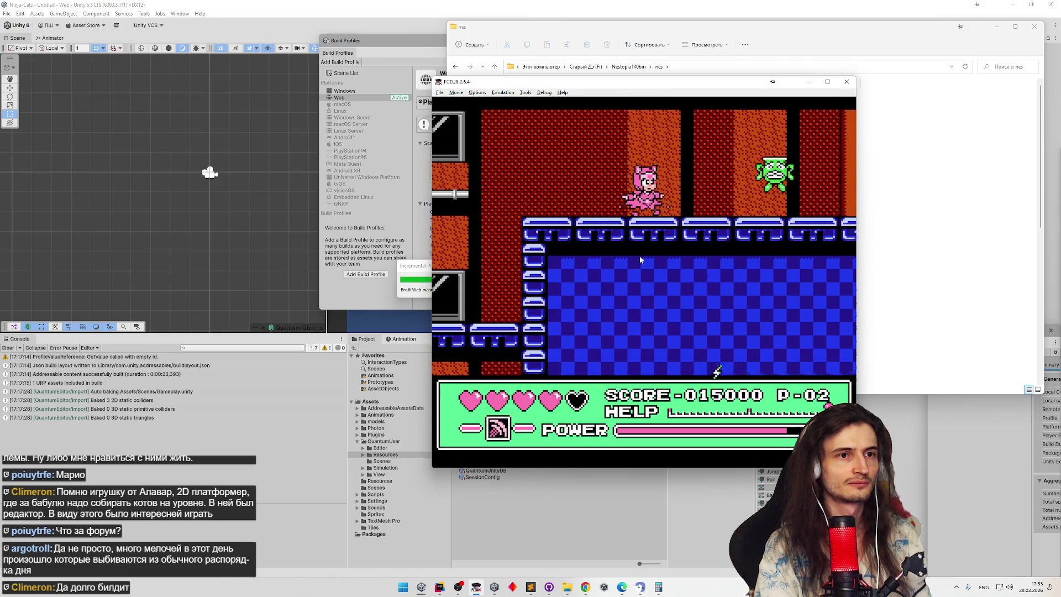
key("f")
key("d")
Step: Turn back to strike the enemy, climb the ladder into the next room and head toward the blue enemy
key("Right")
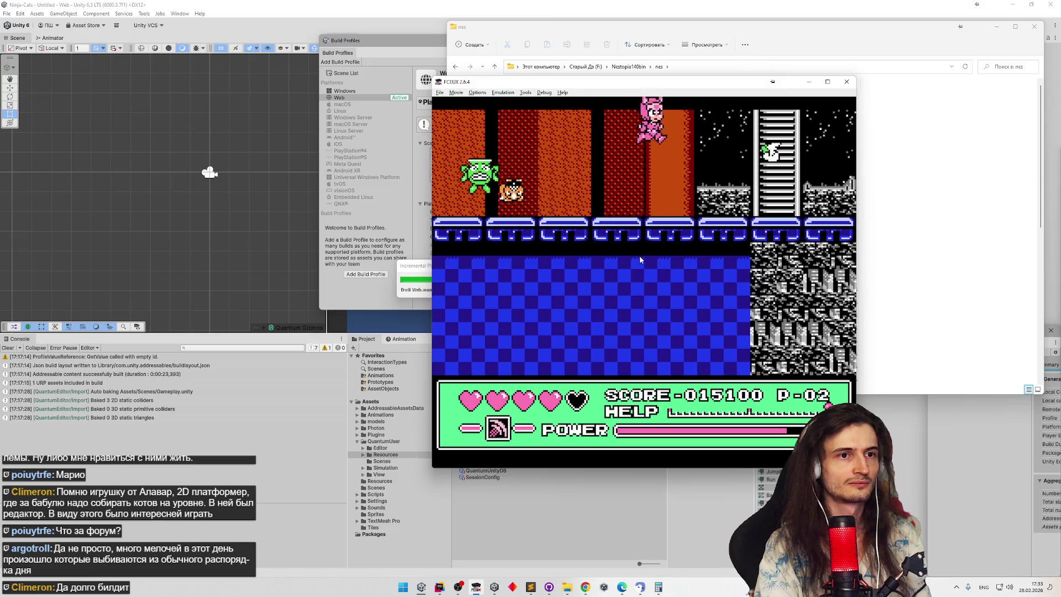
key("Left")
key("f")
key("Right")
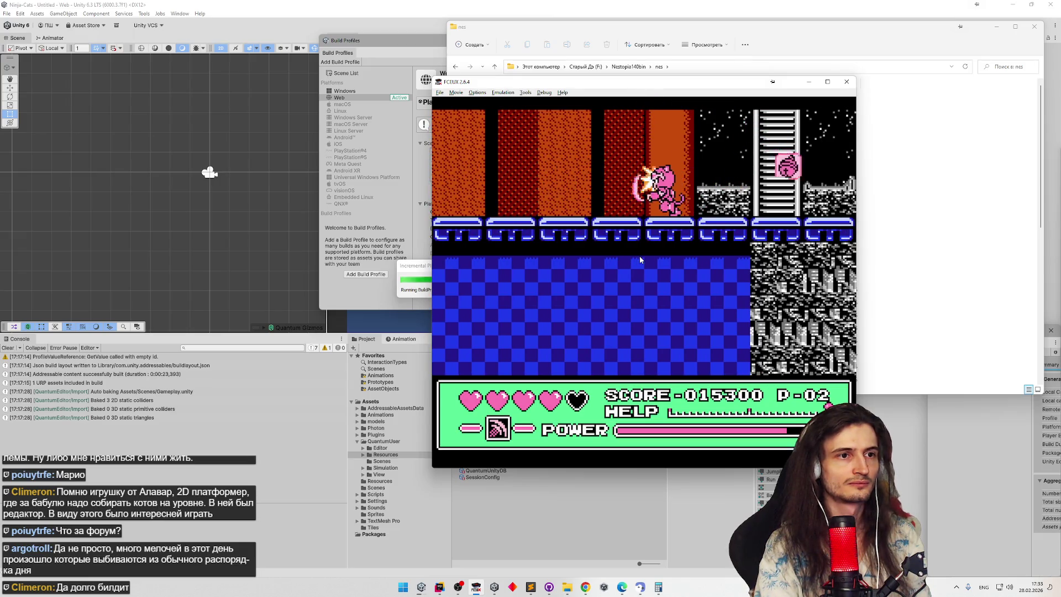
key("d")
key("Up")
key("Left")
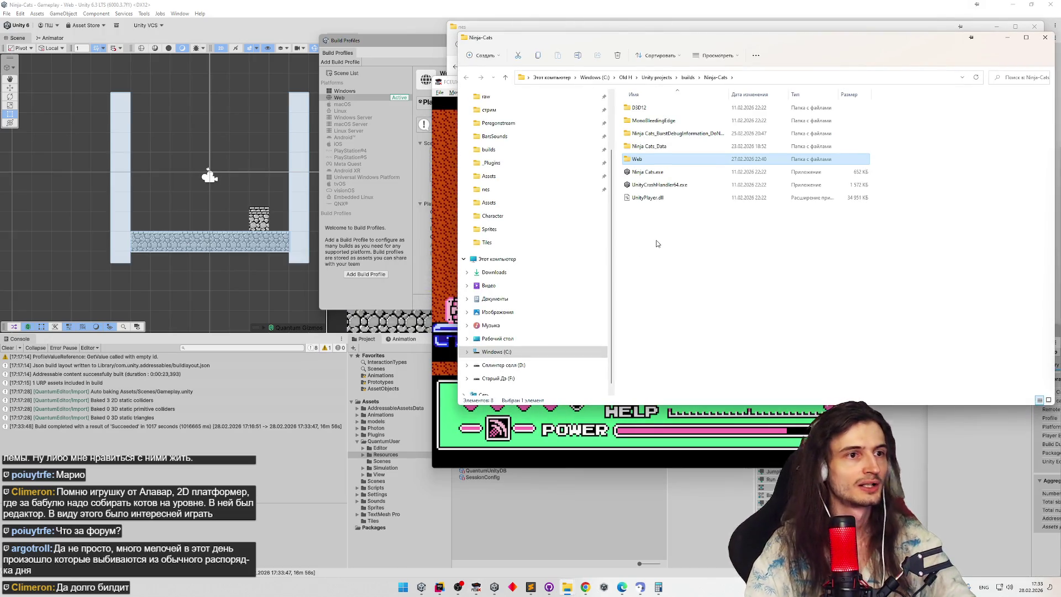
Step: Publish the Web build to Unity Play as an update to the existing Ninja cats game
left_click(629, 259)
left_click(421, 51)
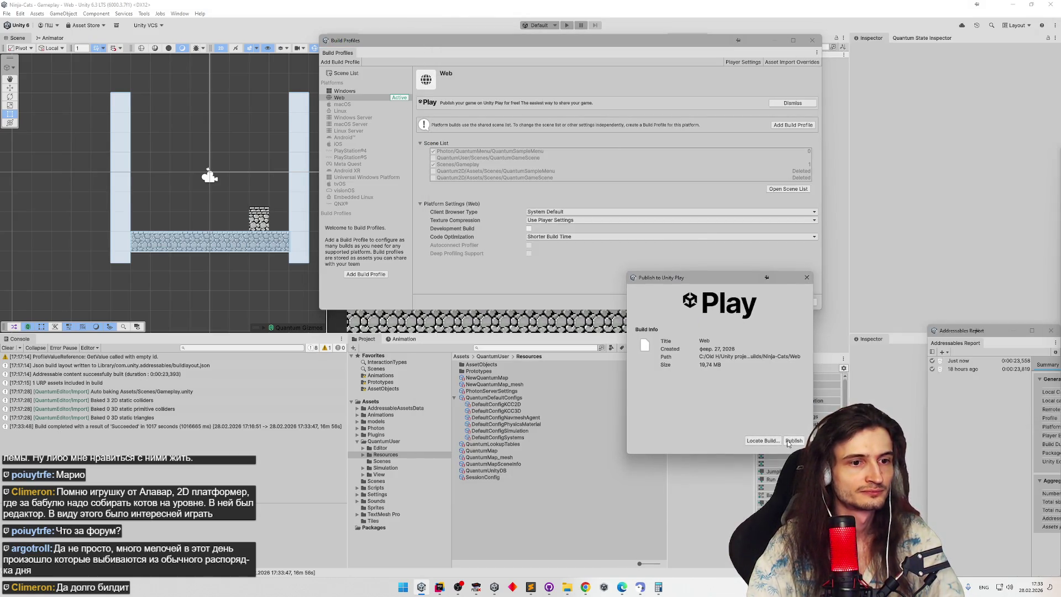
left_click(793, 441)
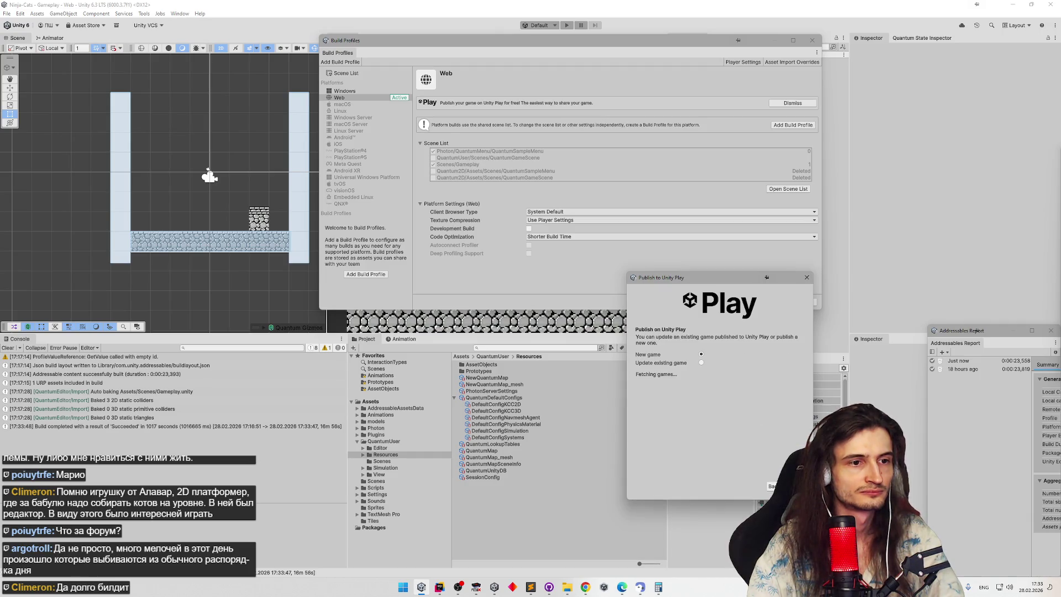
left_click(701, 362)
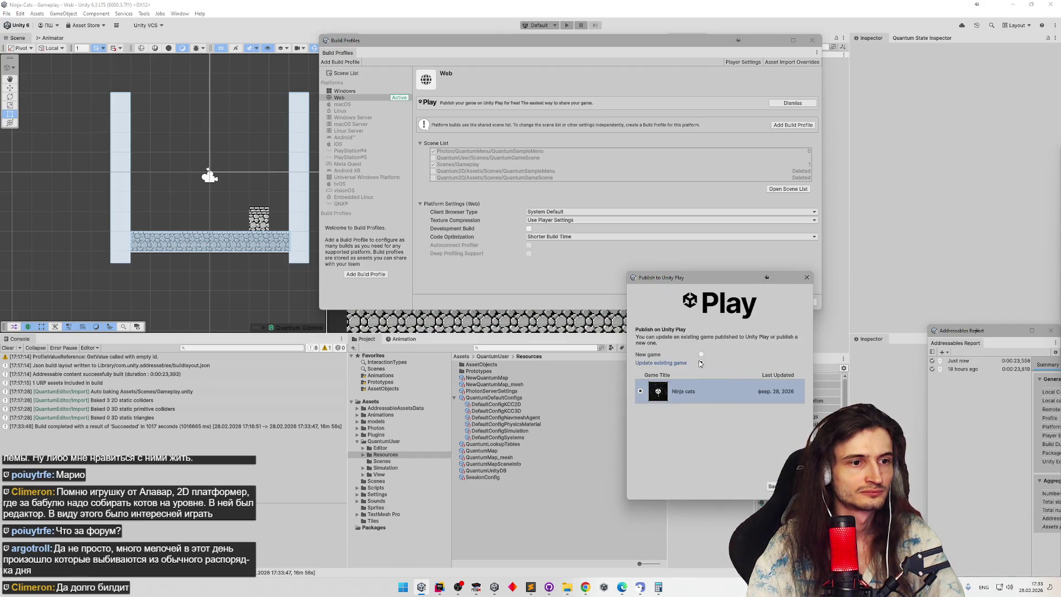
left_click(796, 487)
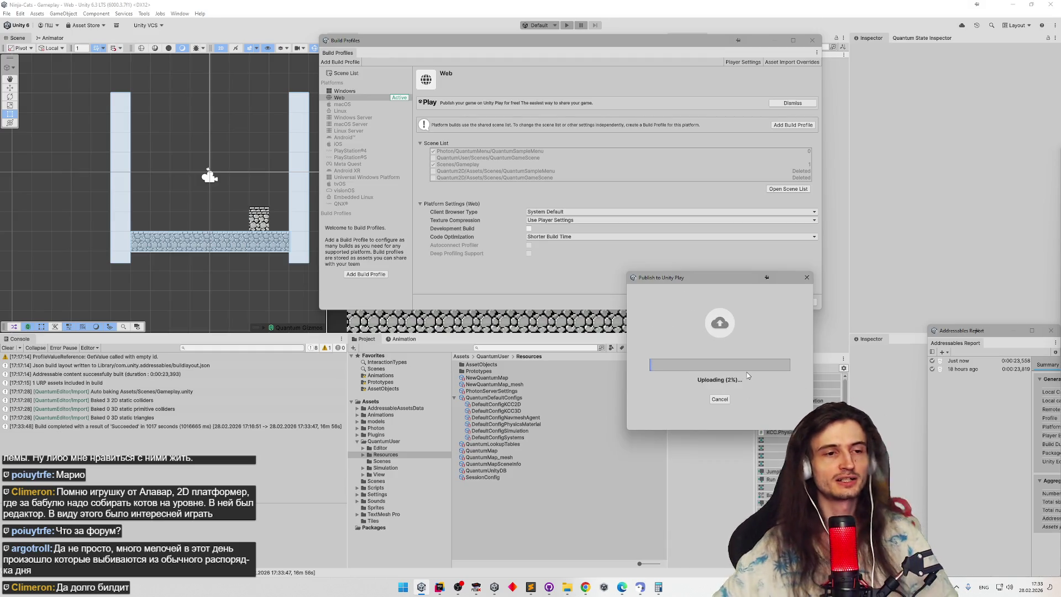
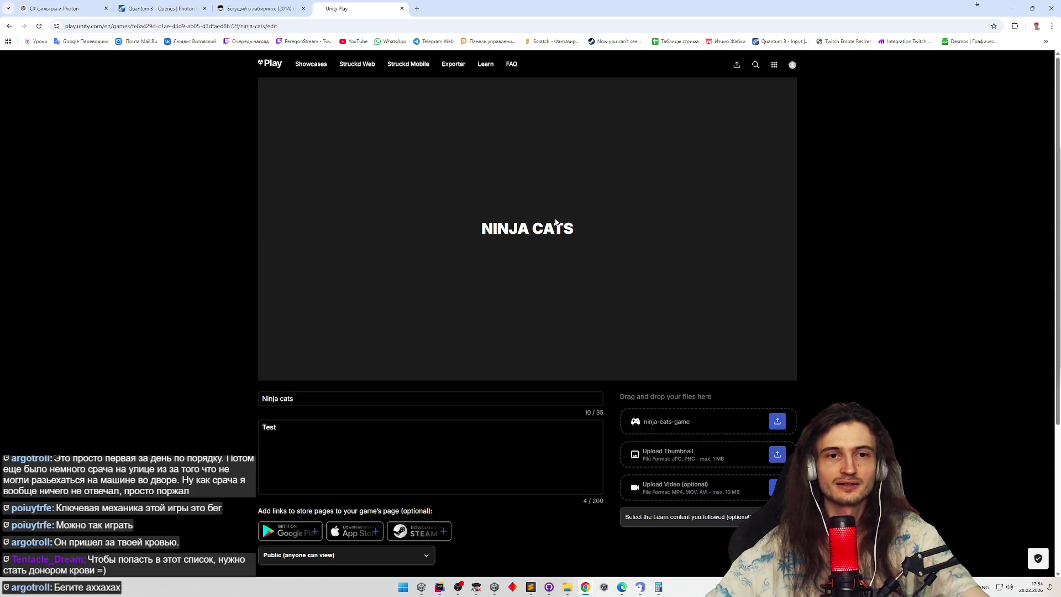
Step: Save the Ninja cats game details with Update to open its public game page
scroll(150, 375, "down", 3)
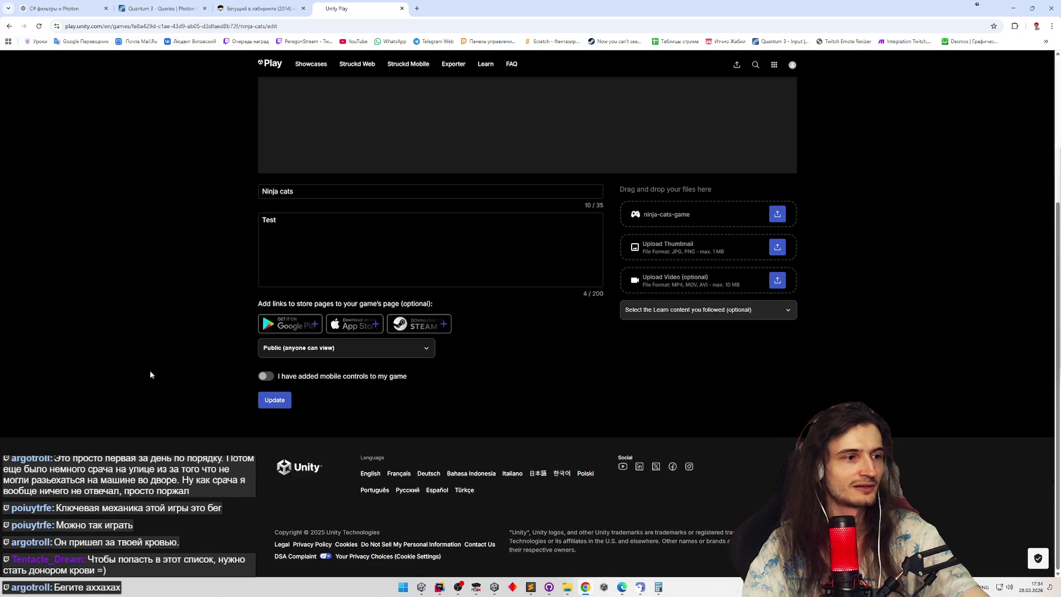
left_click(280, 405)
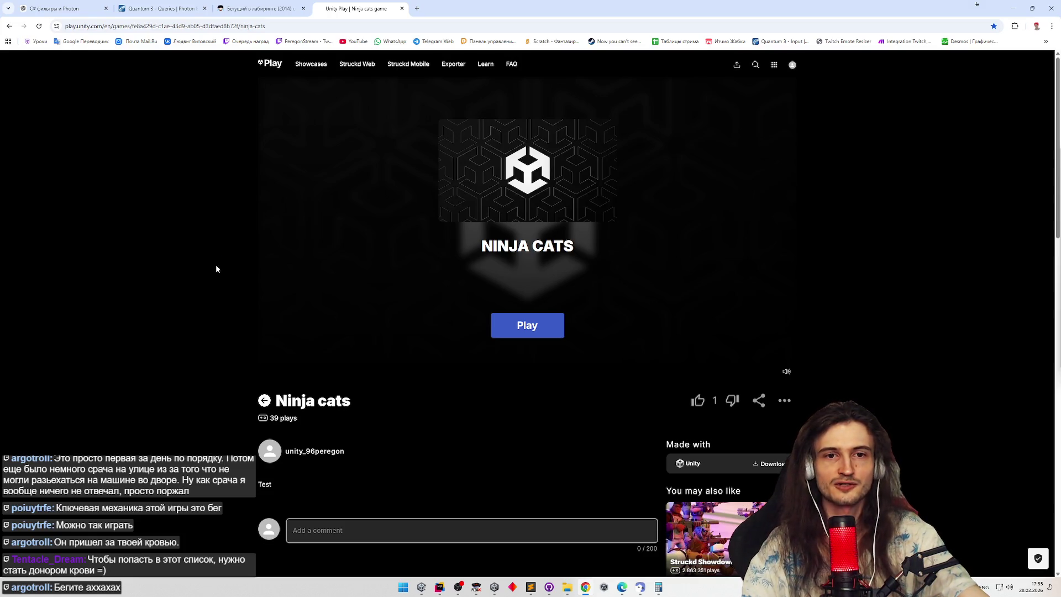
Step: Load Ninja cats, join a Quick Play online match and switch the game to fullscreen
left_click(502, 323)
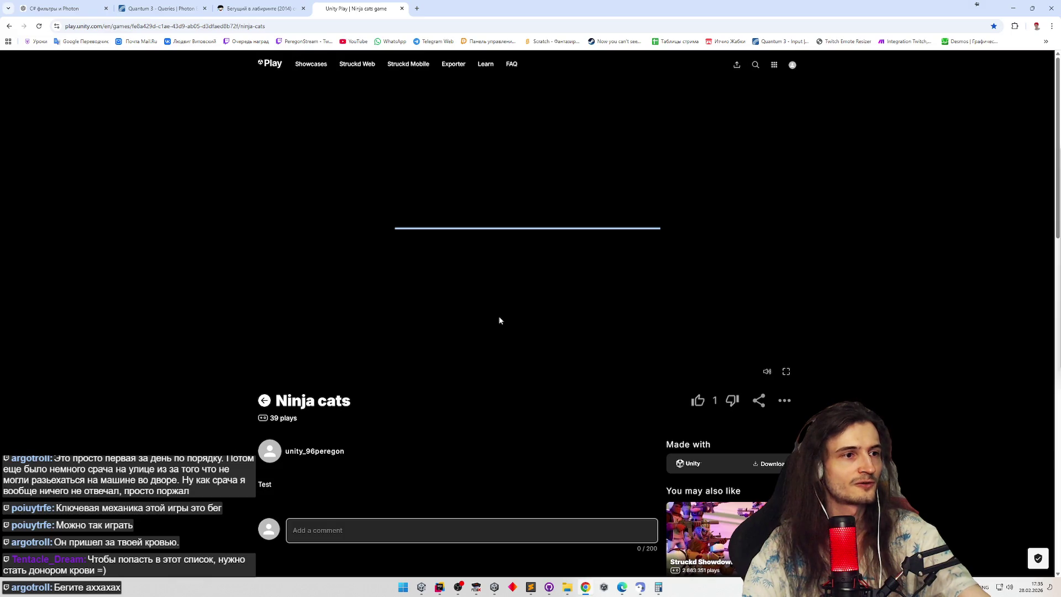
left_click(303, 28)
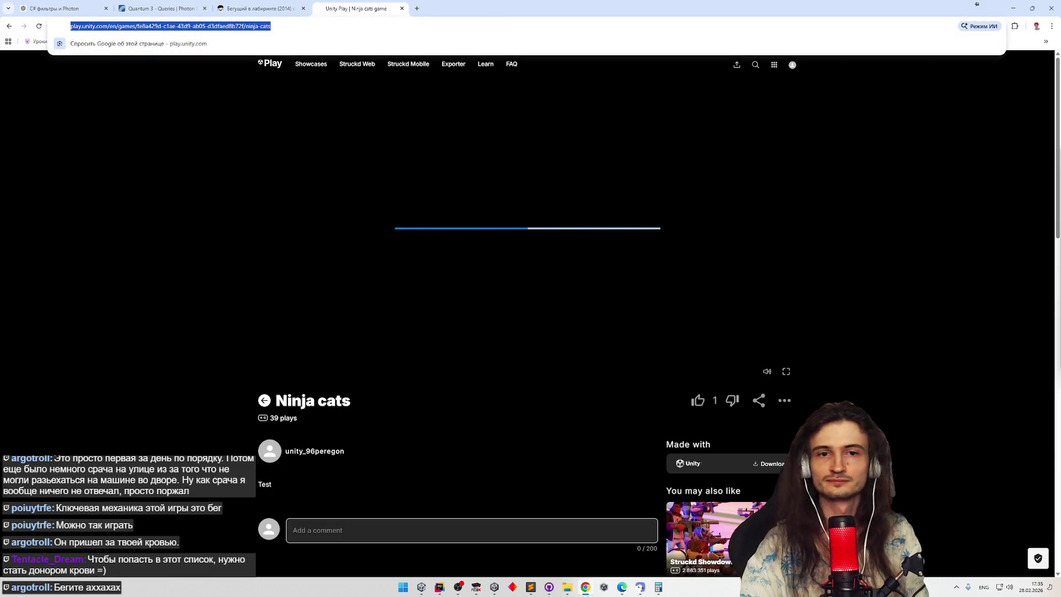
left_click(977, 3)
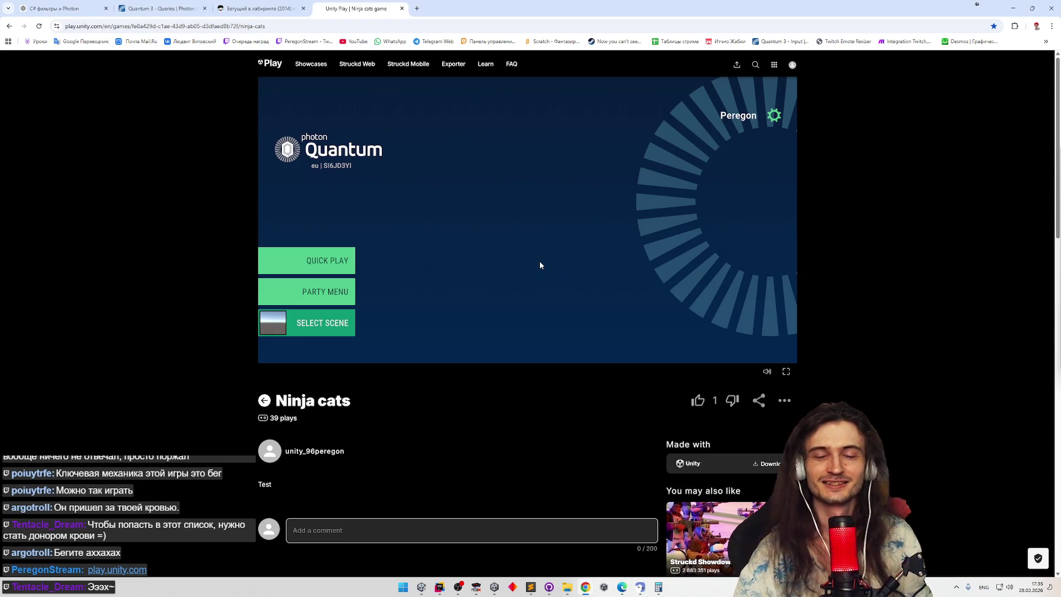
left_click(330, 264)
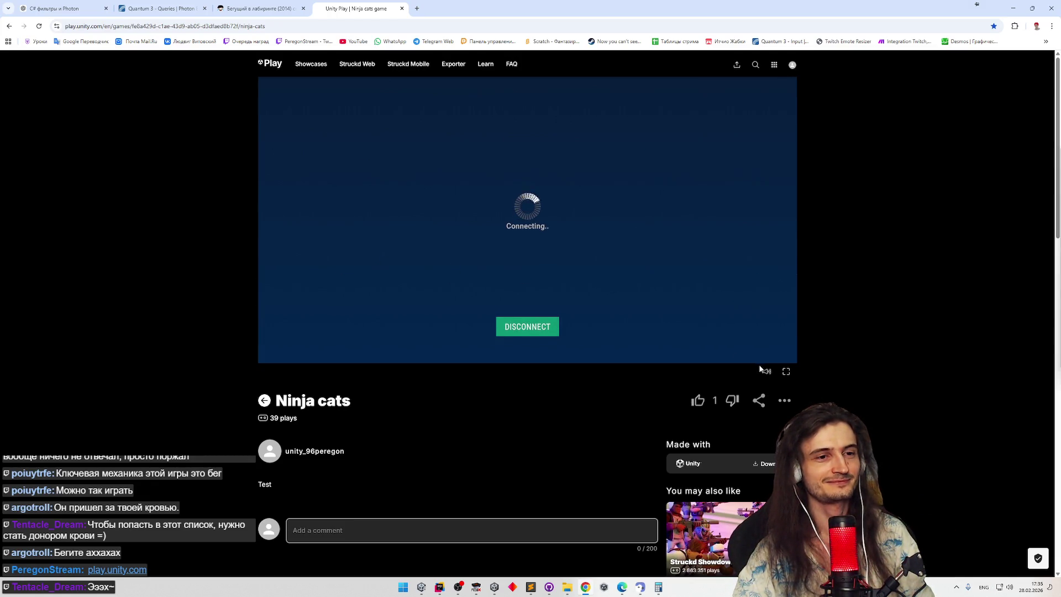
left_click(785, 371)
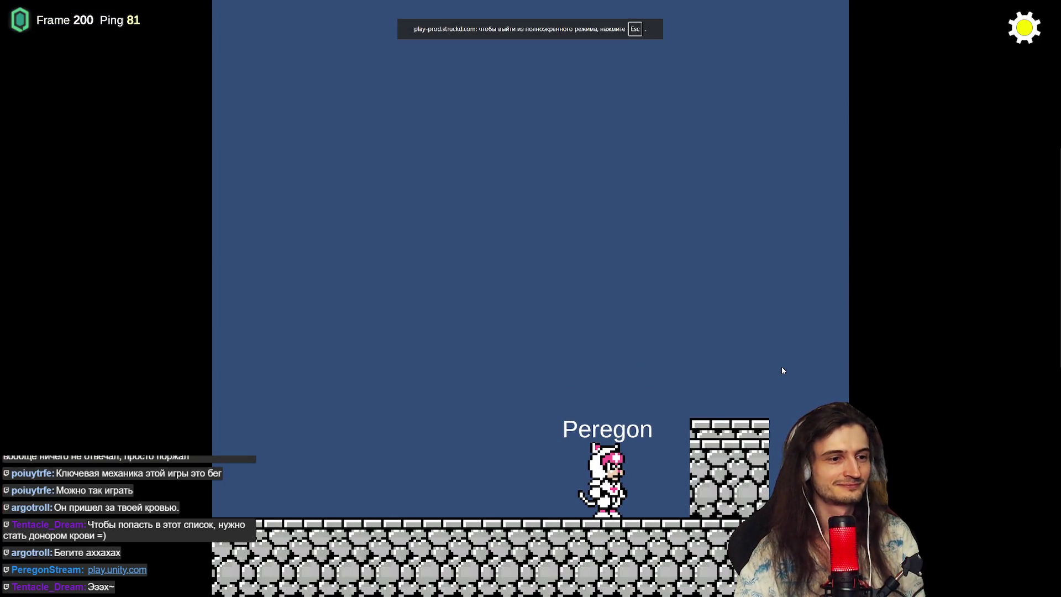
Step: Run and jump the cat left and right, opening the simulation stats overlay
key("Left")
key("Left")
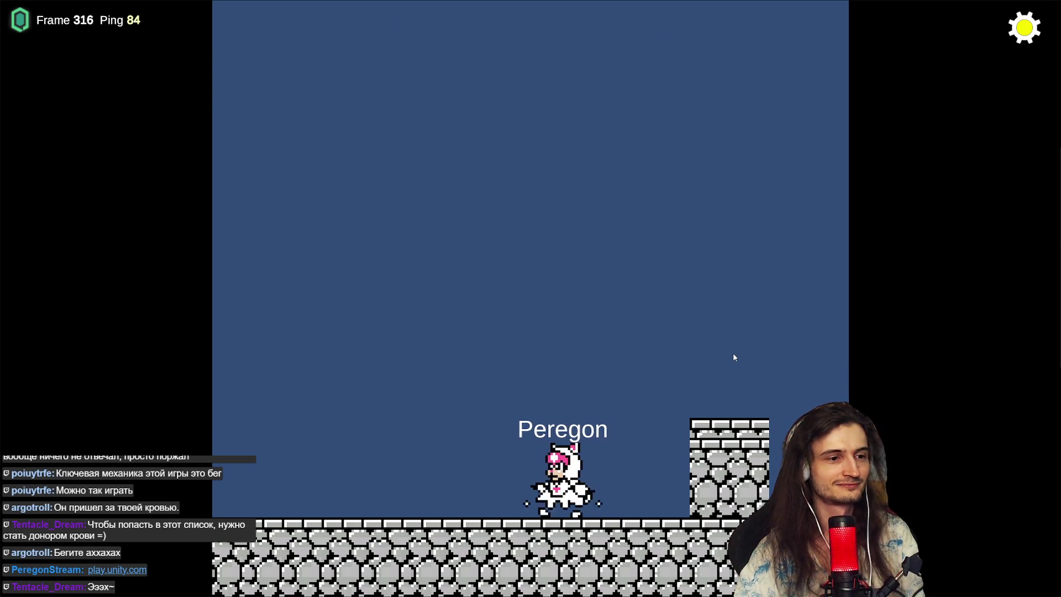
key("Right")
key("Right")
key("space")
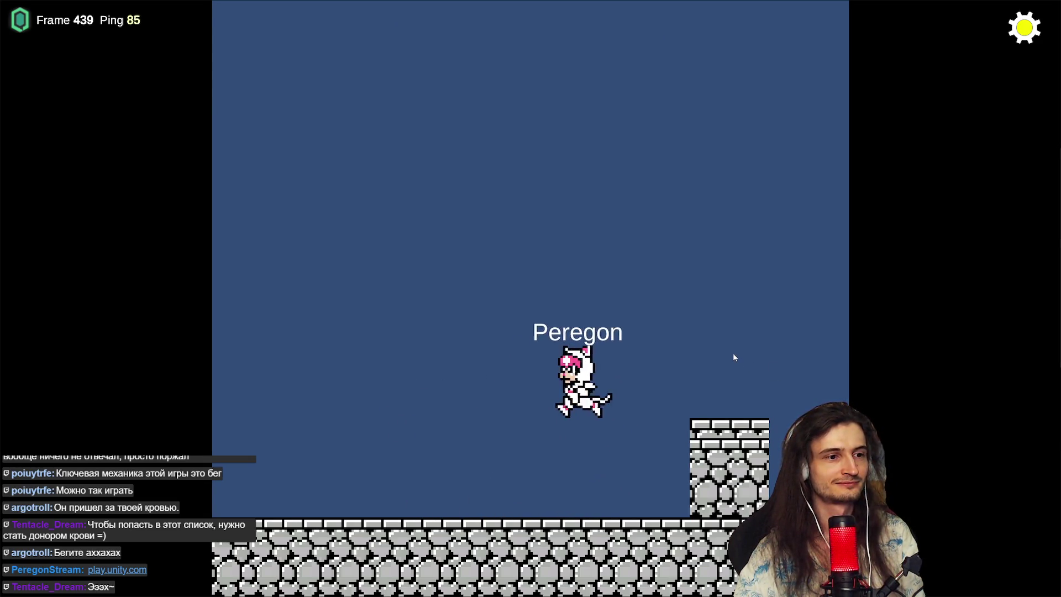
key("Left")
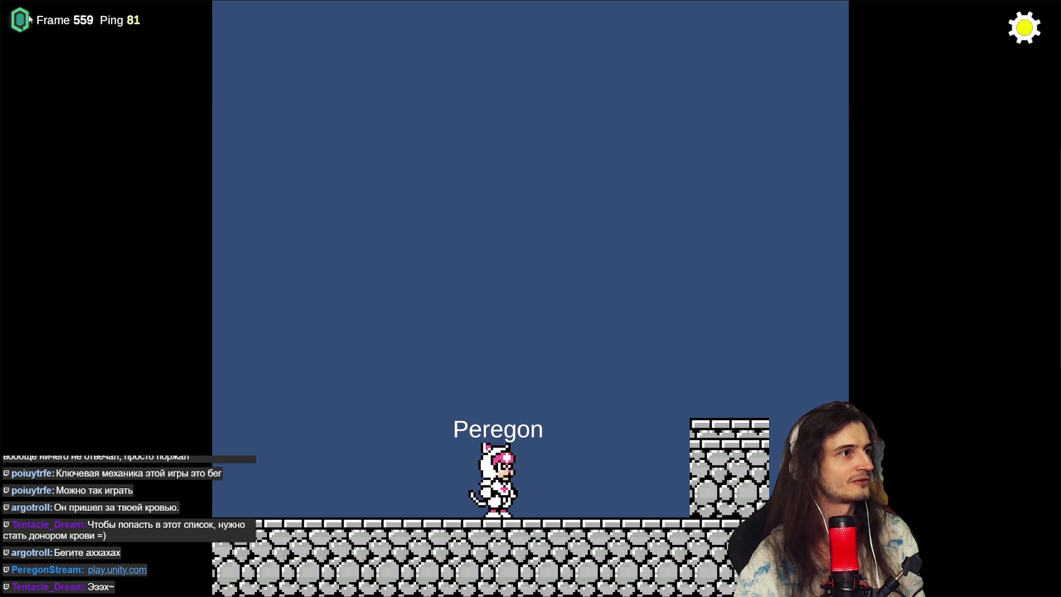
left_click(1017, 33)
key("Left")
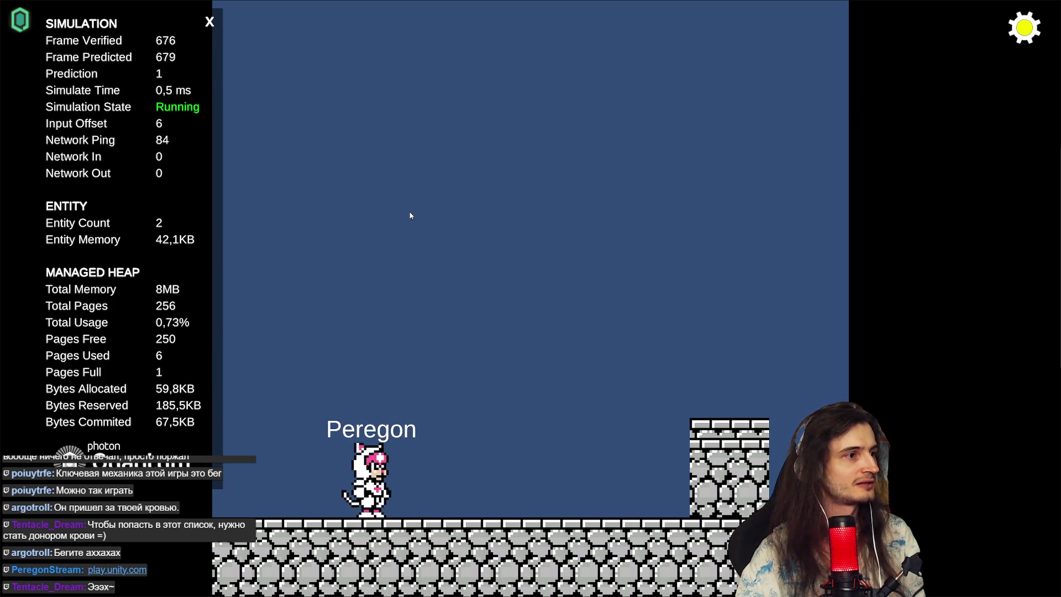
key("Right")
key("space")
key("Left")
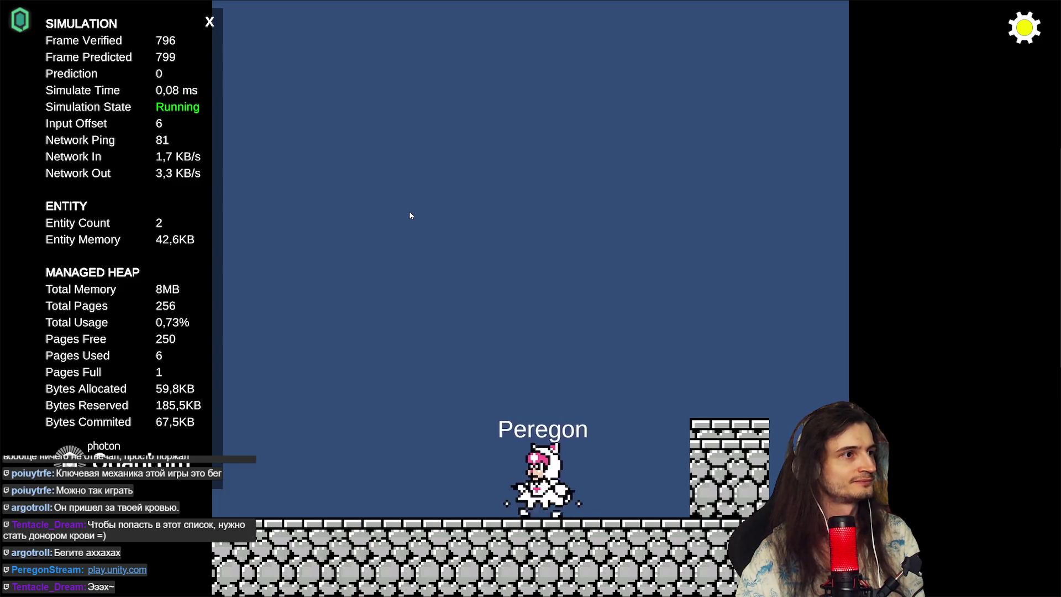
key("space")
key("Right")
key("space")
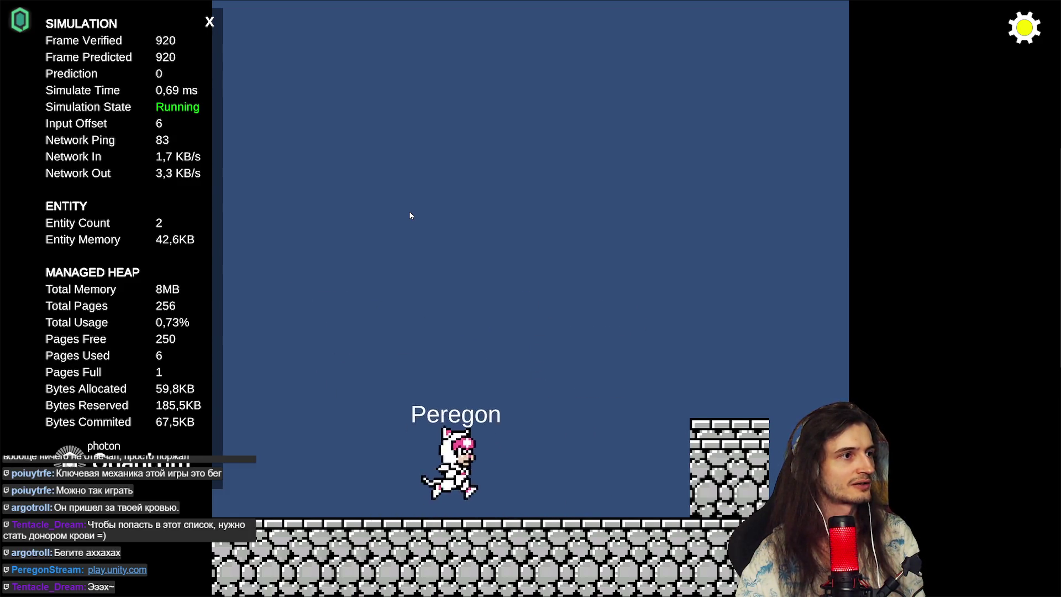
key("Left")
key("space")
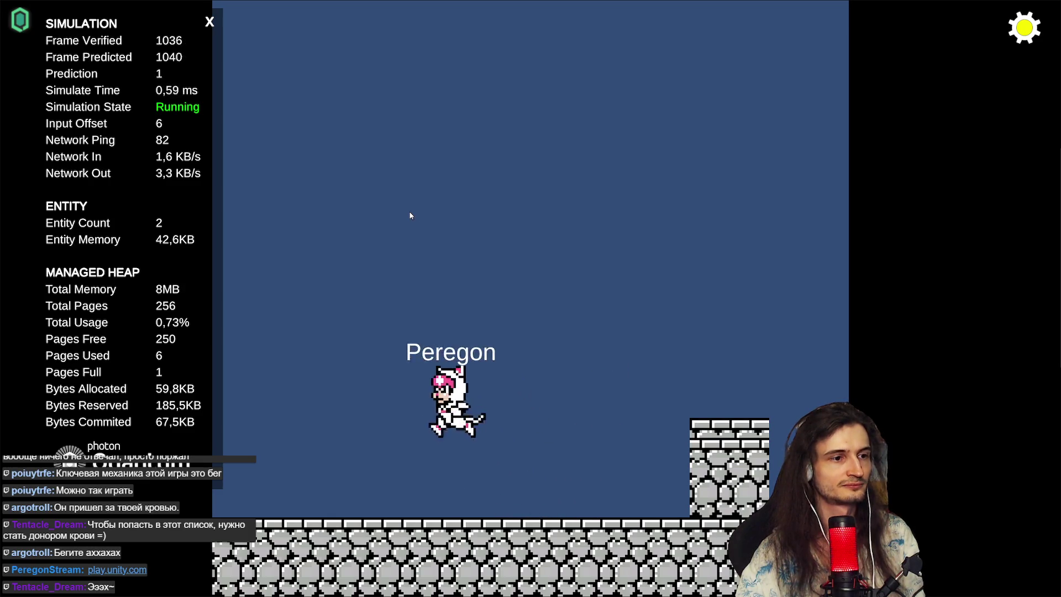
Step: Keep running the cat both ways, attacking and jumping in place
key("Right")
key("space")
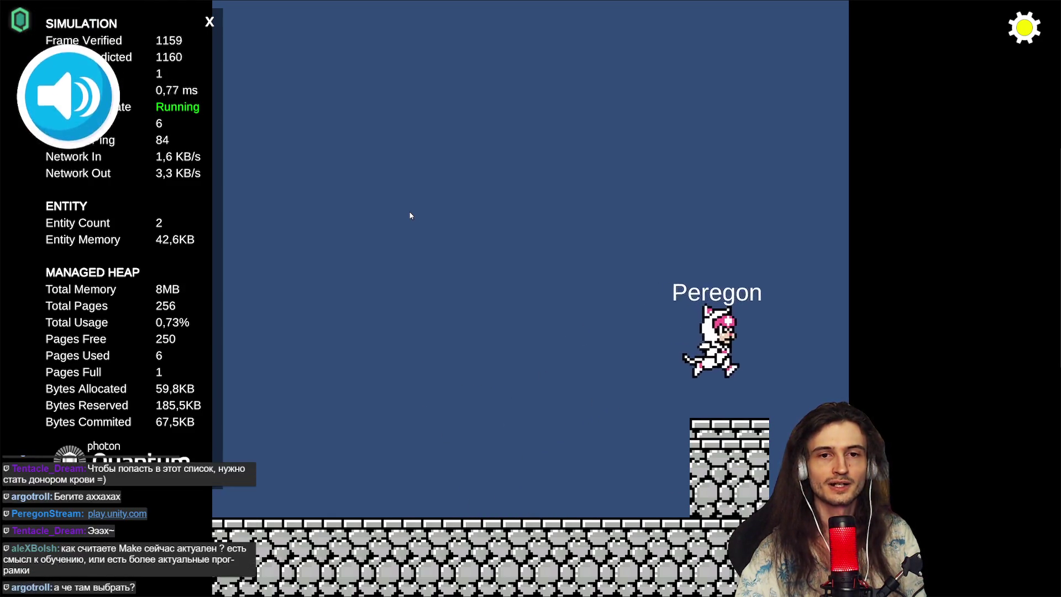
key("Left")
key("space")
key("Left")
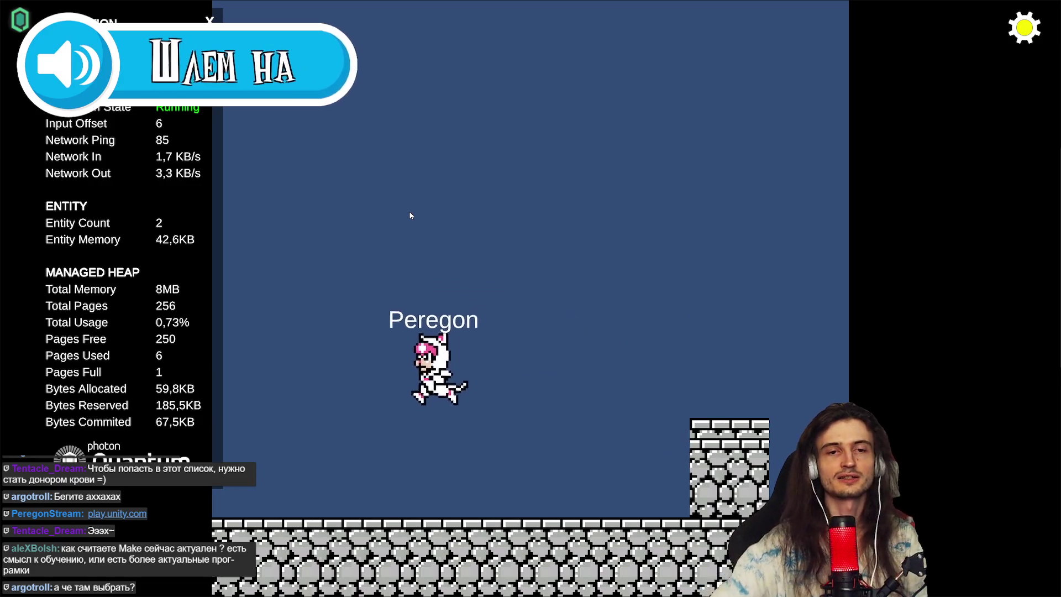
key("Right")
key("space")
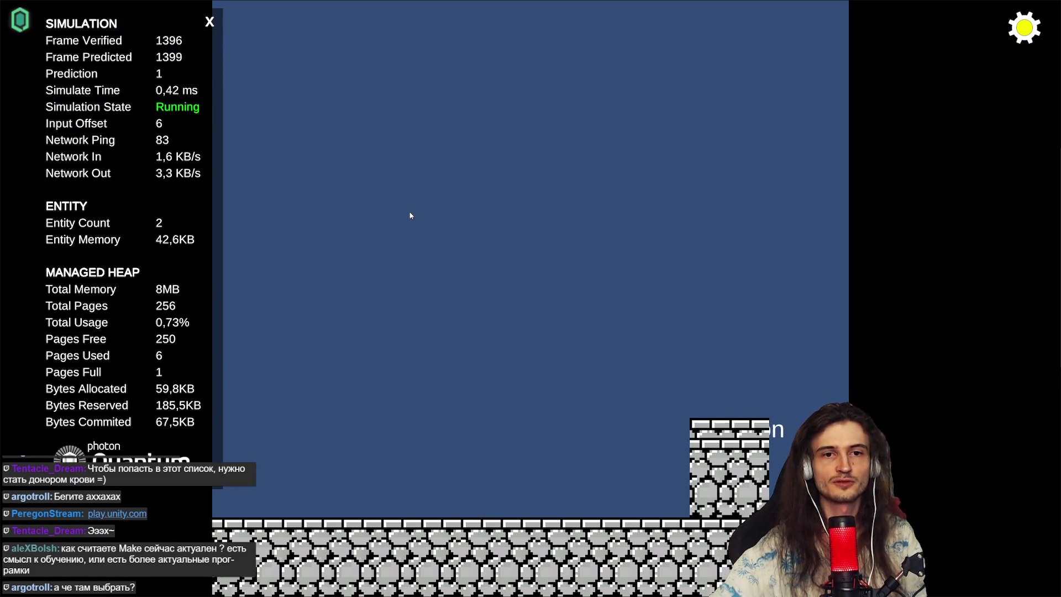
key("Left")
key("space")
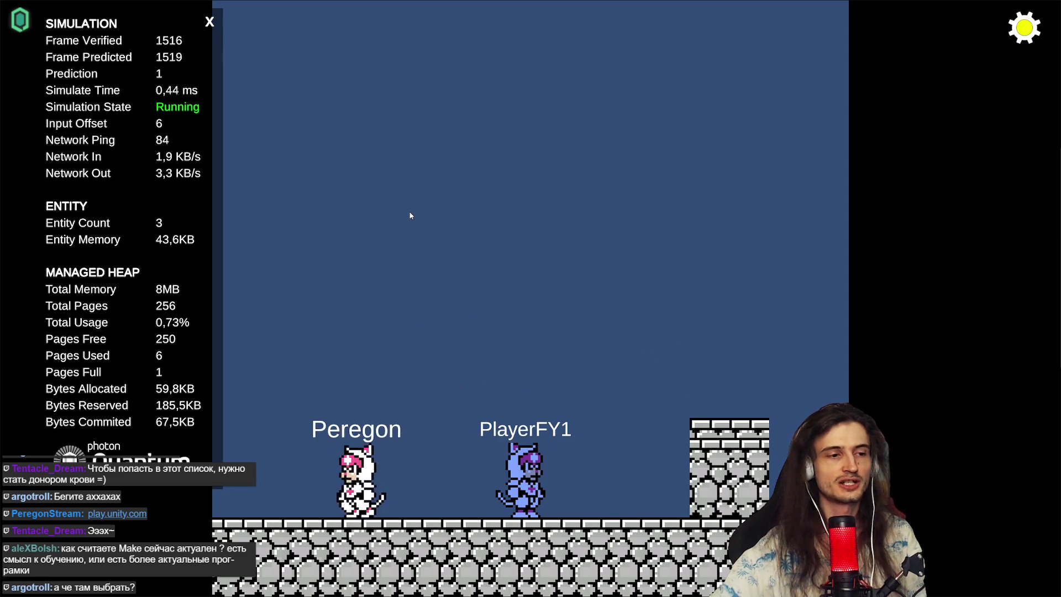
key("space")
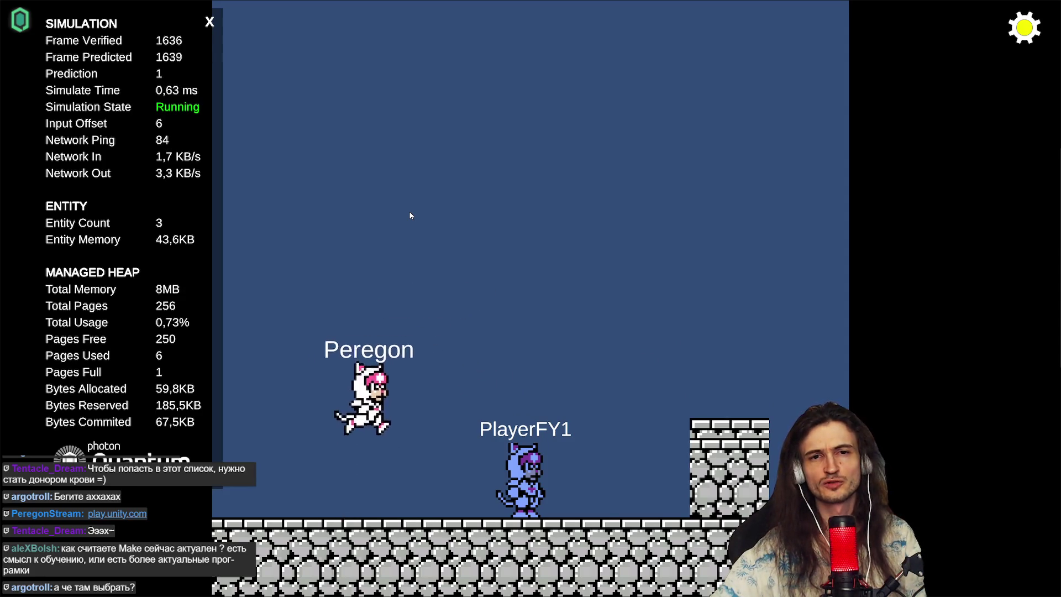
key("space")
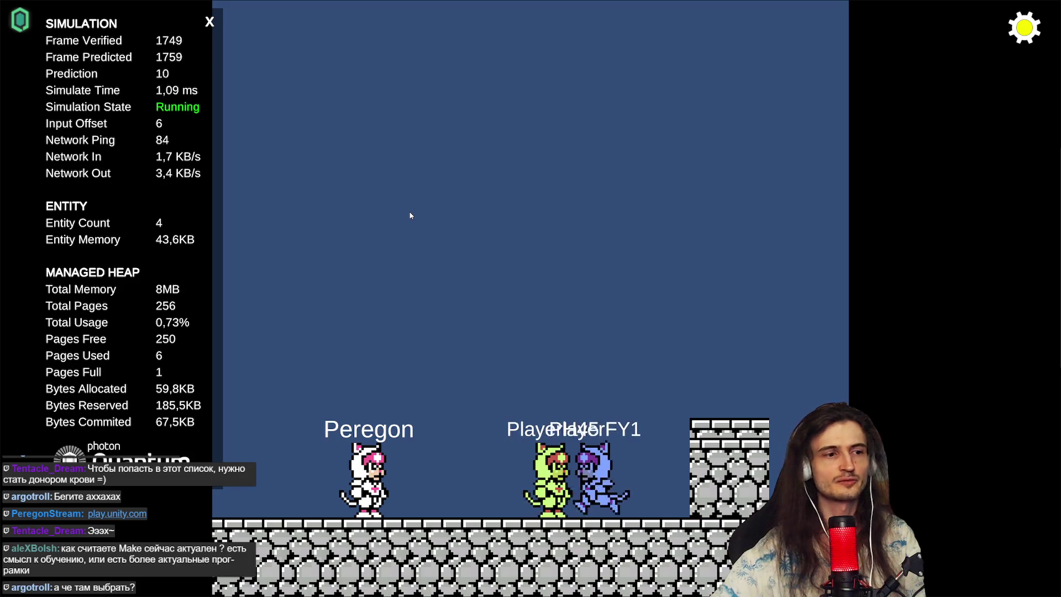
key("space")
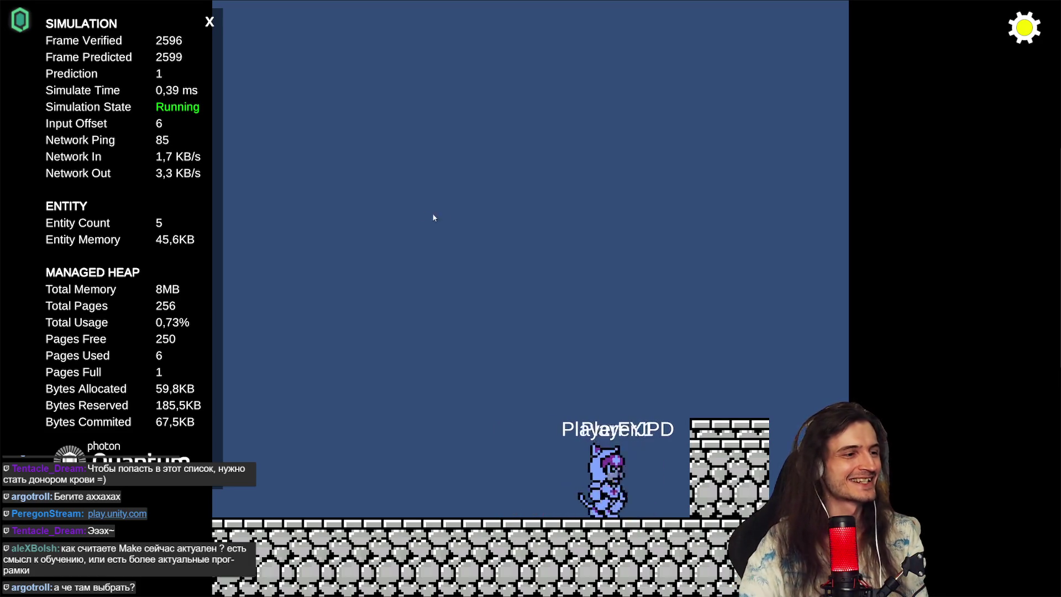
Step: Collapse the stats overlay and disconnect from the online session
left_click(215, 22)
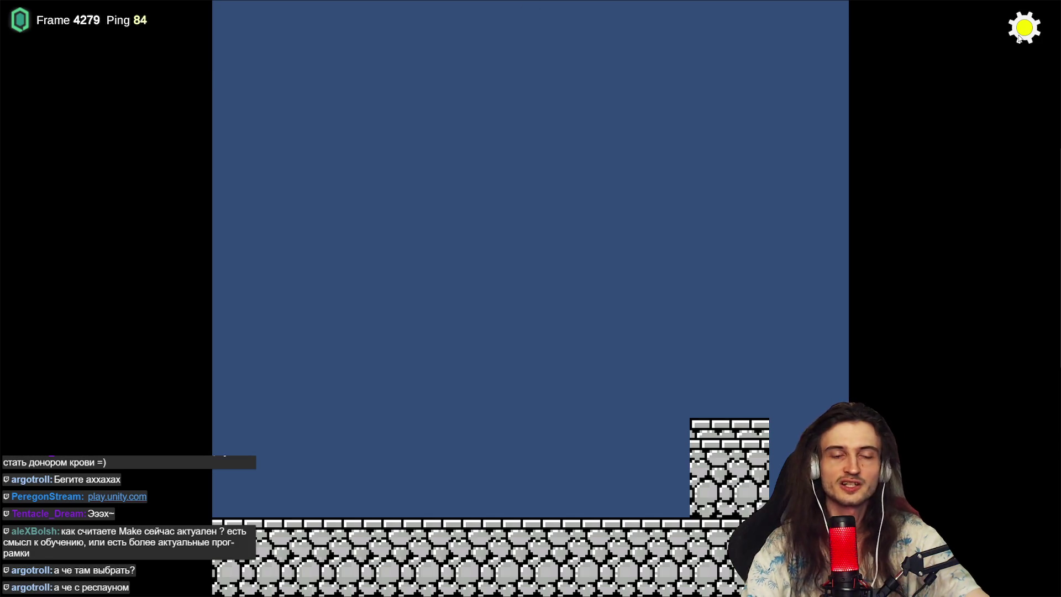
left_click(1020, 36)
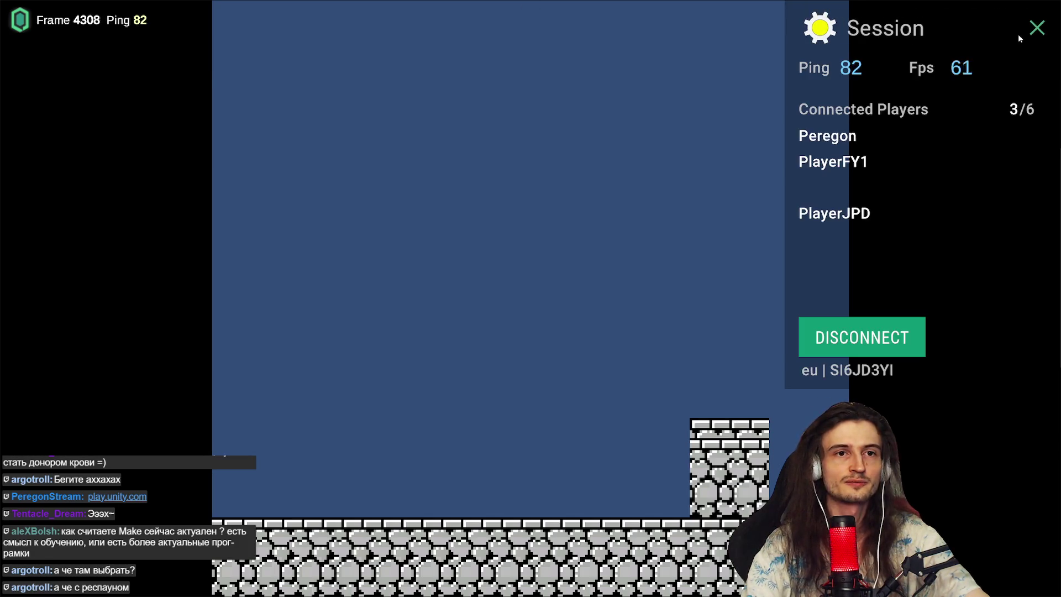
left_click(889, 338)
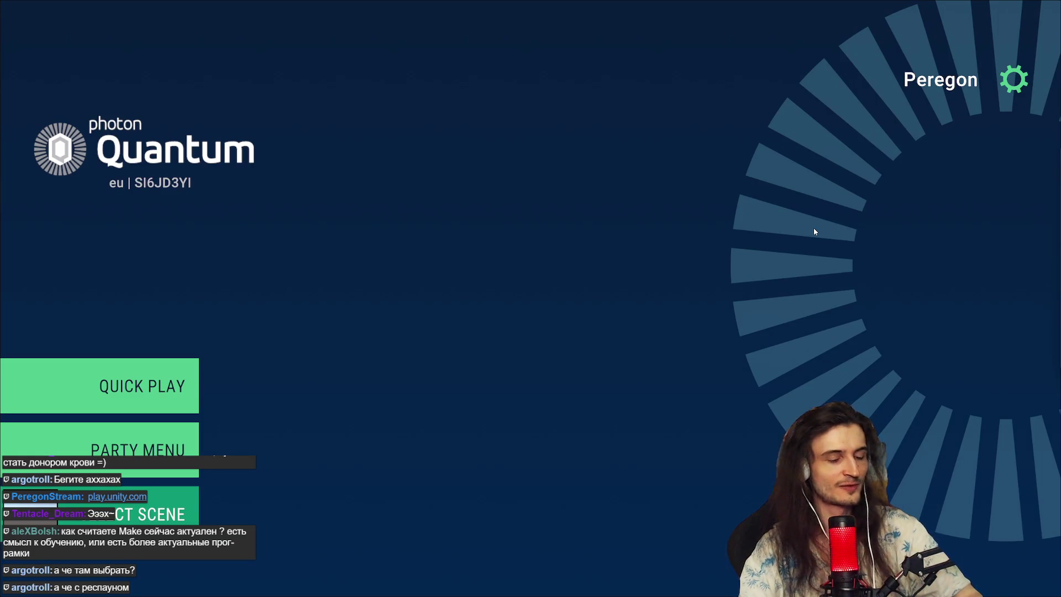
Step: Return to Unity and dismiss the upload-complete notice and Build Profiles window
key("alt+Tab")
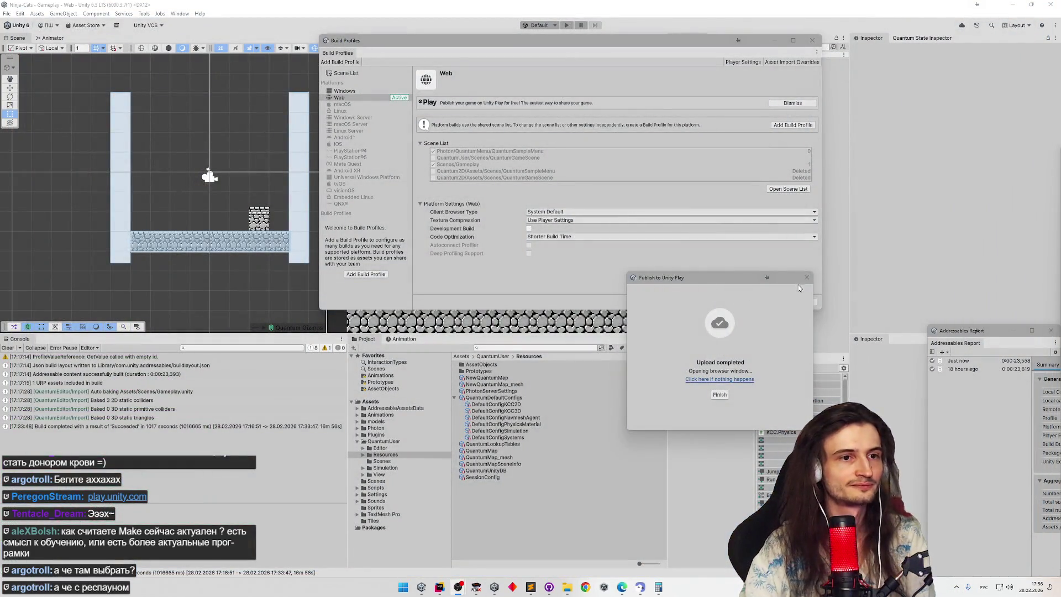
left_click(806, 278)
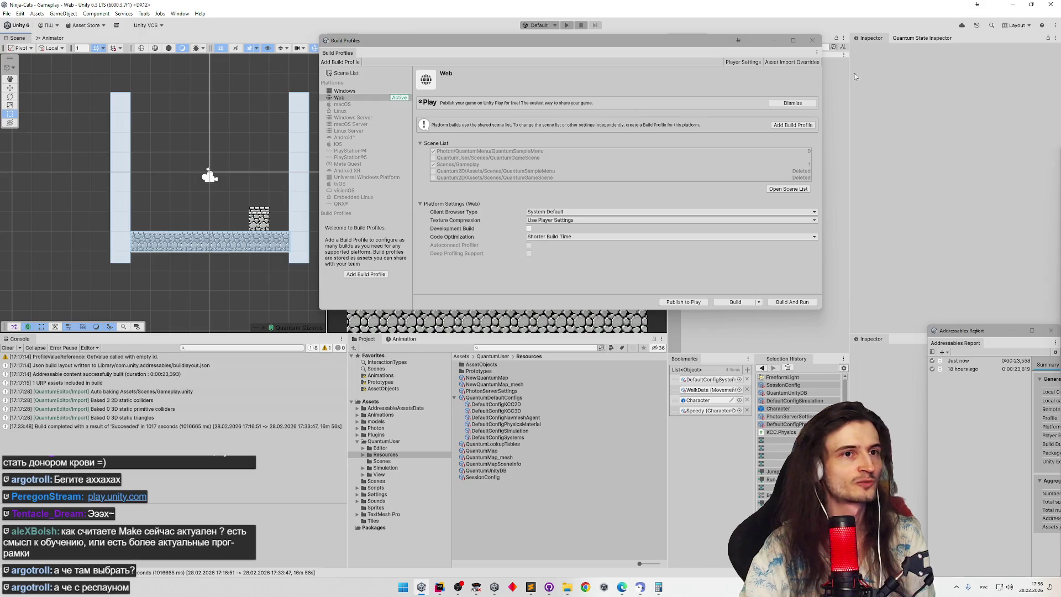
left_click(813, 41)
Step: Play-test the level in a maximized Game view, running the cat right and left
key("ctrl+p")
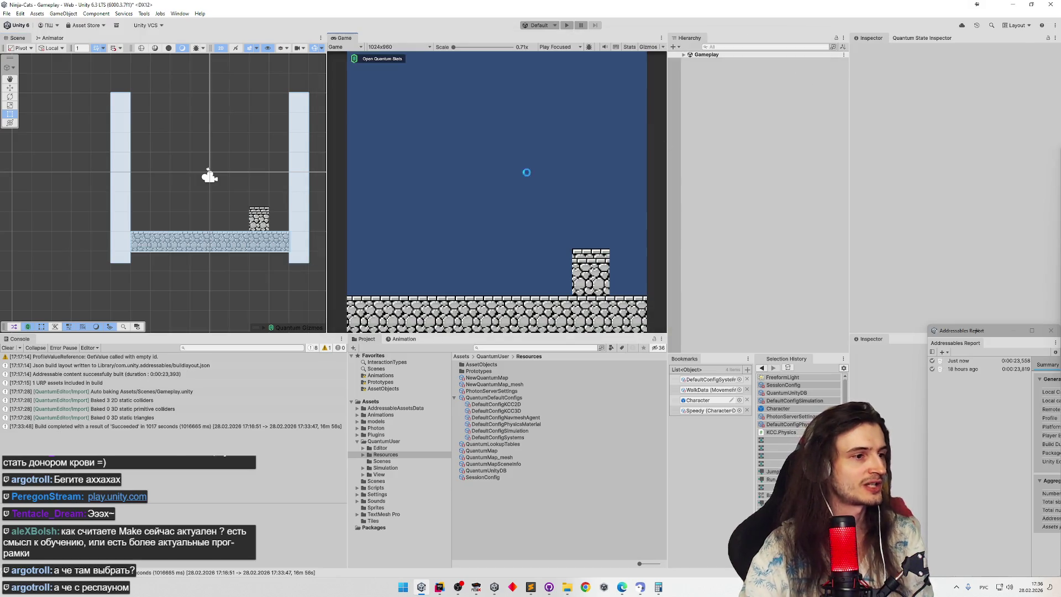
key("shift+space")
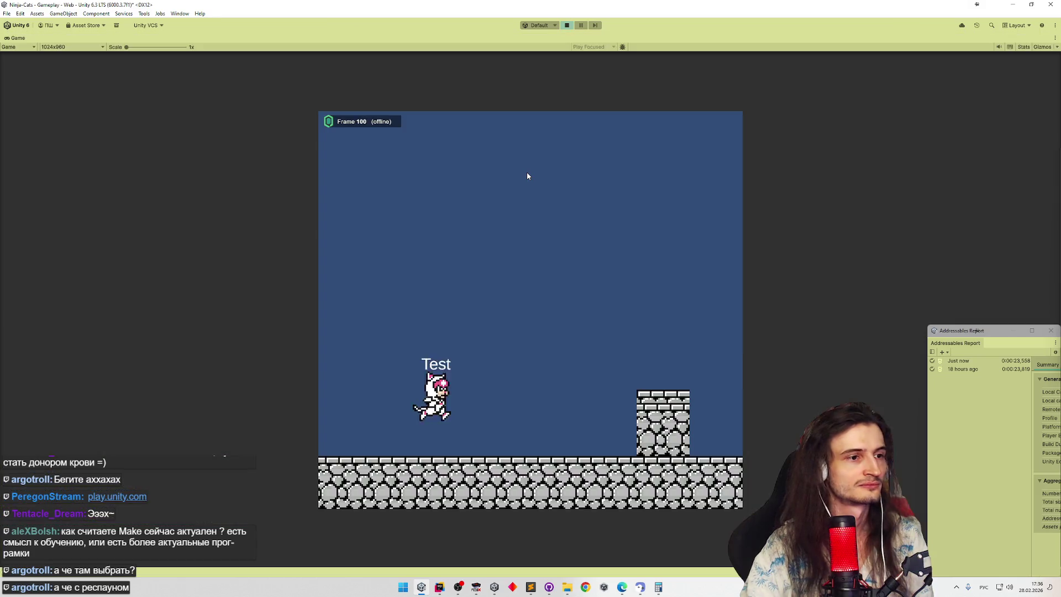
key("d")
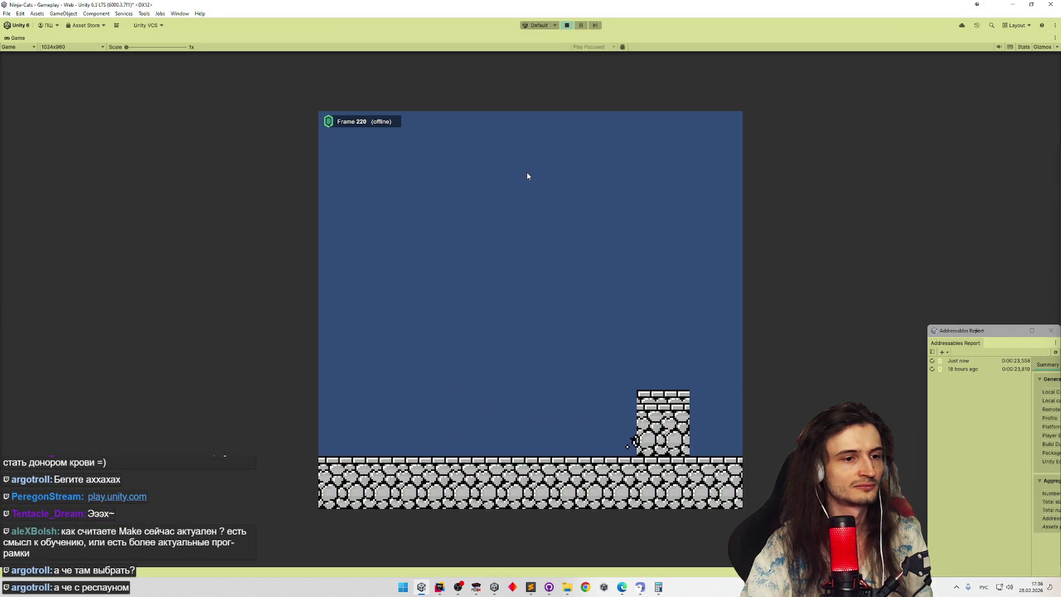
key("a")
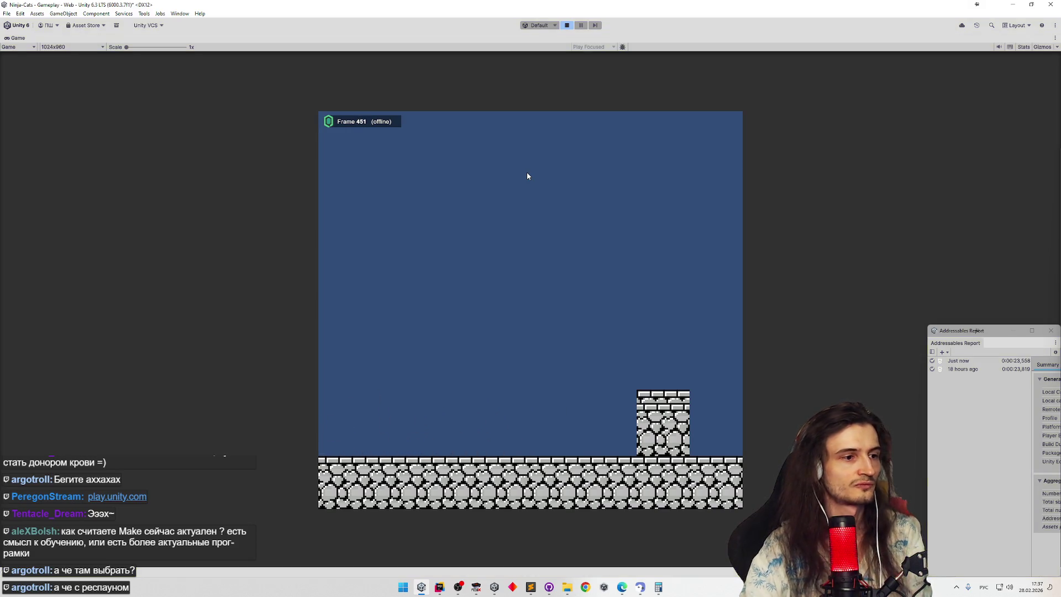
key("ctrl+p")
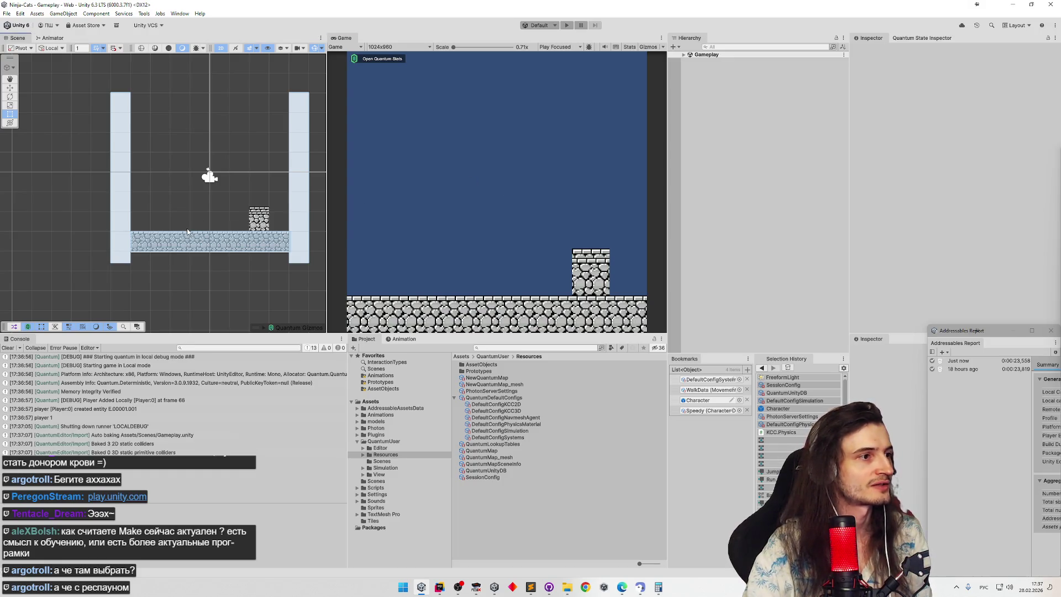
Step: Stretch the ground tilemap left (Position X -0.3668, Scale X 1.0917) and play again
left_click(177, 244)
left_click_drag(131, 240, 117, 240)
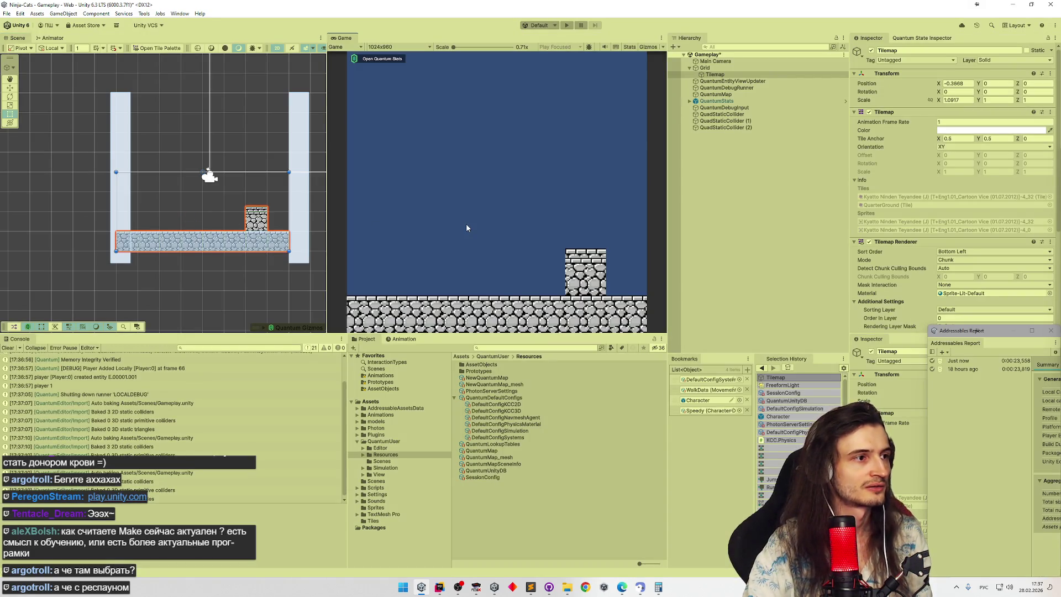
key("ctrl+p")
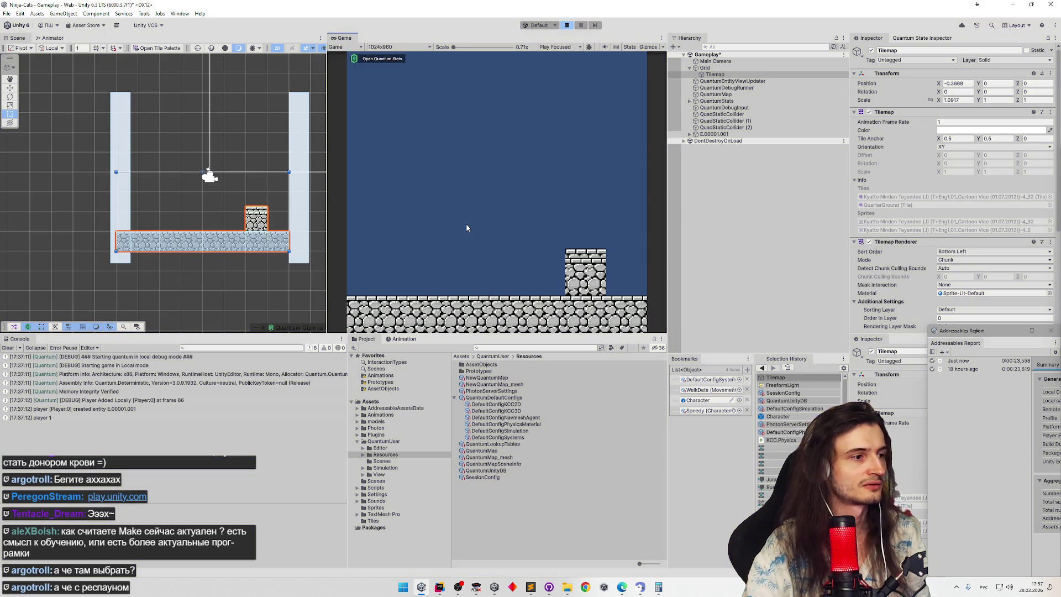
left_click(440, 587)
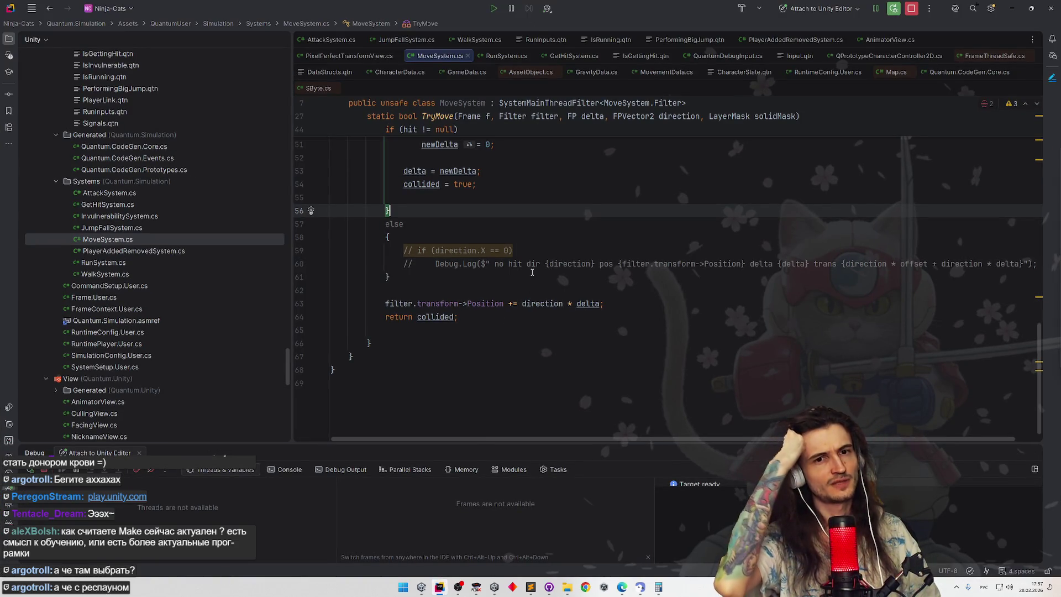
Step: Change the TryMove collision offset in MoveSystem.cs from FP._0_03 to FP._0_04, then minimise Rider
scroll(536, 247, "up", 1)
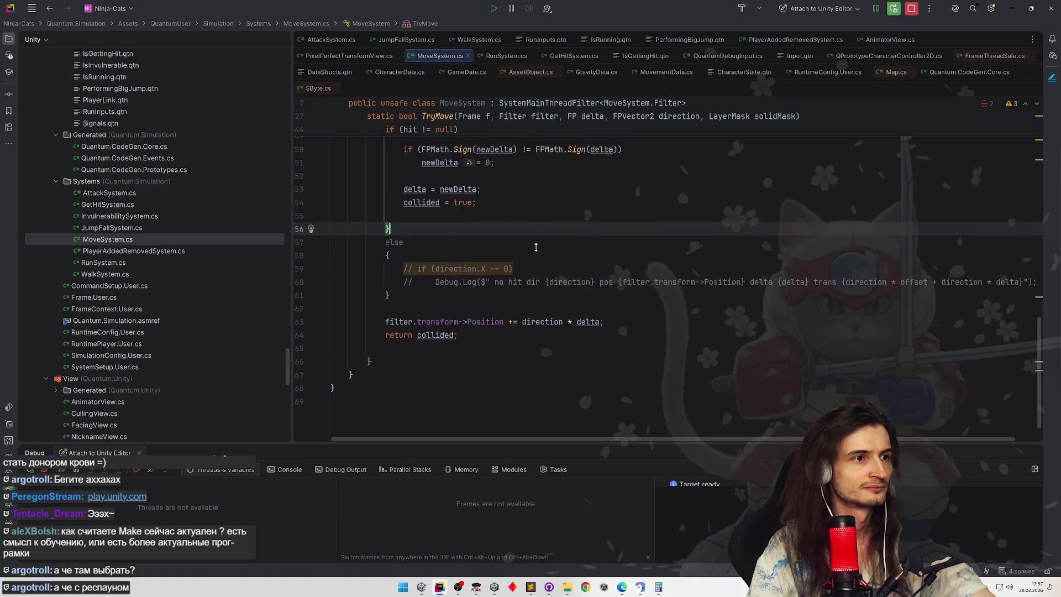
scroll(535, 247, "up", 3)
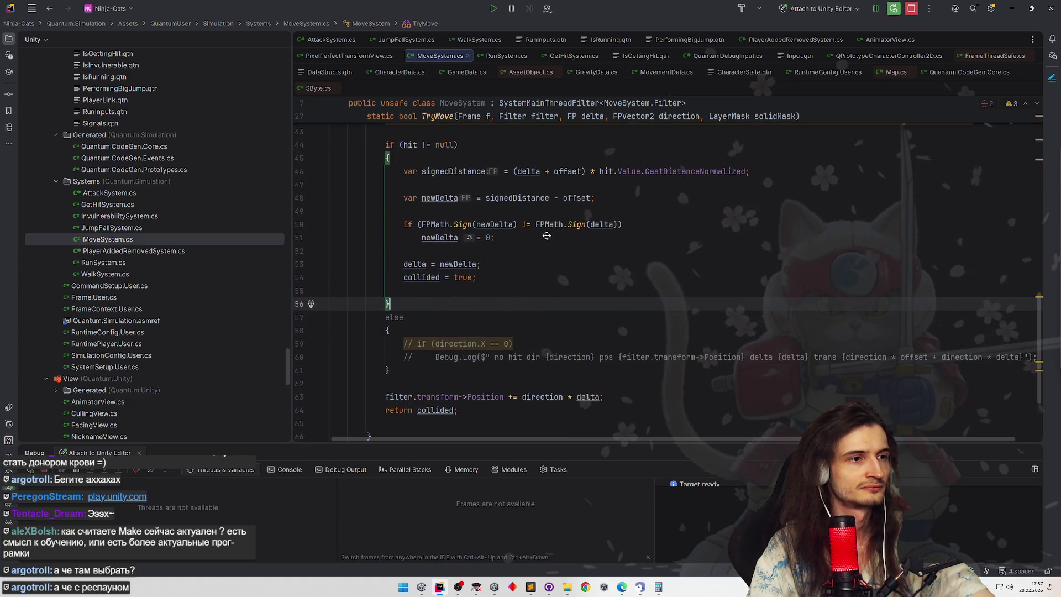
scroll(546, 236, "up", 1)
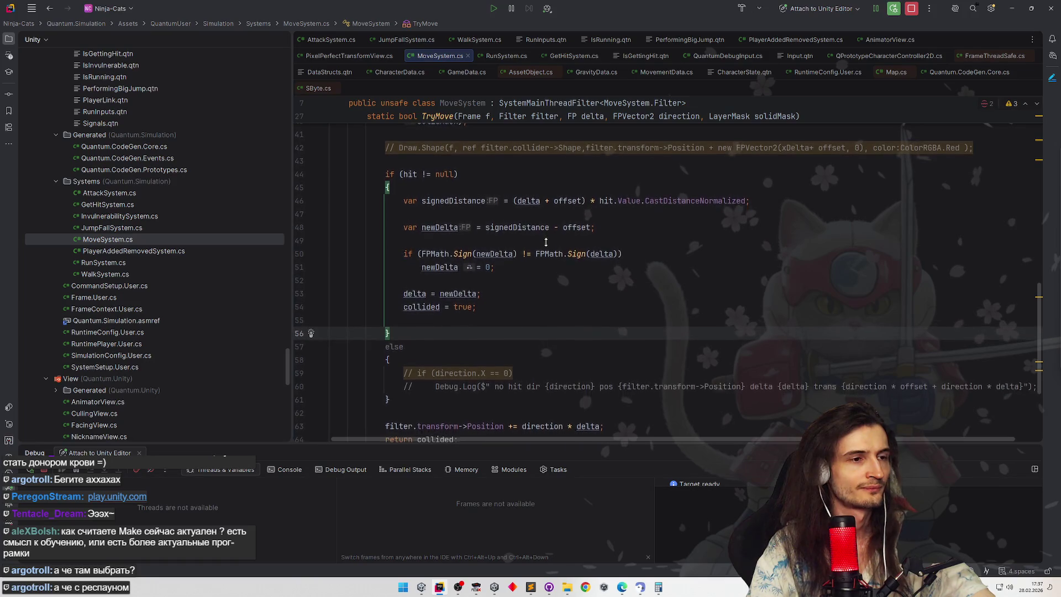
scroll(546, 242, "up", 5)
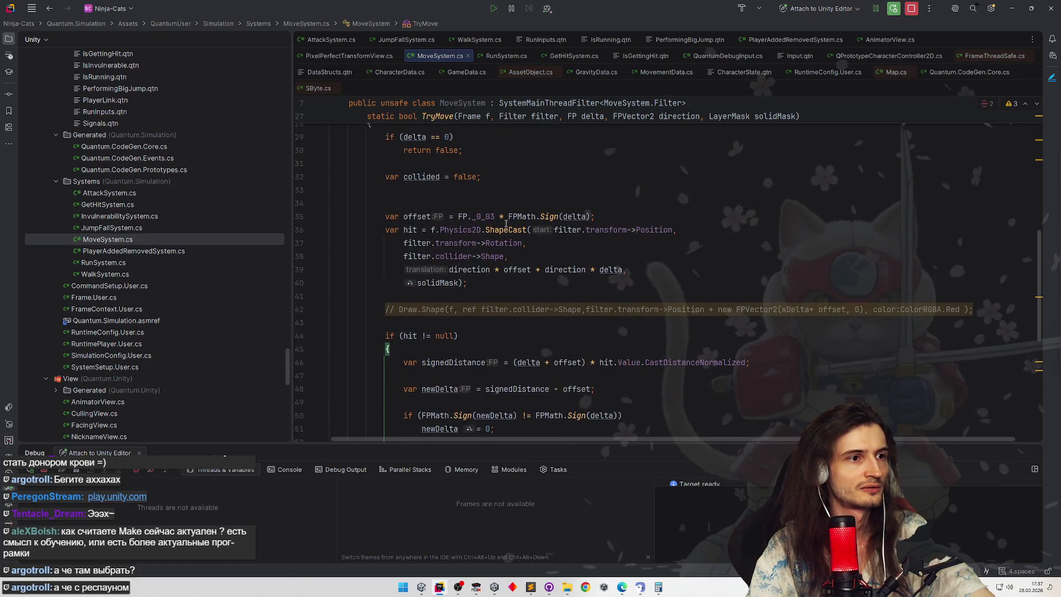
left_click(491, 217)
type("4")
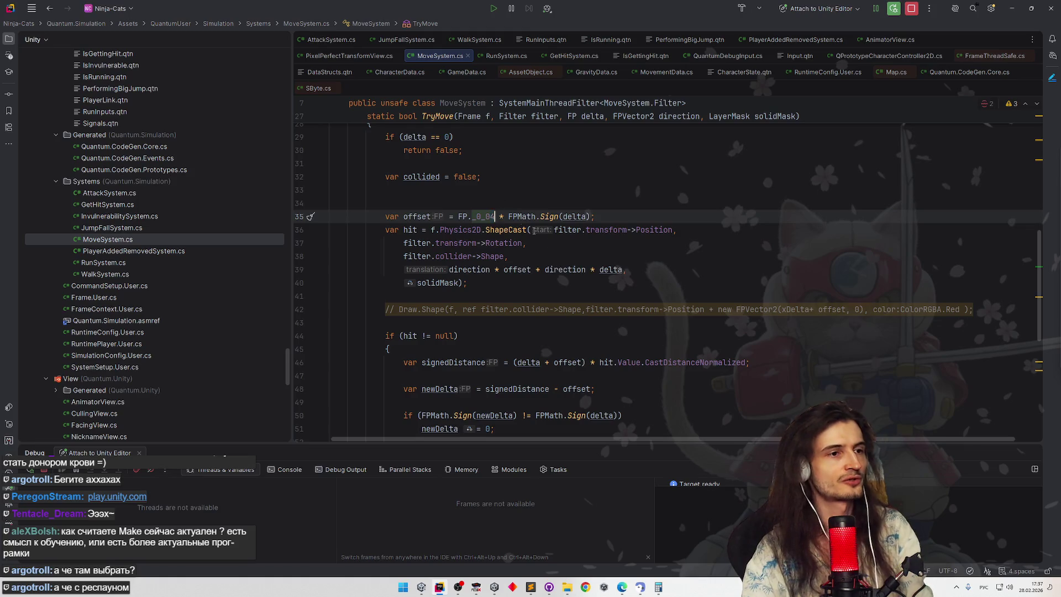
left_click(564, 270)
scroll(636, 303, "down", 5)
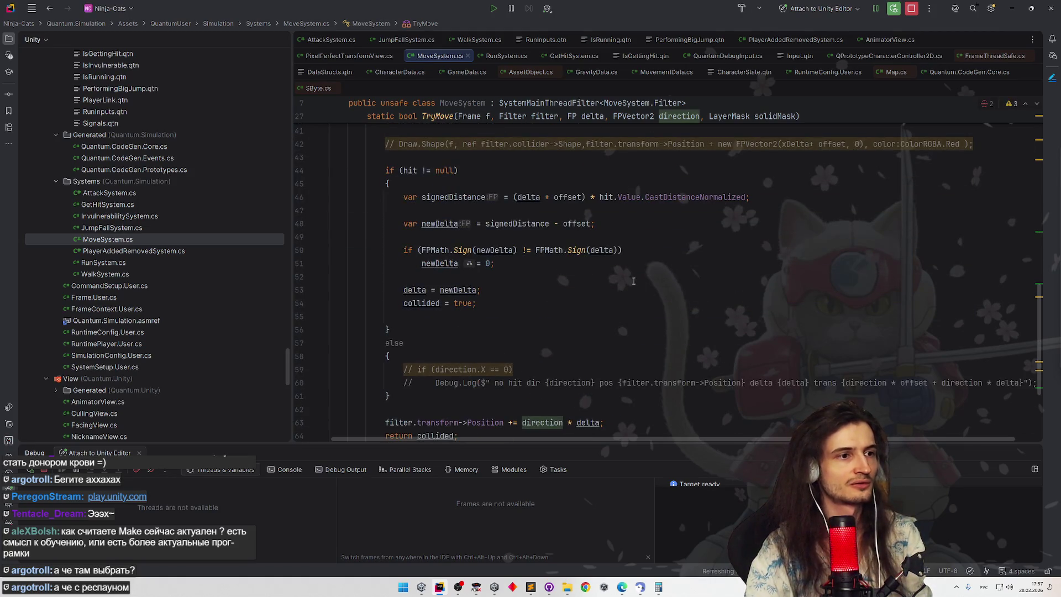
scroll(630, 287, "down", 2)
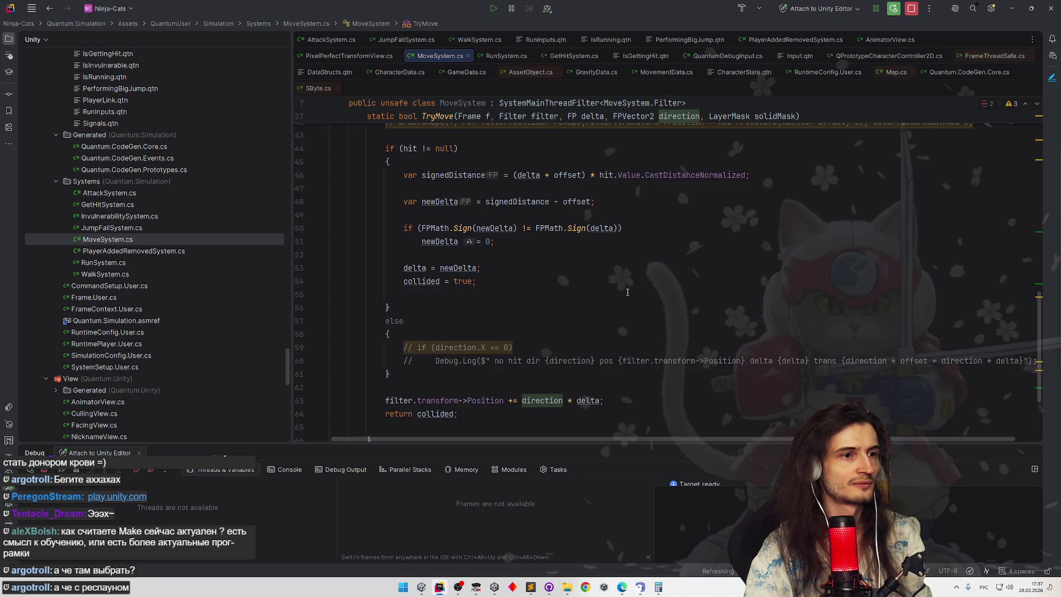
left_click(1011, 9)
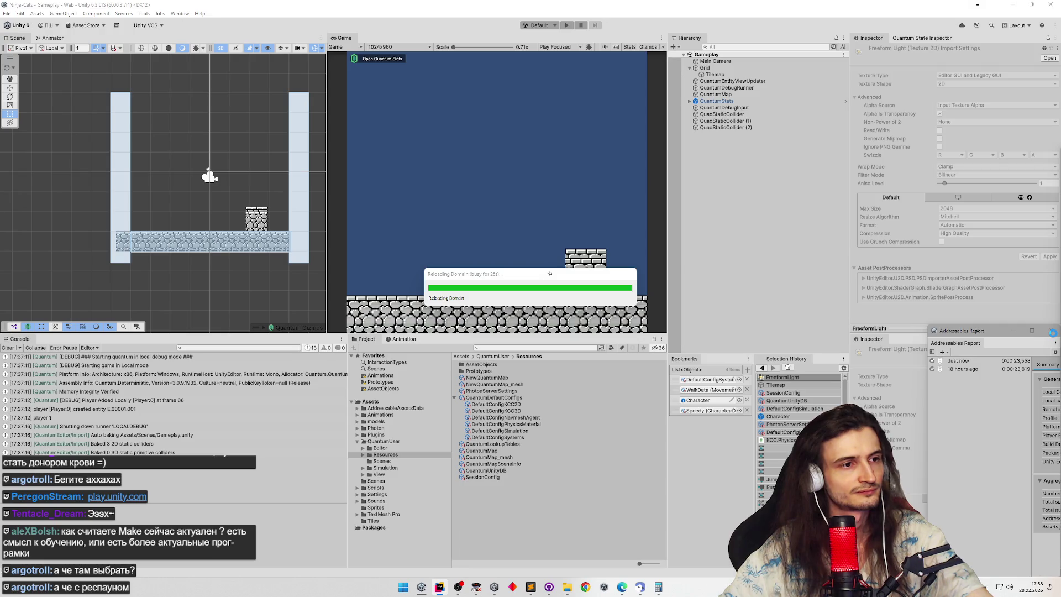
Step: Stop Rider's Attach to Unity Editor debug session and minimise Rider
left_click(441, 587)
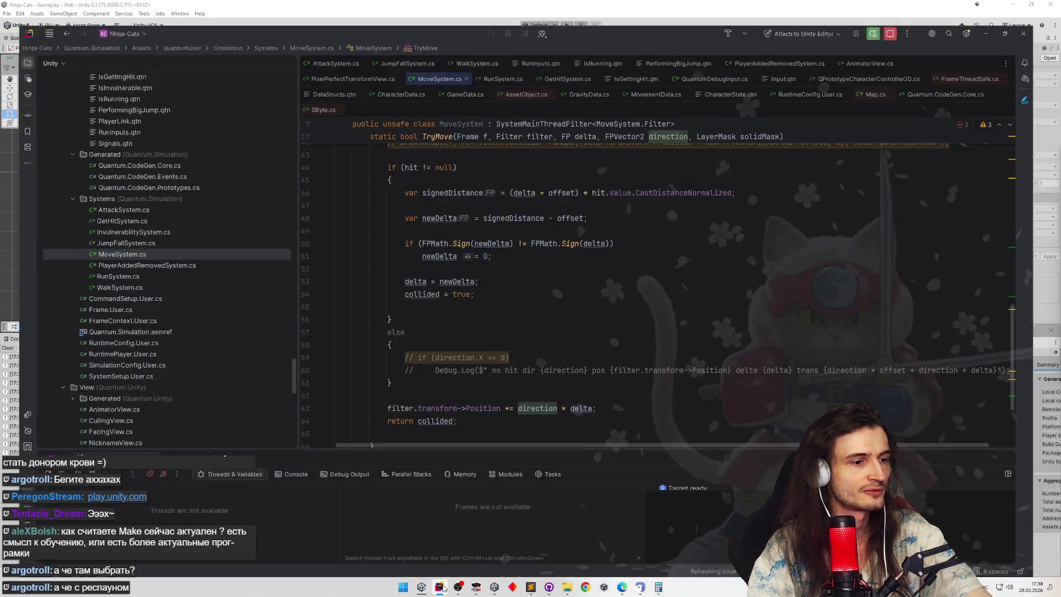
left_click(913, 11)
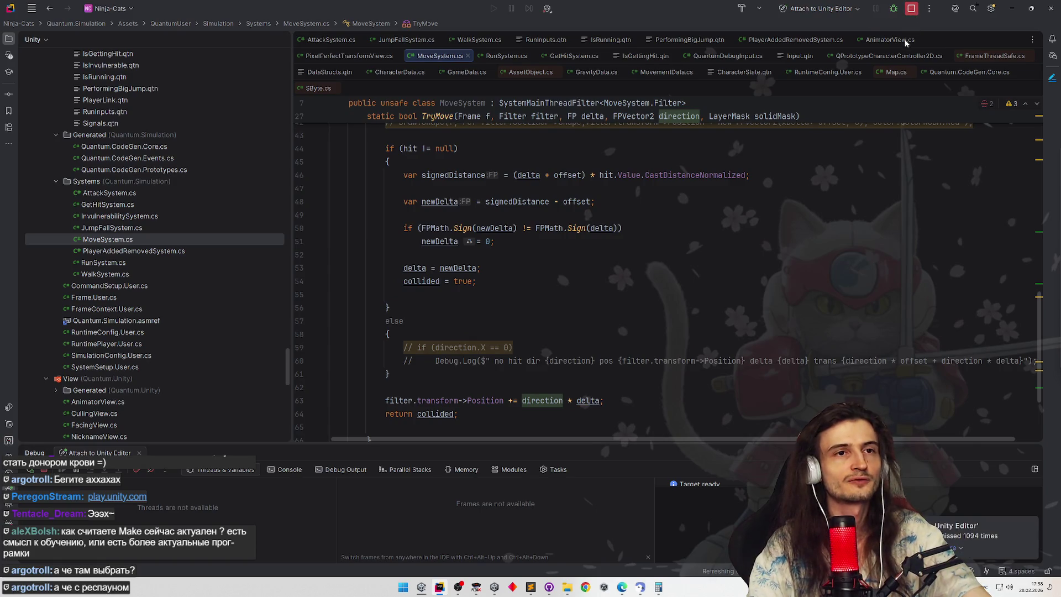
left_click(1012, 9)
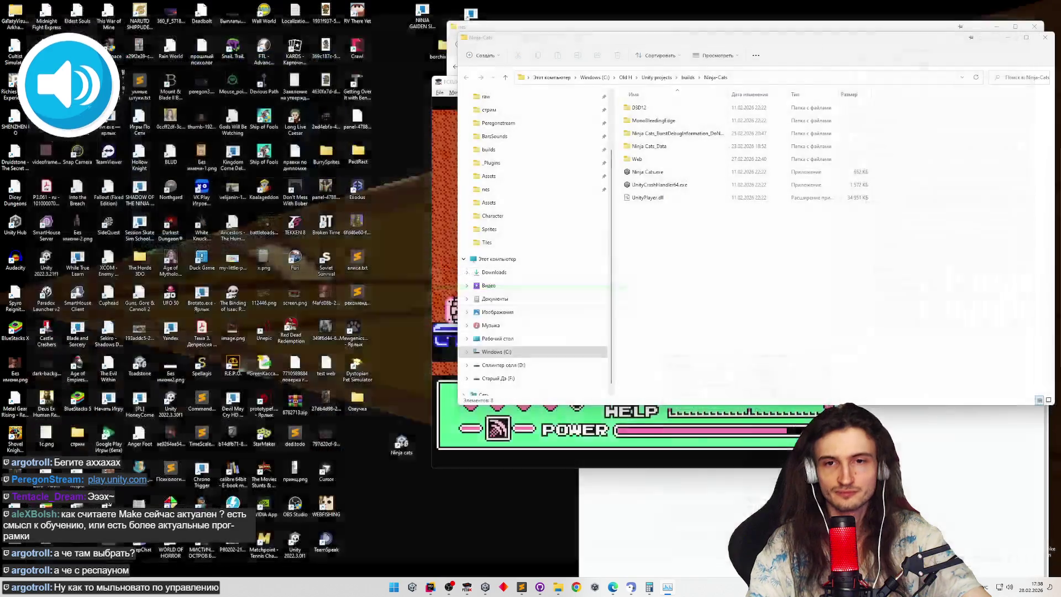
Step: Close Unity, relaunch it with Ninja-Cats, and recover scene backups into Assets/_Recovery
left_click(1013, 4)
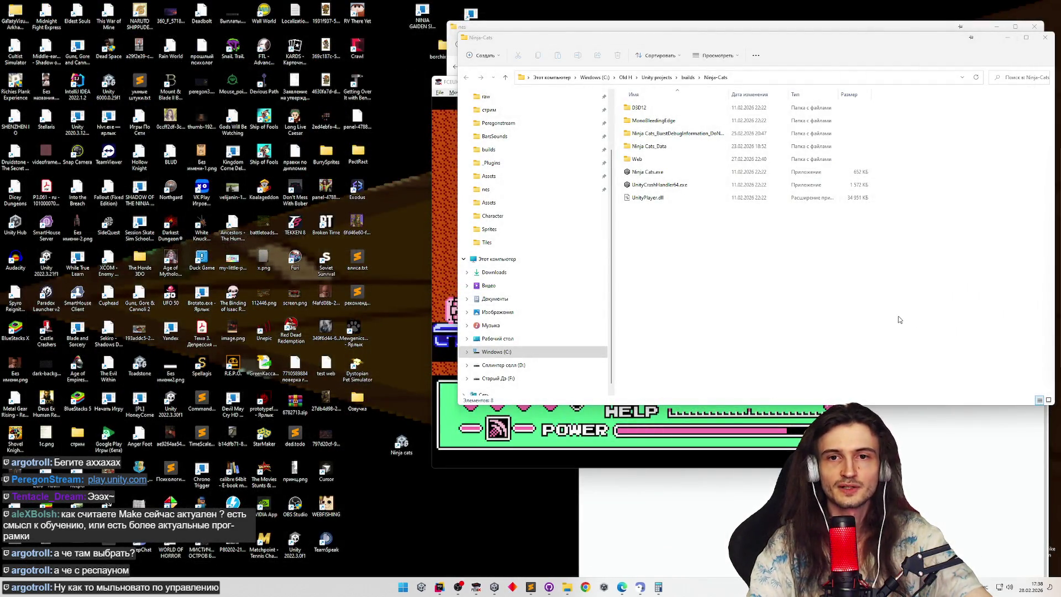
left_click(404, 587)
left_click(403, 587)
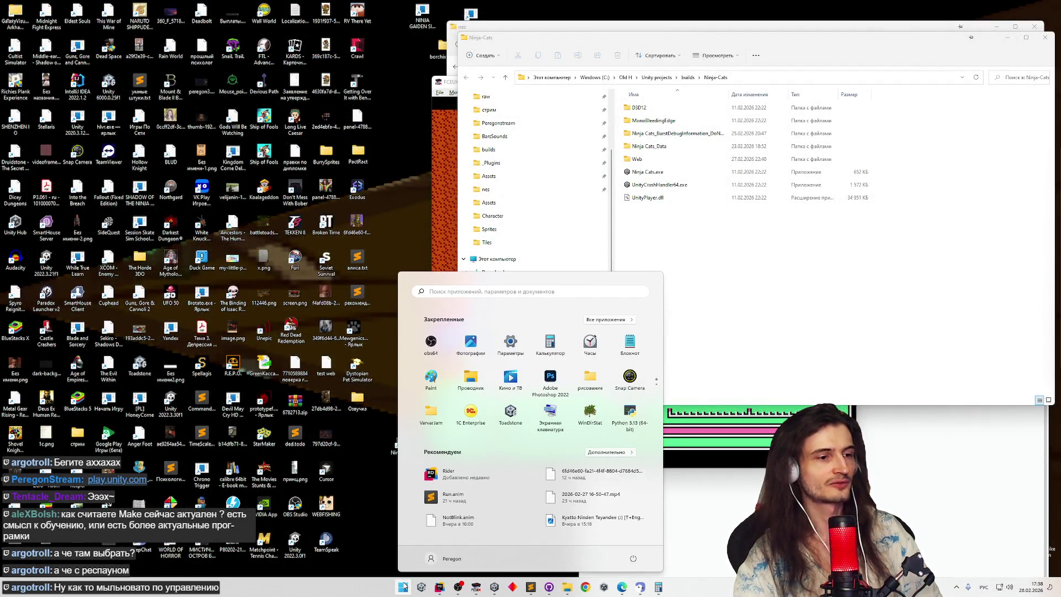
left_click(404, 587)
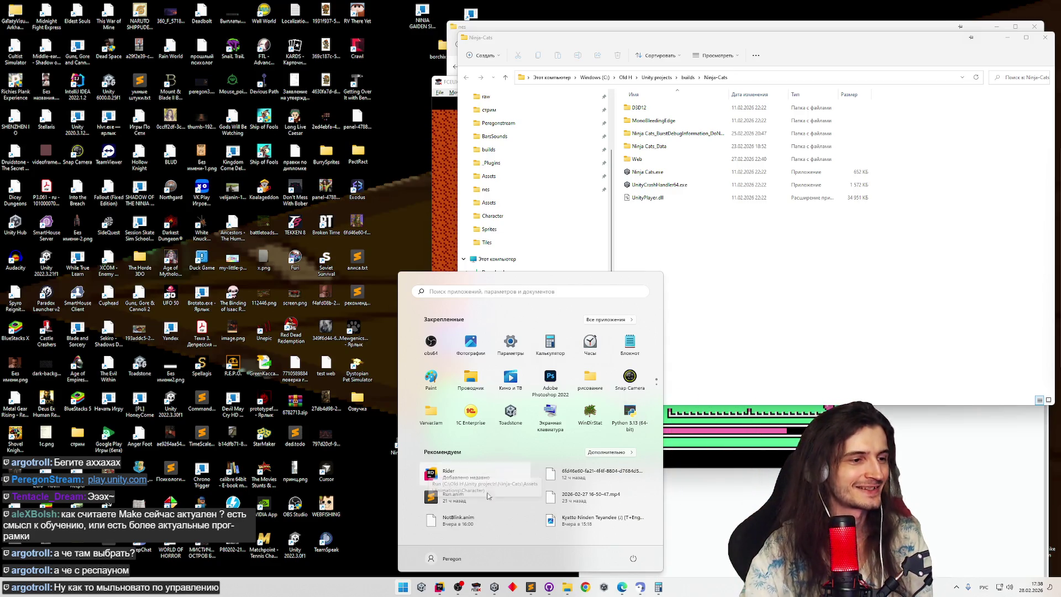
left_click(402, 589)
left_click(403, 589)
left_click(403, 589)
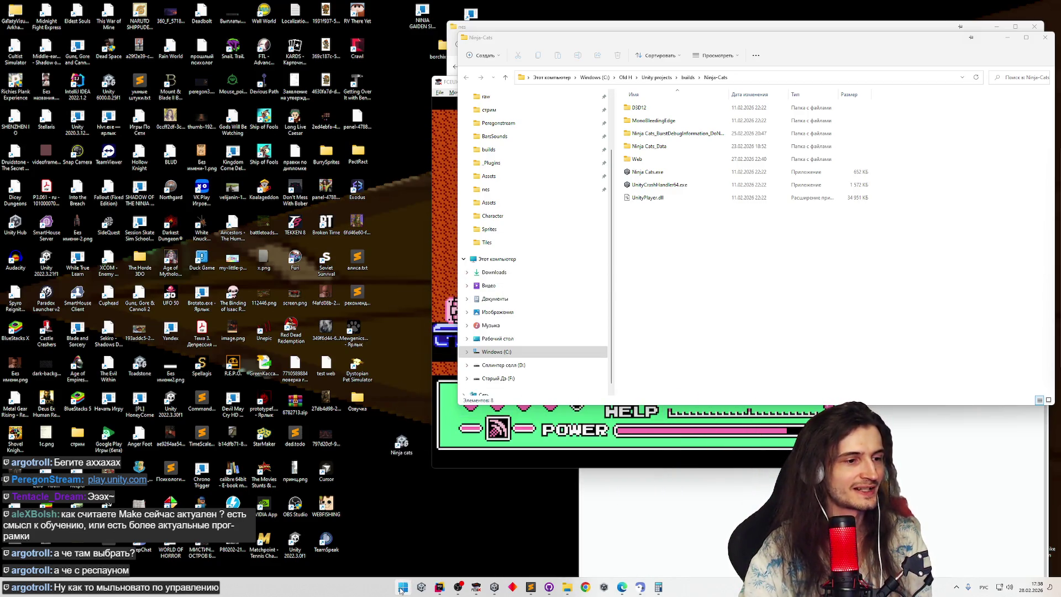
left_click(402, 588)
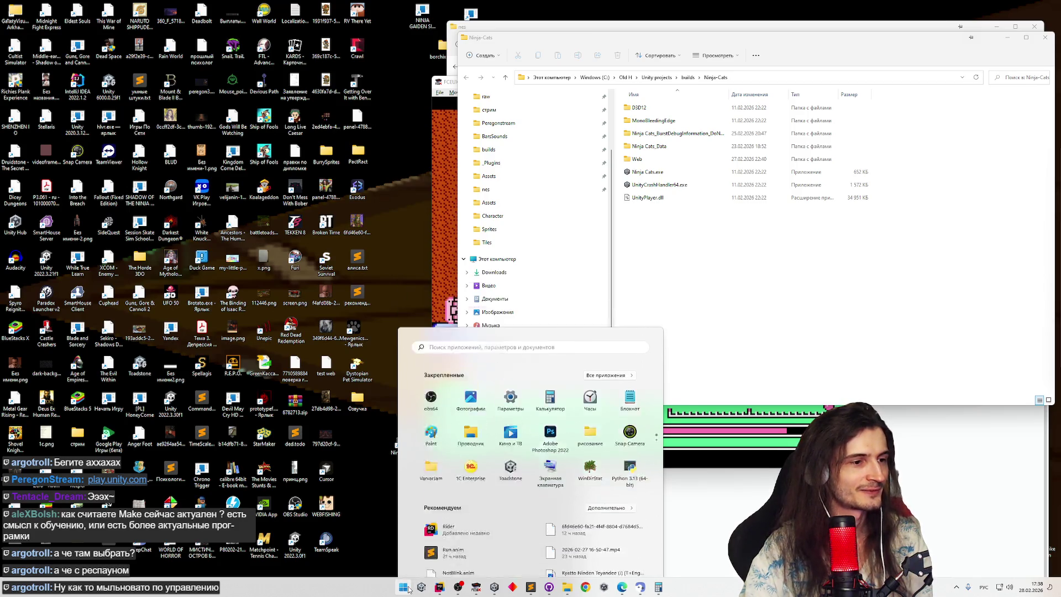
left_click(425, 590)
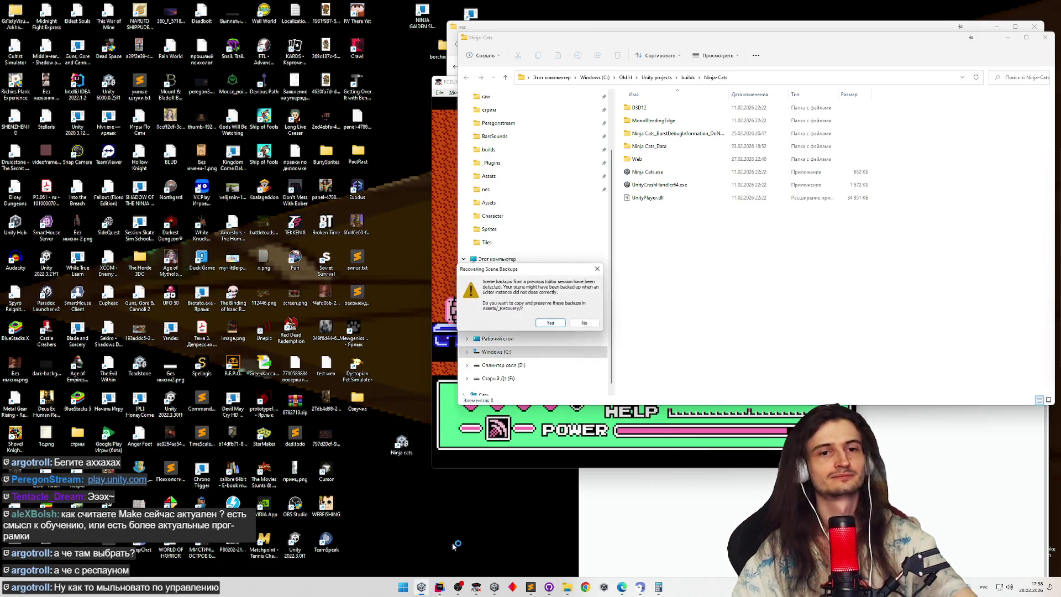
left_click(558, 325)
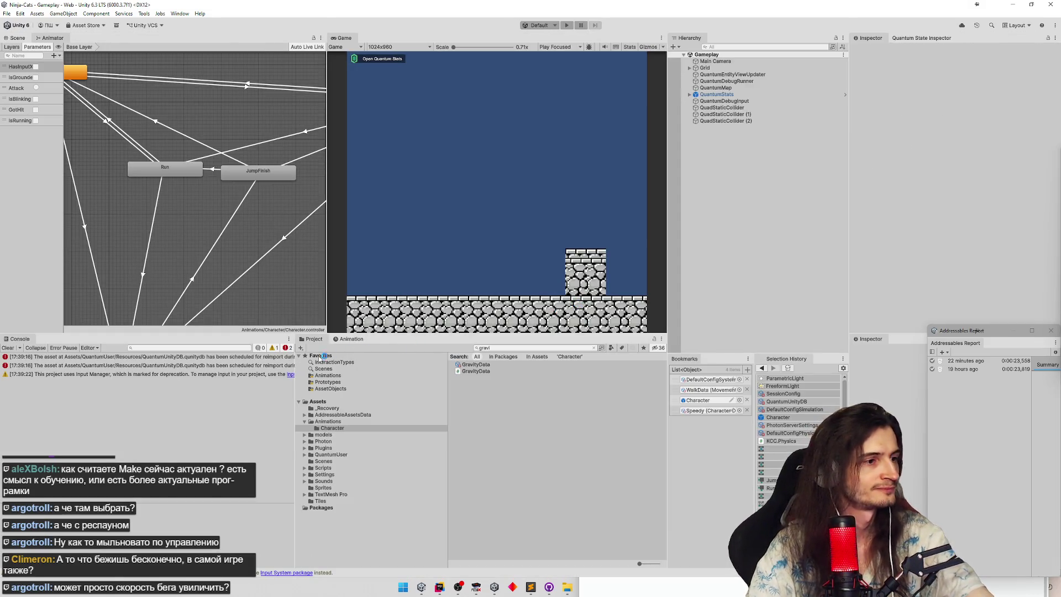
Step: Widen the Console, inspect the QuantumUnityDB error in Rider, then clear the Console
mouse_move(292, 365)
left_mouse_down()
mouse_move(369, 365)
mouse_move(339, 358)
left_mouse_up()
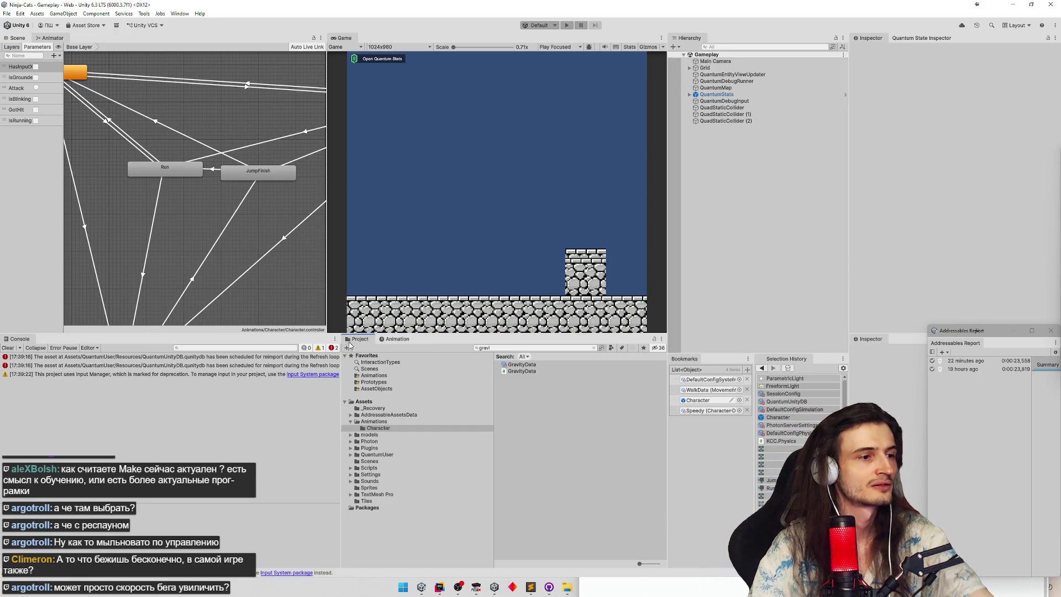
left_click(52, 357)
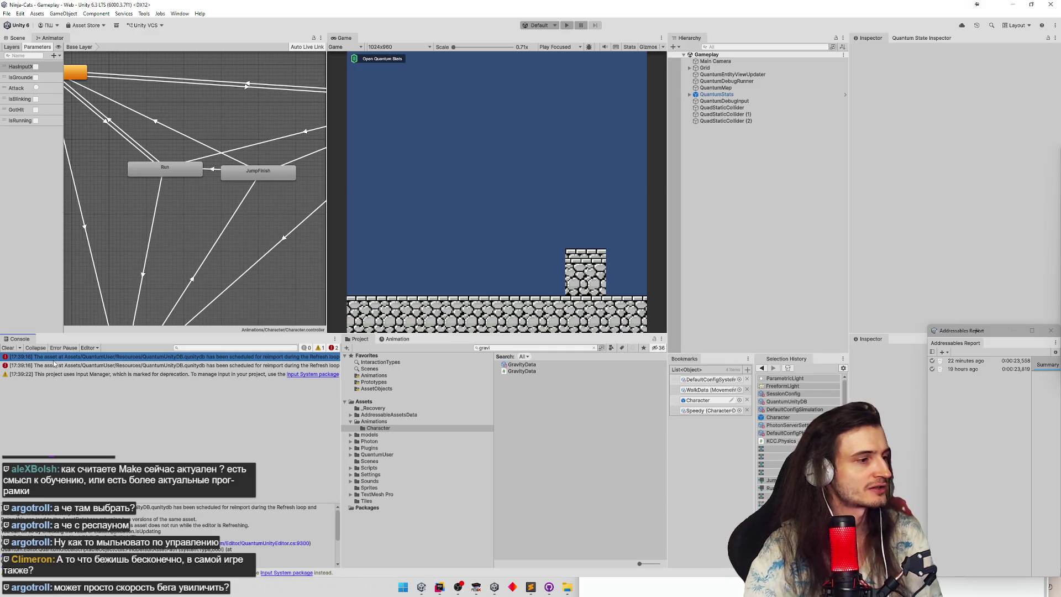
double_click(94, 365)
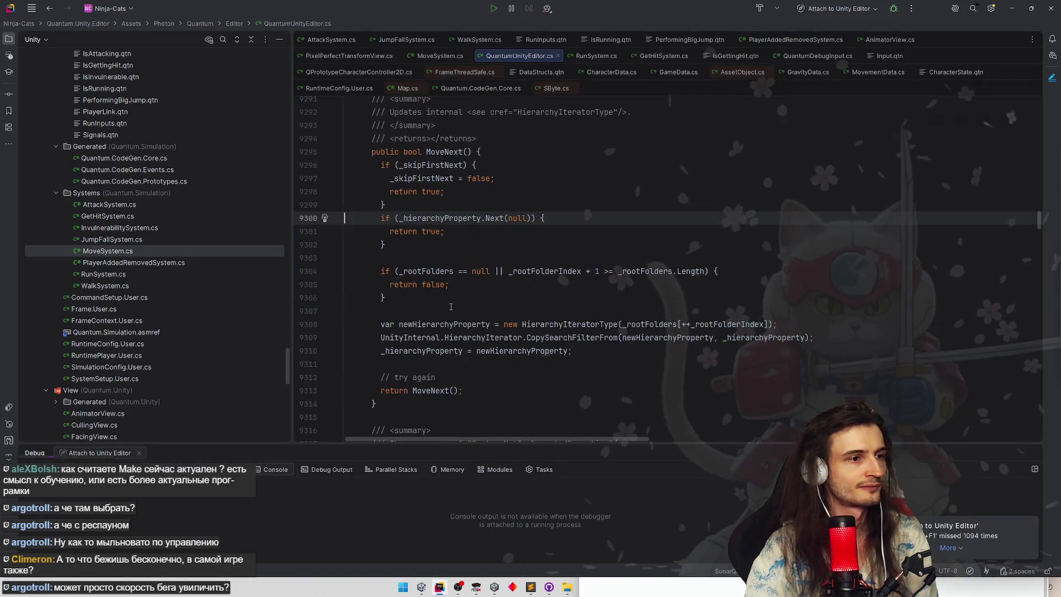
left_click(1023, 6)
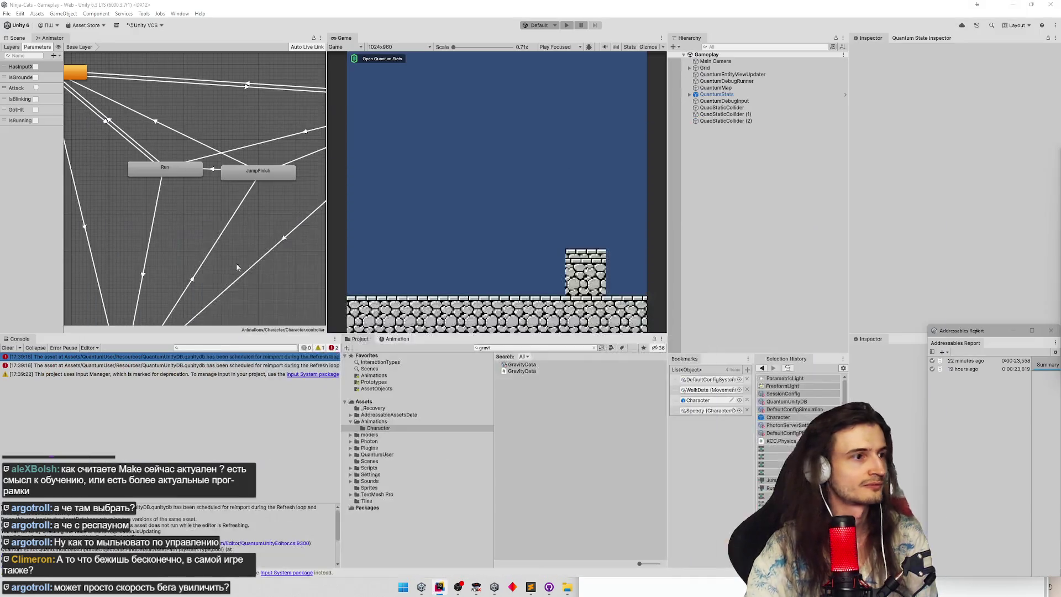
left_click(8, 348)
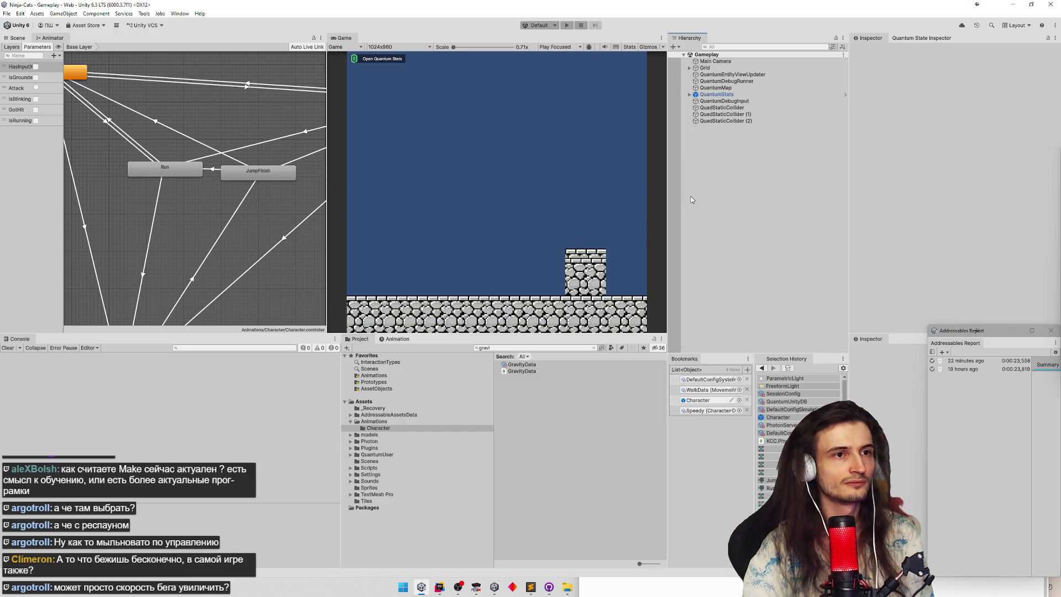
left_click(439, 587)
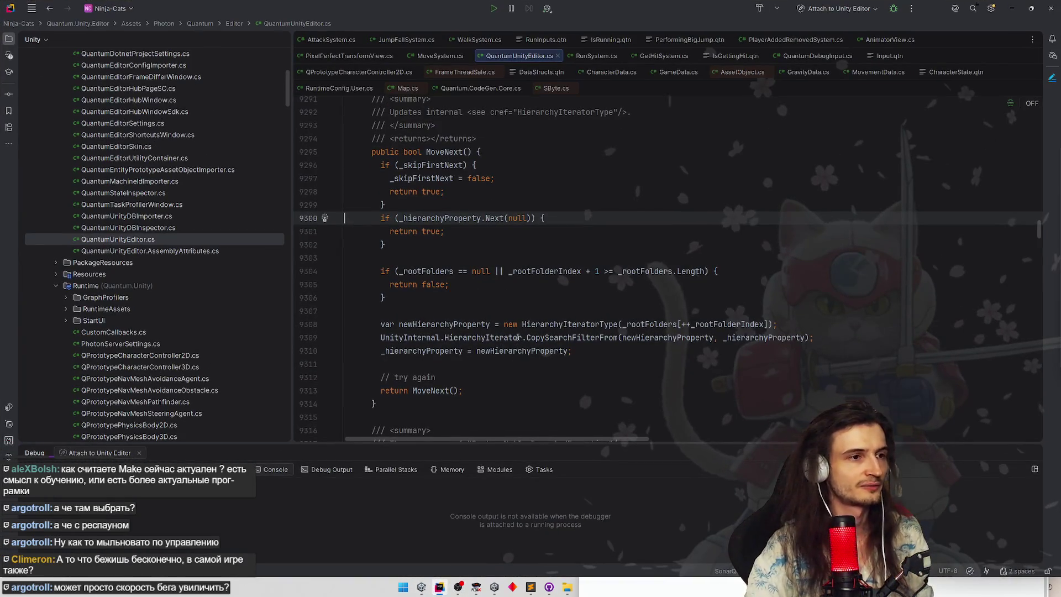
left_click(1012, 8)
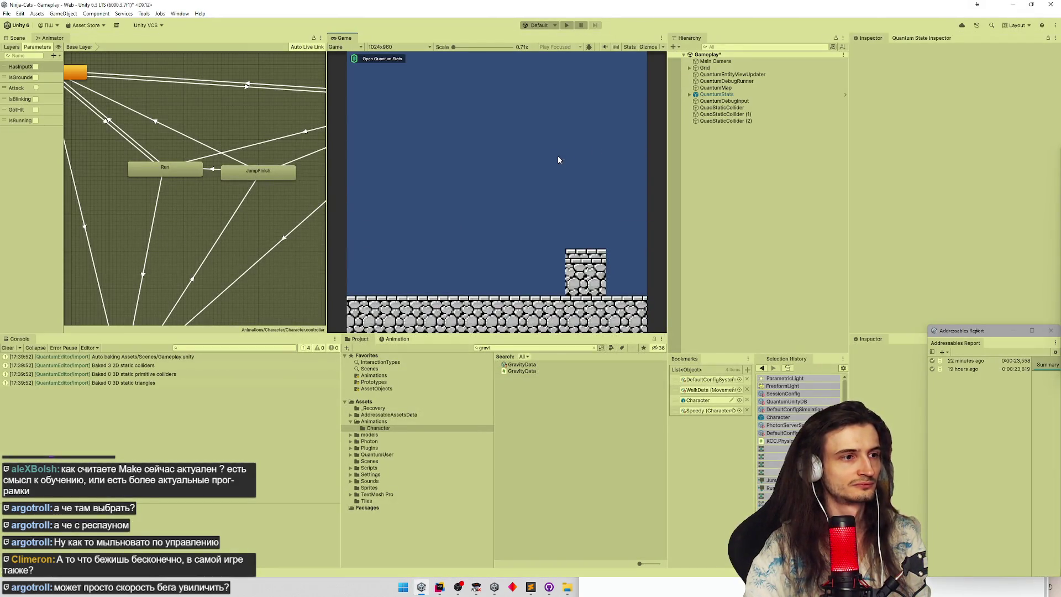
Step: Run and jump the cat in a maximized Game view, then exit Play mode
key("d")
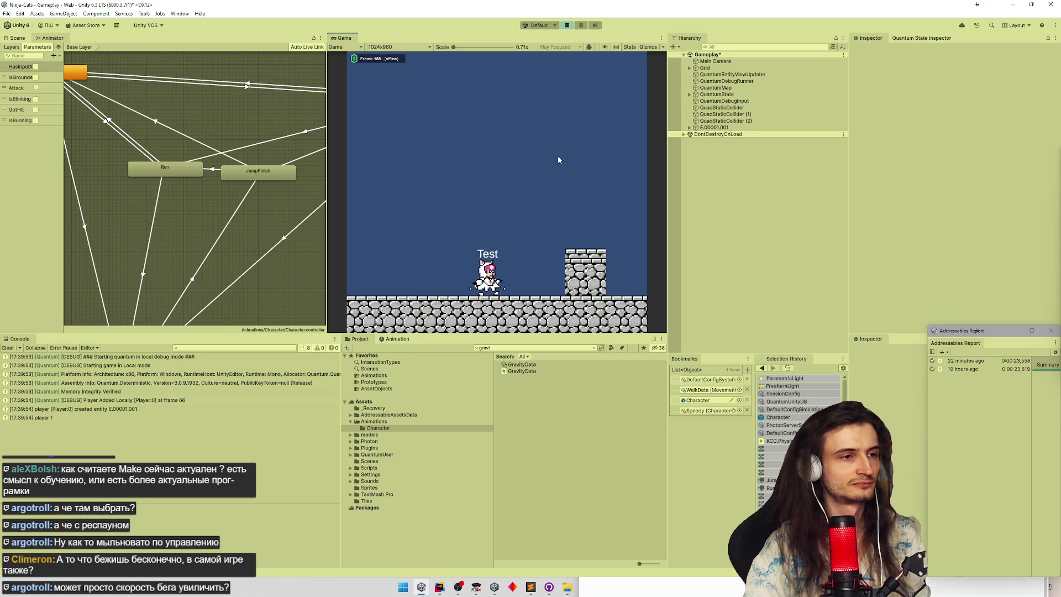
key("a")
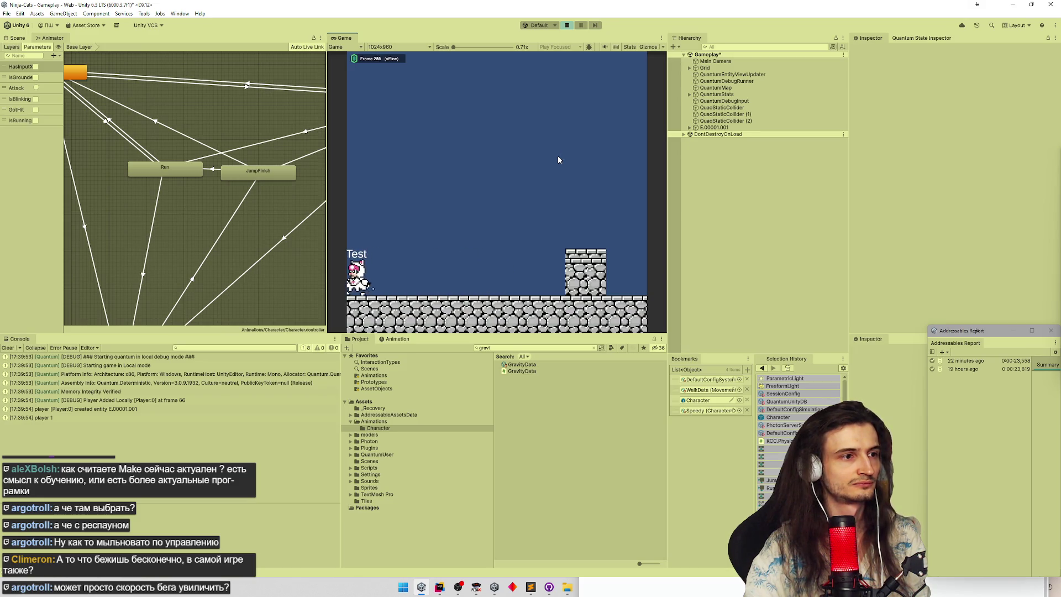
key("space")
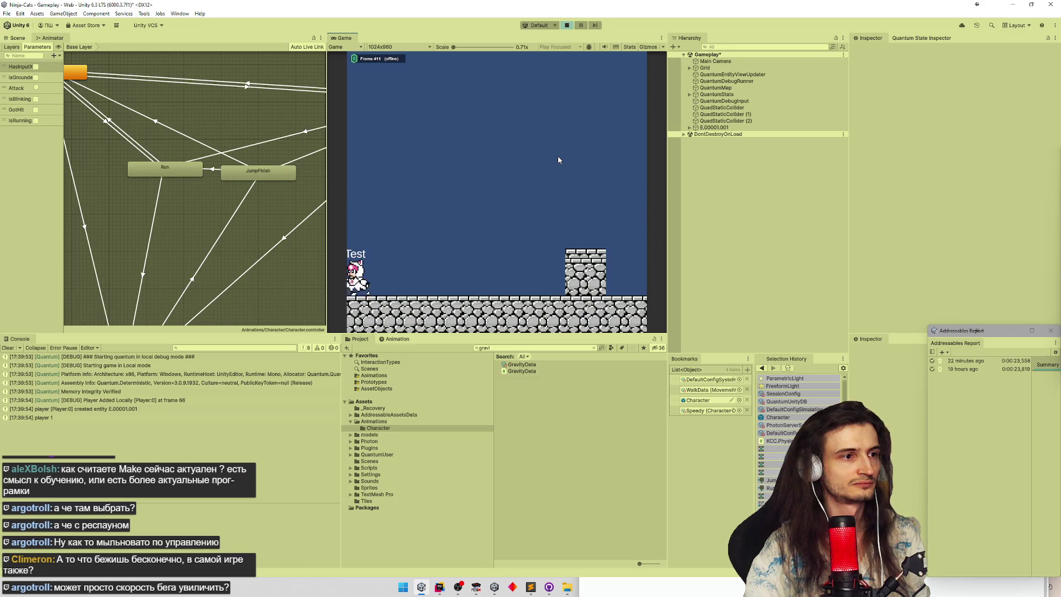
key("shift+space")
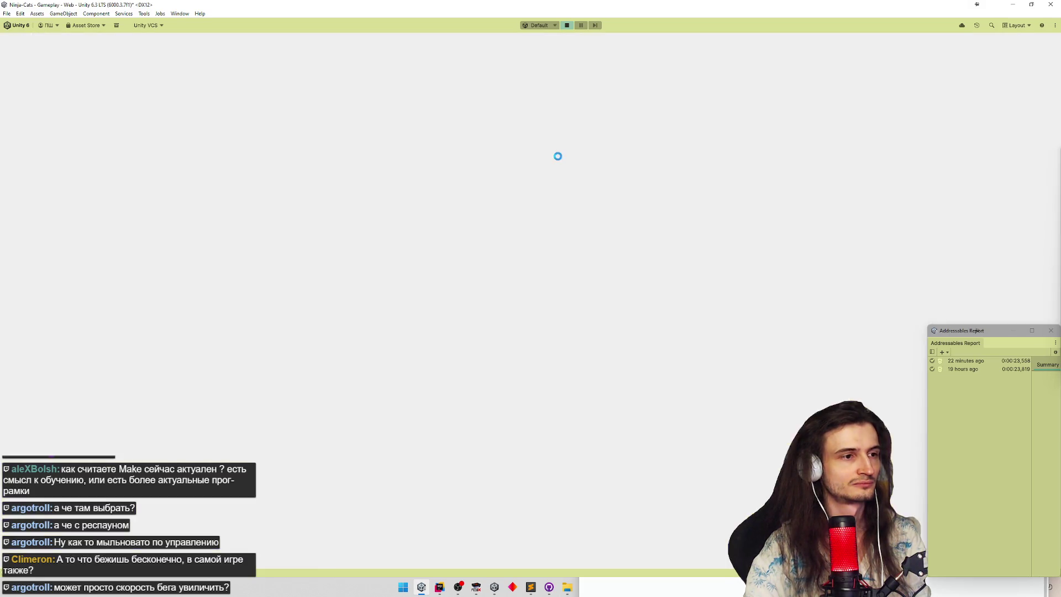
key("d")
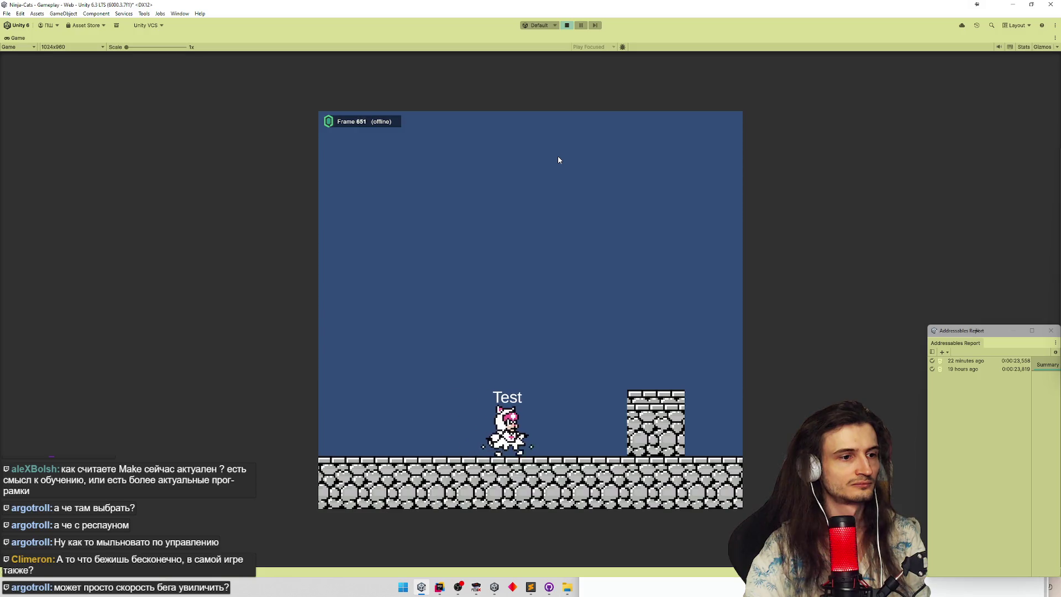
key("a")
key("d")
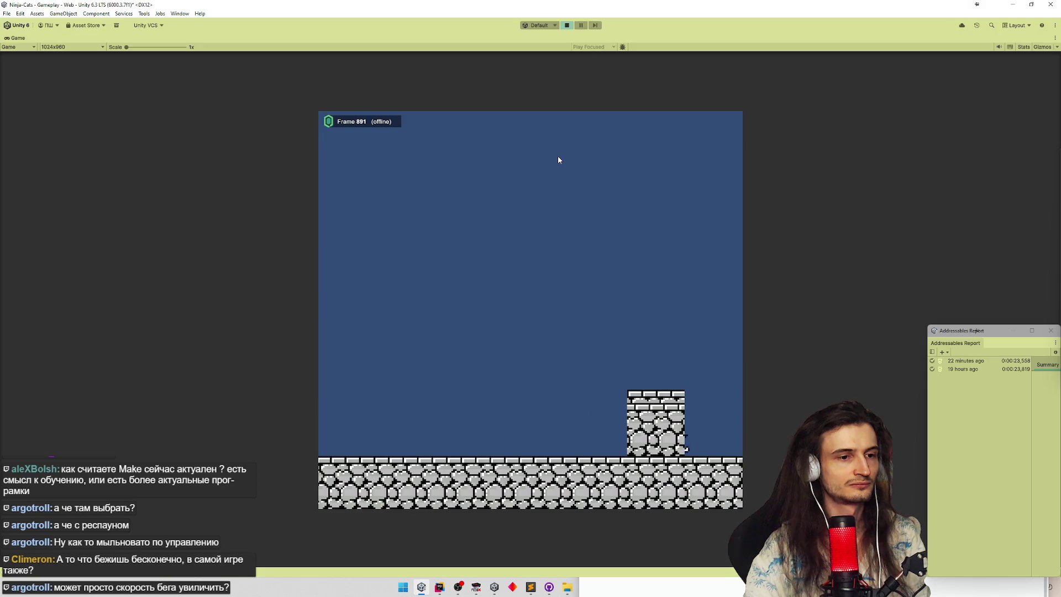
key("space")
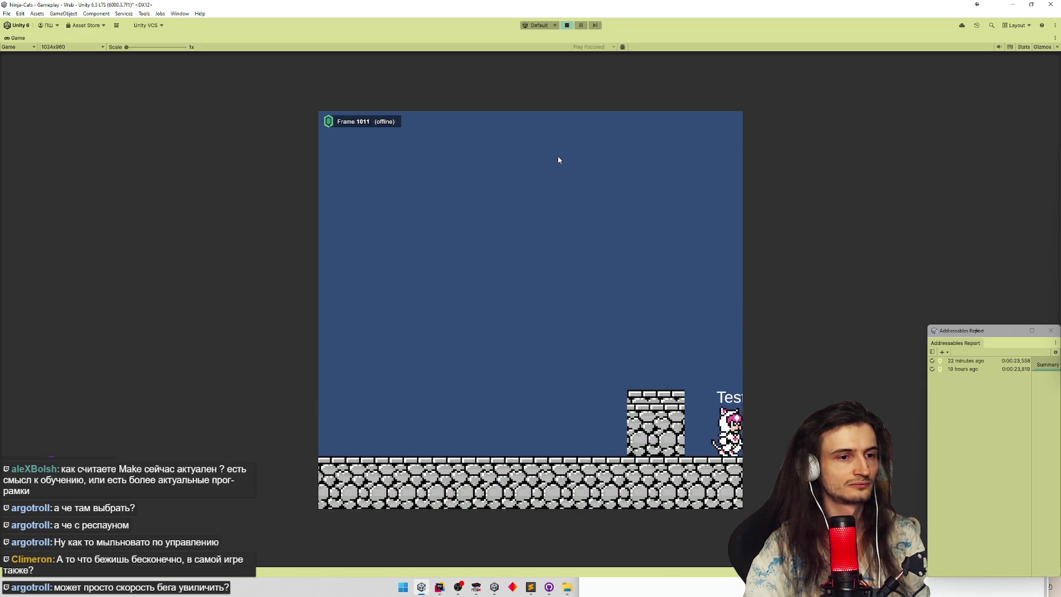
key("a")
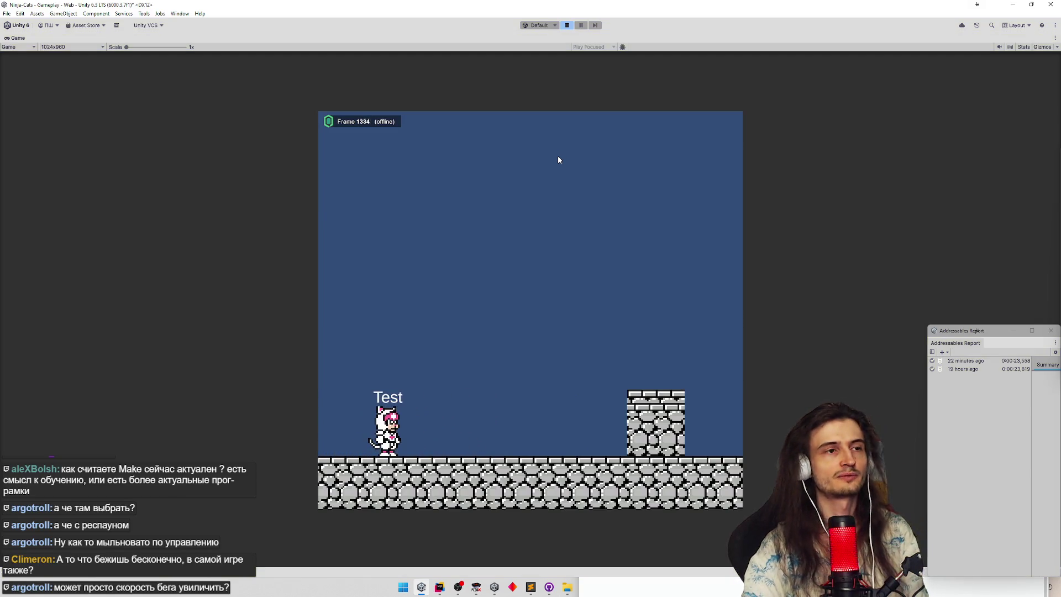
key("ctrl+p")
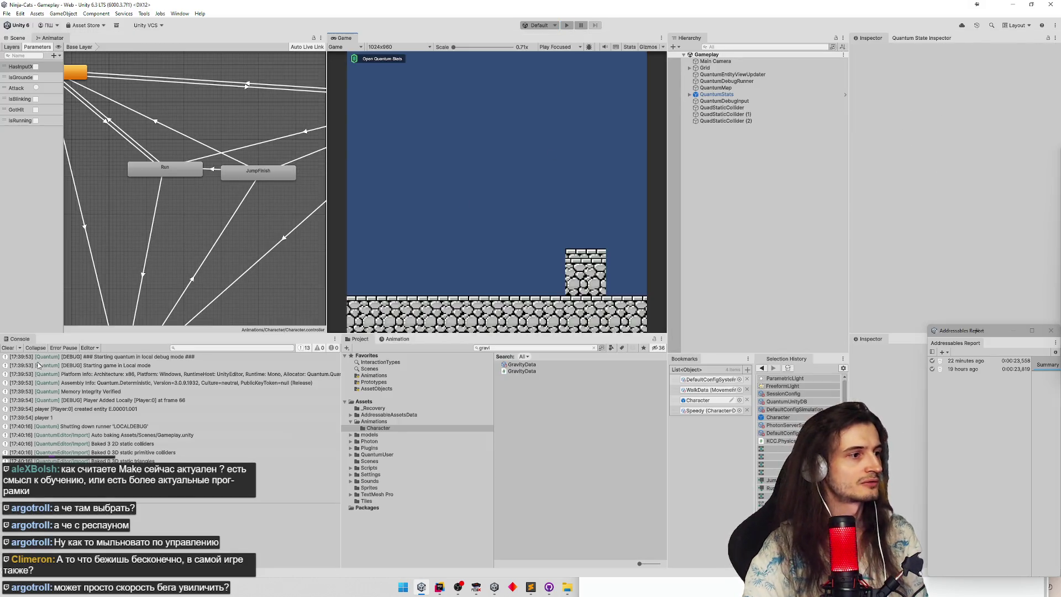
Step: Clear the Console and search the Project for 'sess' to select SessionConfig
left_click(8, 347)
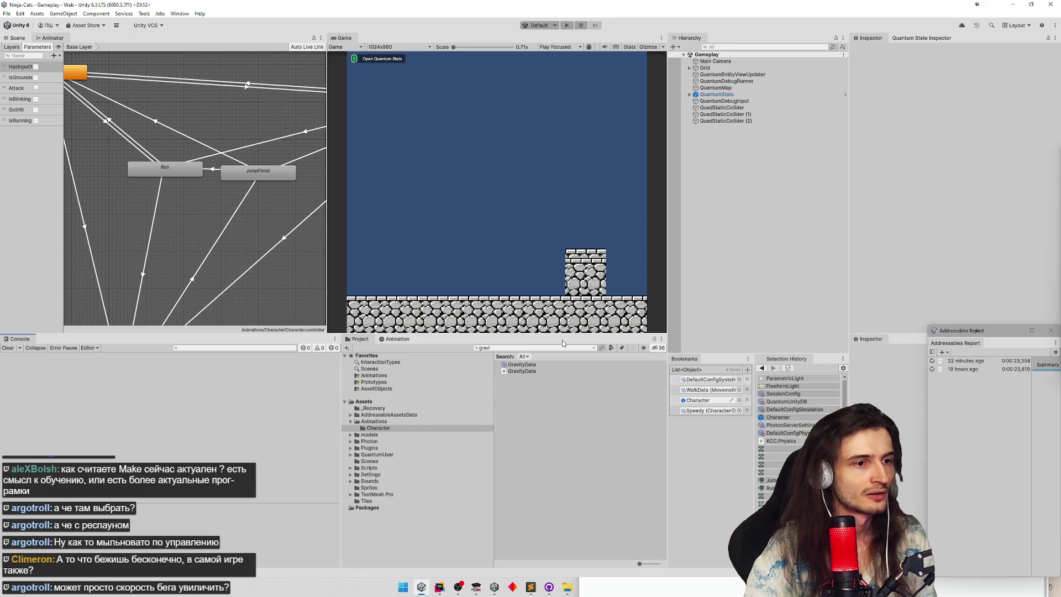
left_click(593, 348)
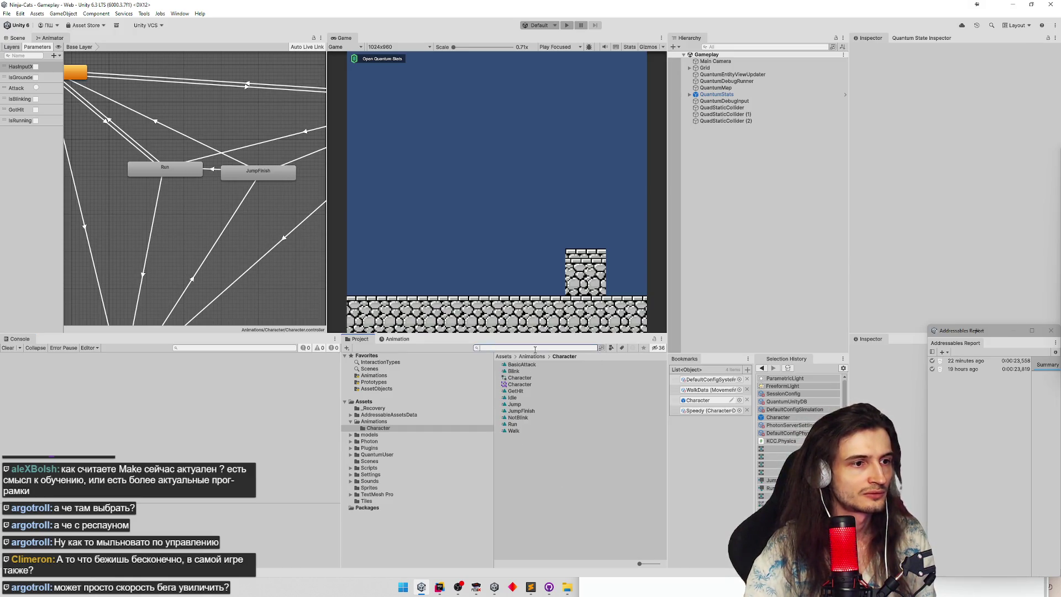
key("BackSpace")
key("BackSpace")
key("BackSpace")
key("alt+shift")
type("sess")
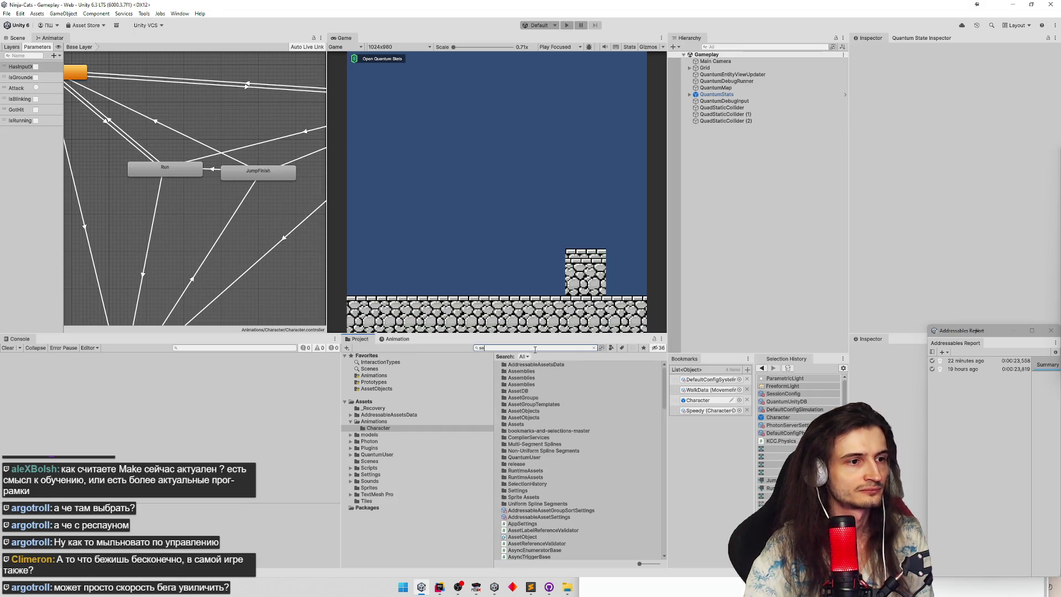
left_click(560, 371)
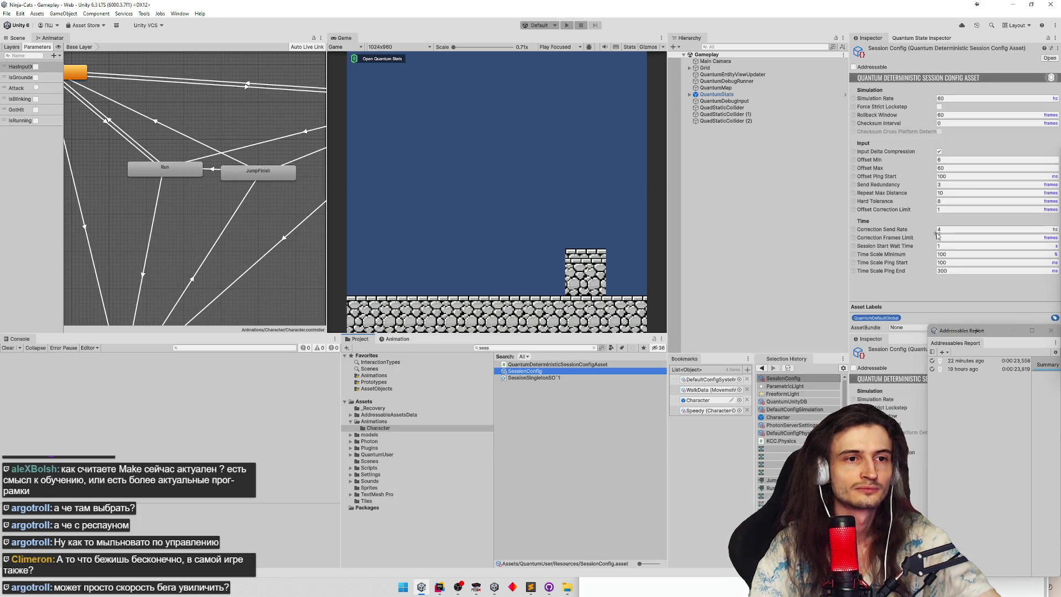
Step: Set SessionConfig's Offset Min to 4 and Offset Ping Start to 50
left_click(955, 229)
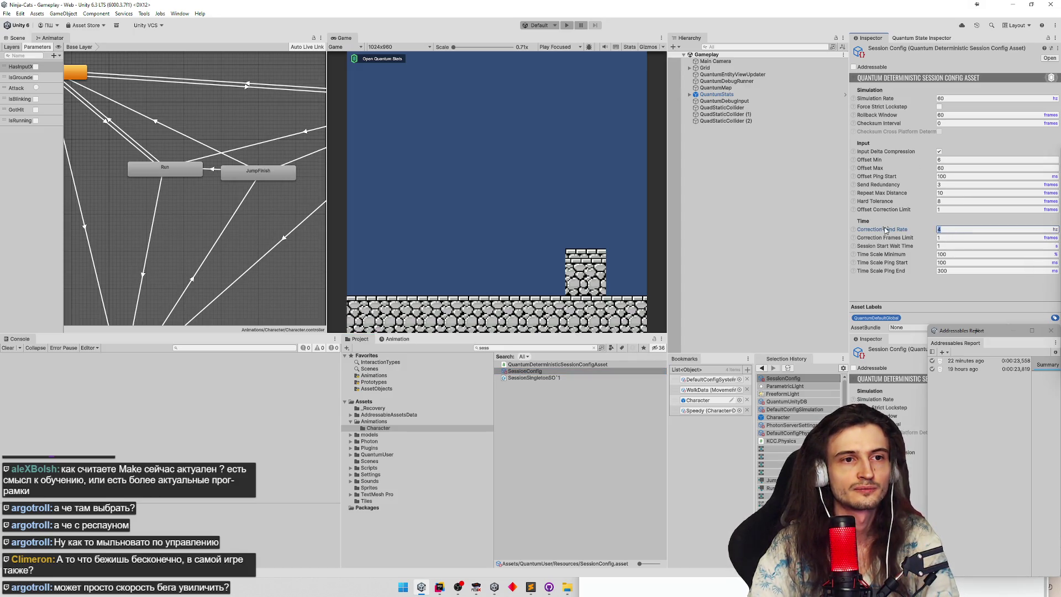
left_click(946, 161)
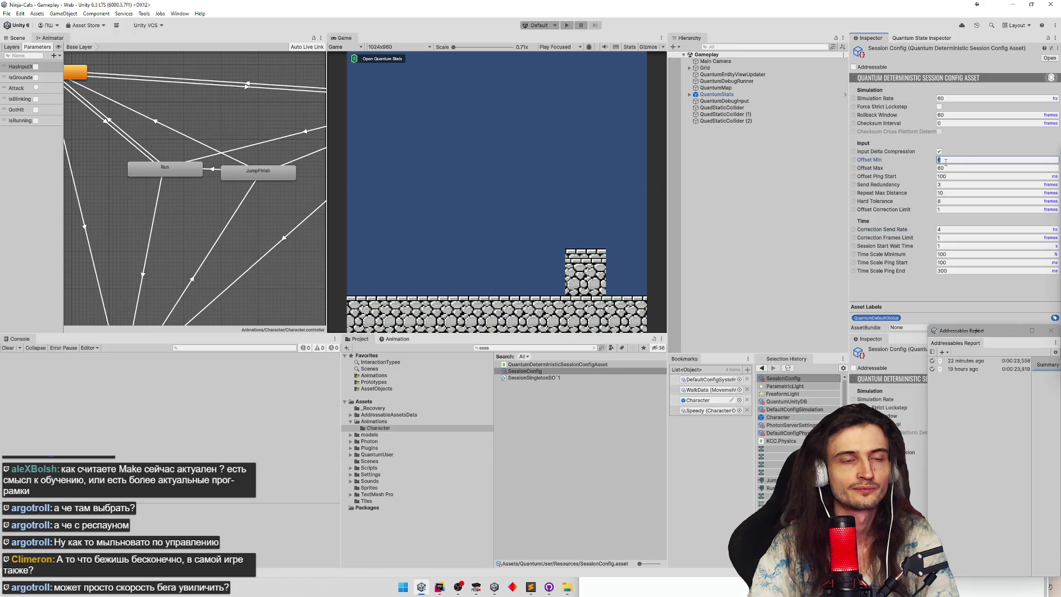
type("4")
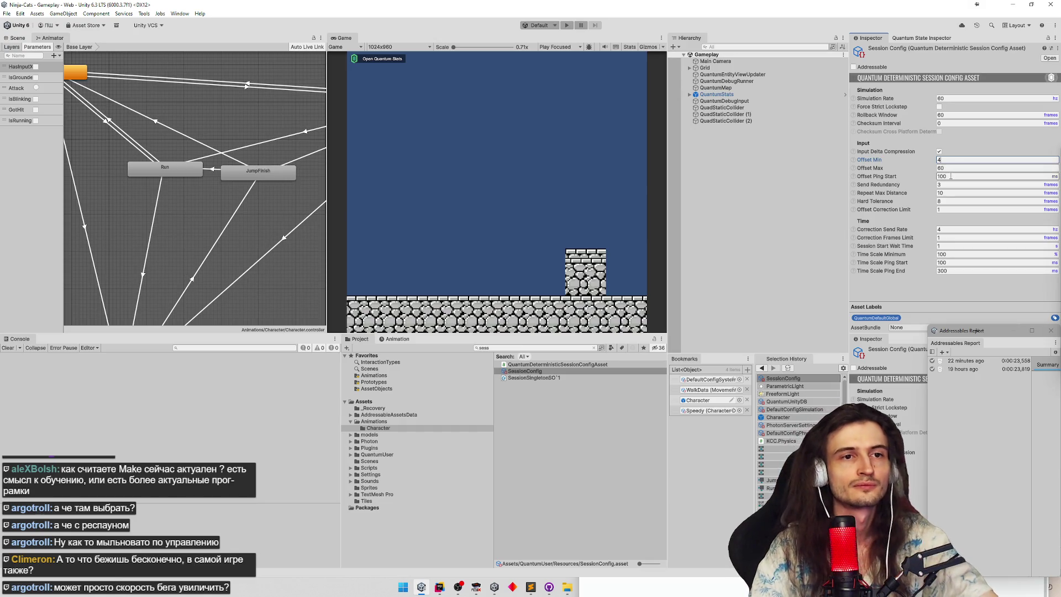
left_click(852, 177)
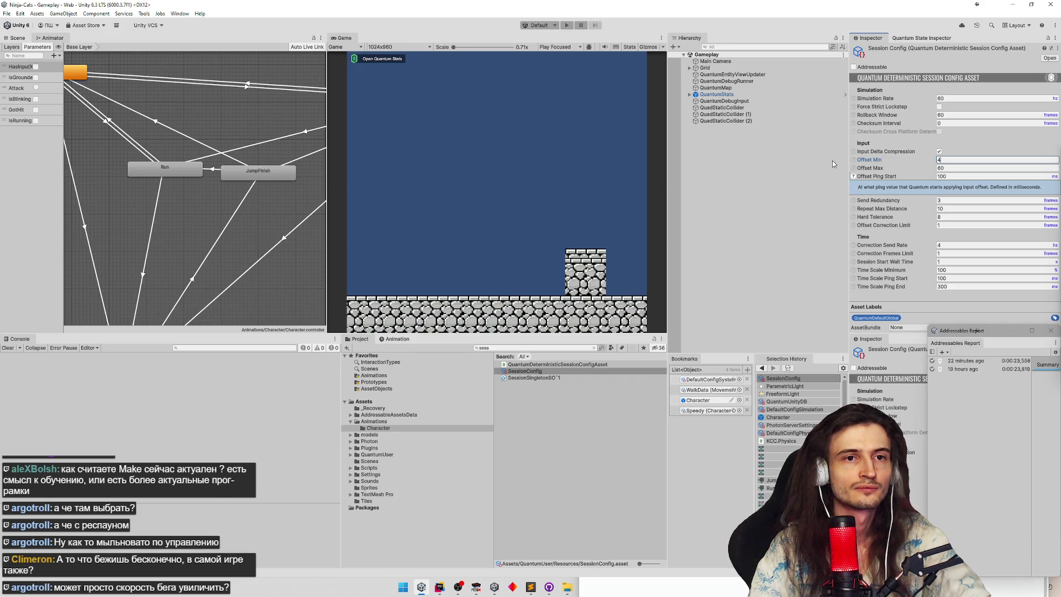
left_click(964, 176)
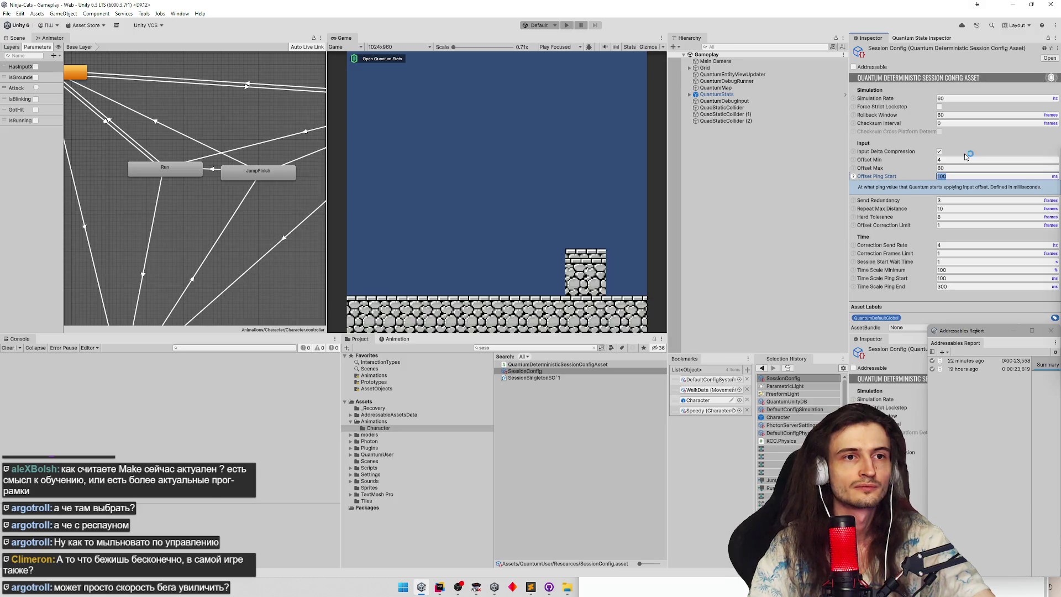
type("50")
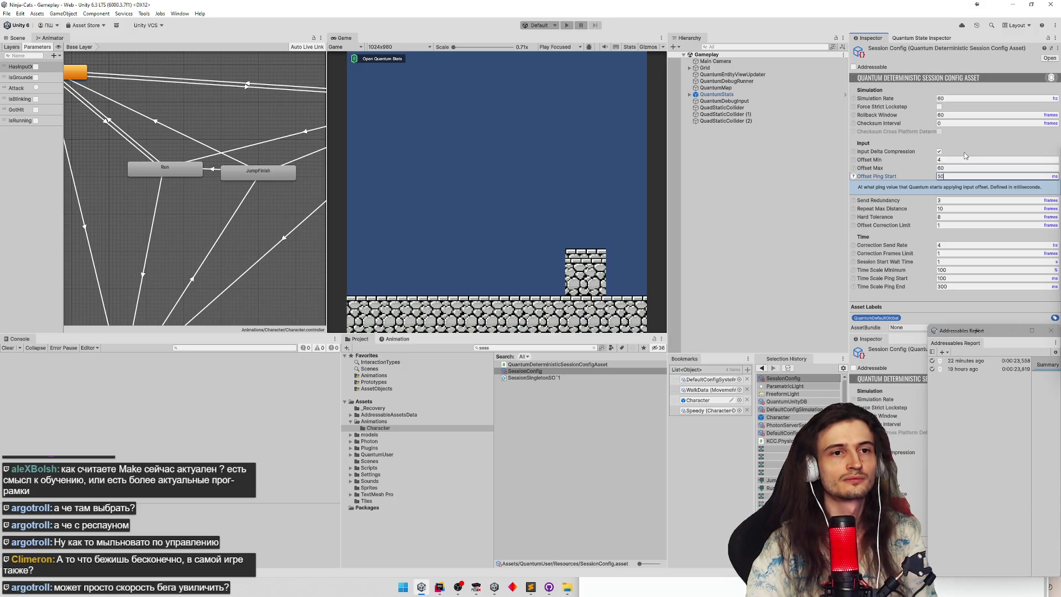
left_click(910, 157)
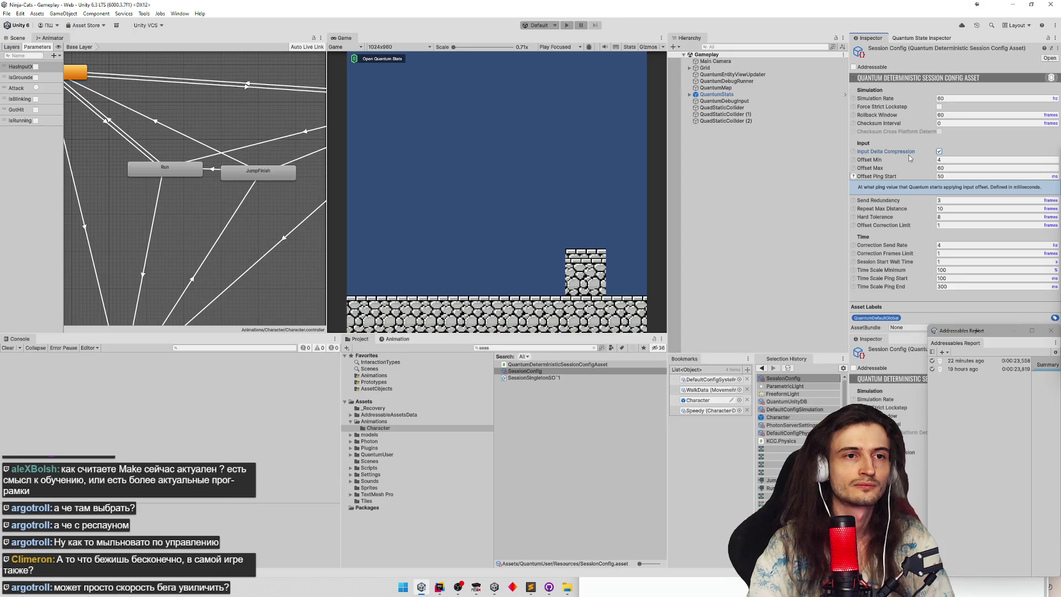
Step: Select the StartFromMenu play scenario, cancel its deploy, and enter Play mode instead
left_click(543, 25)
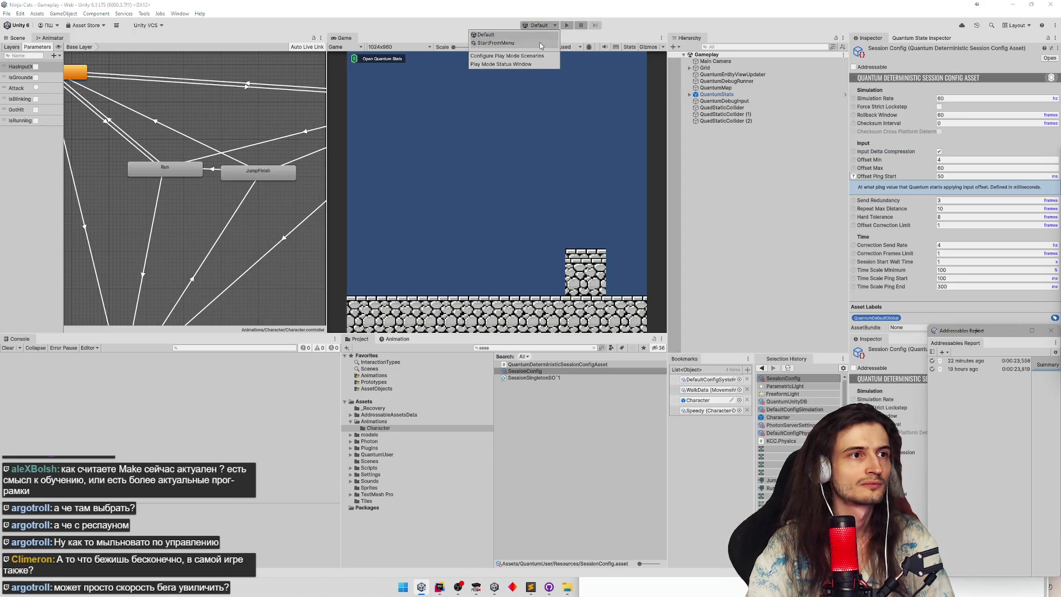
left_click(543, 47)
left_click(598, 26)
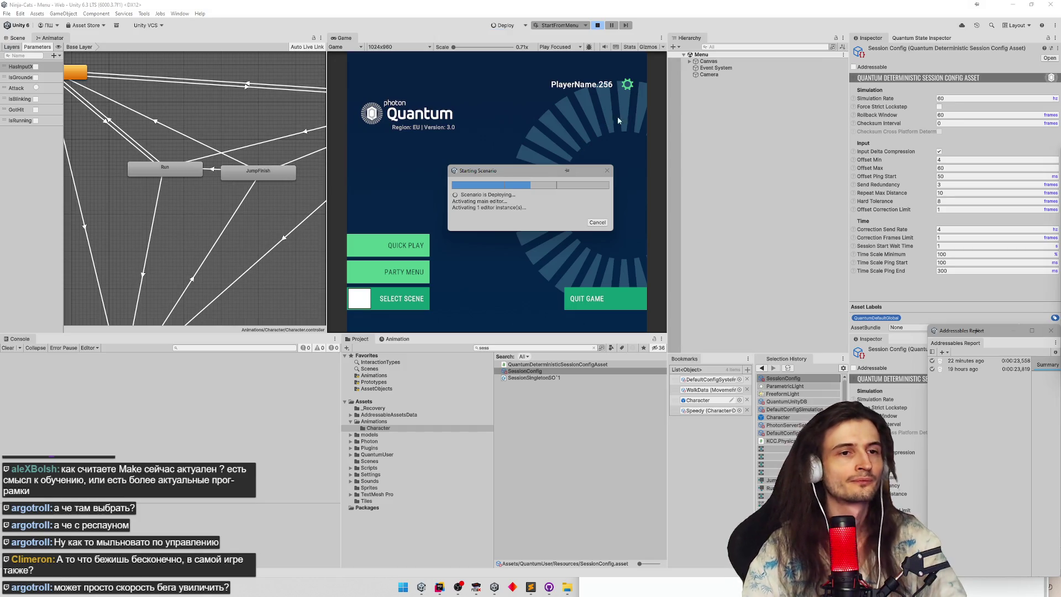
left_click(598, 223)
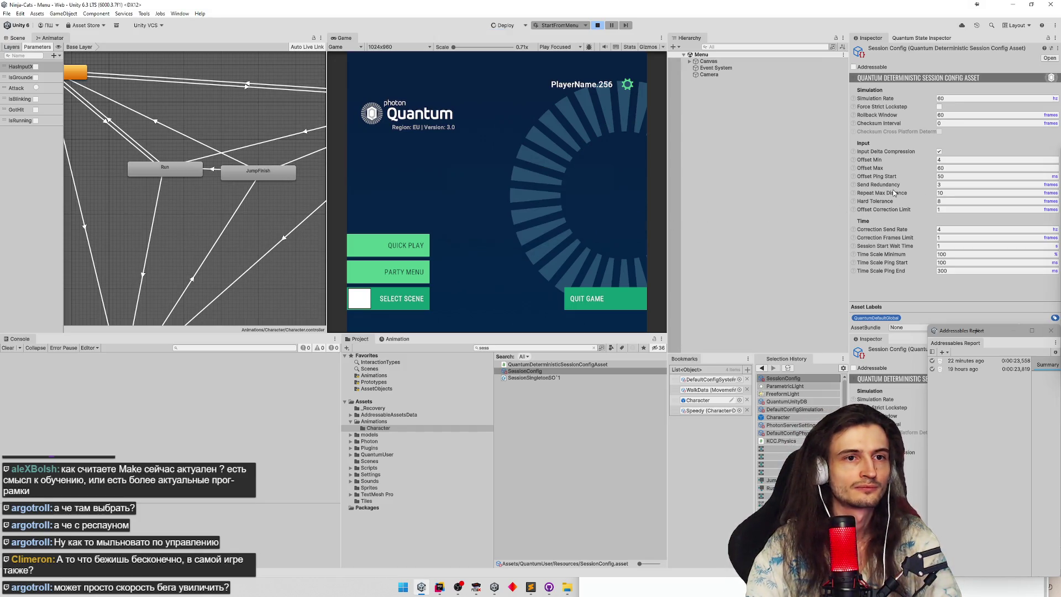
left_click(953, 176)
type("0")
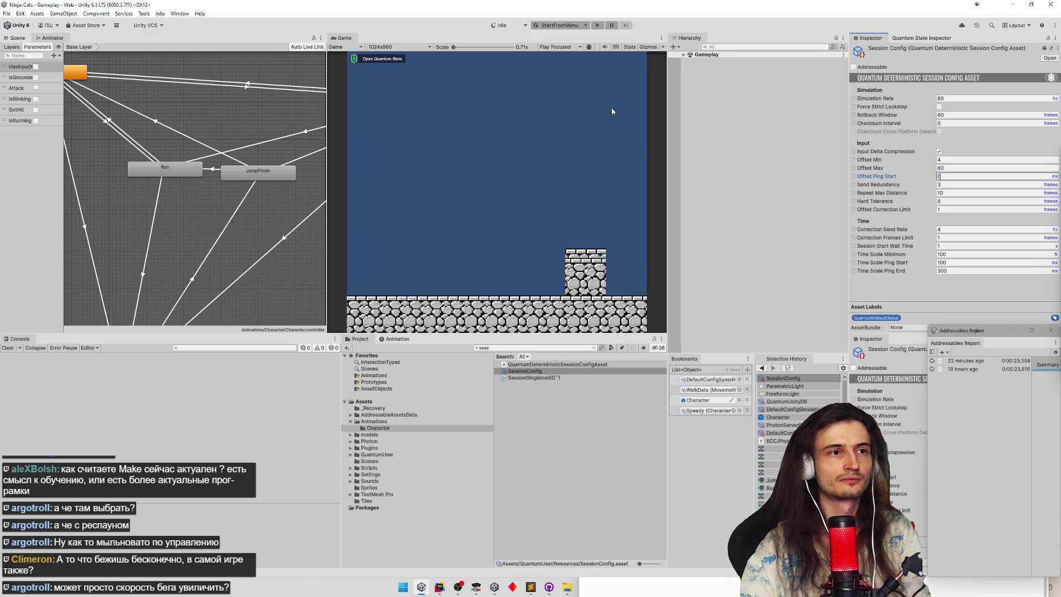
key("ctrl+p")
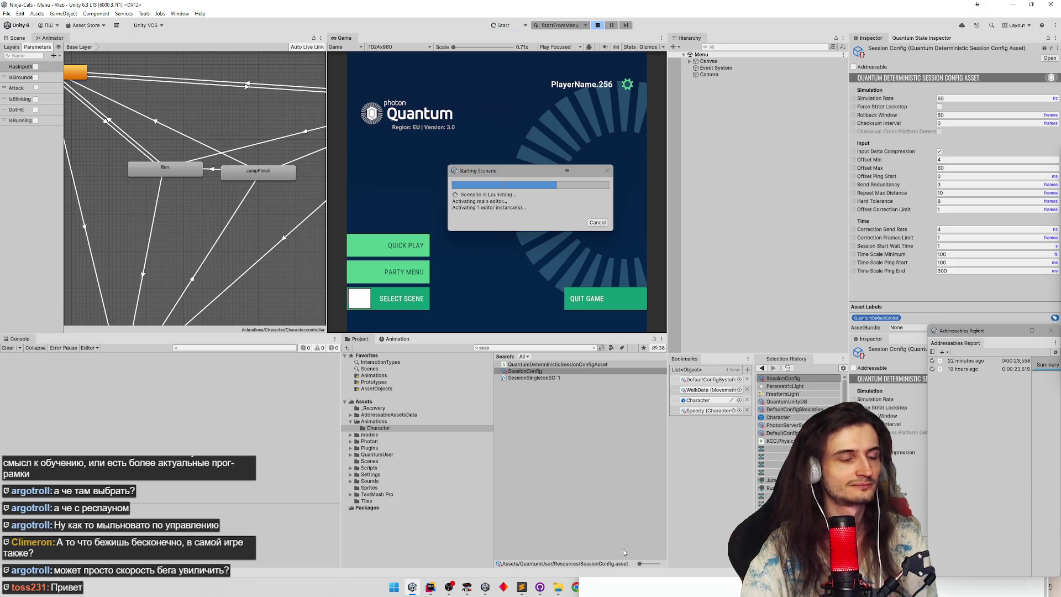
Step: Start Quick Play matchmaking in the game and minimize GitHub Desktop
key("alt+Tab")
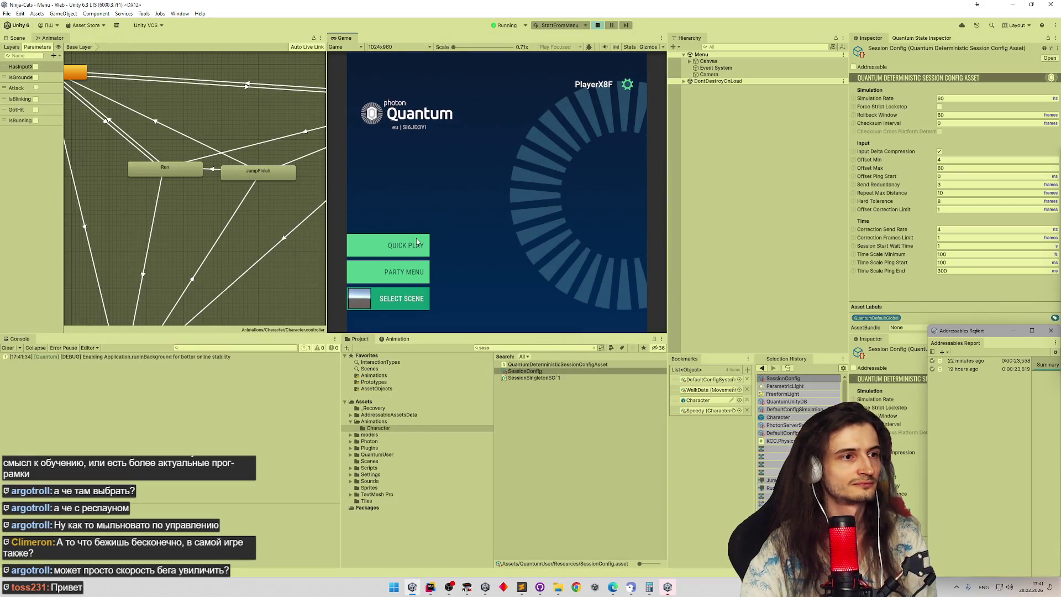
left_click(416, 238)
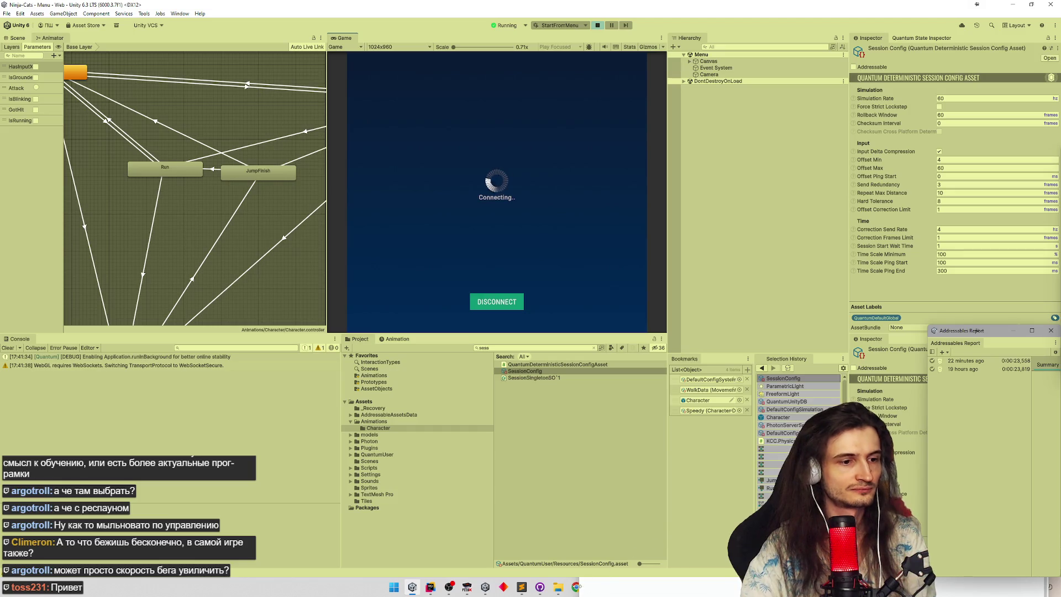
left_click(542, 589)
left_click(546, 592)
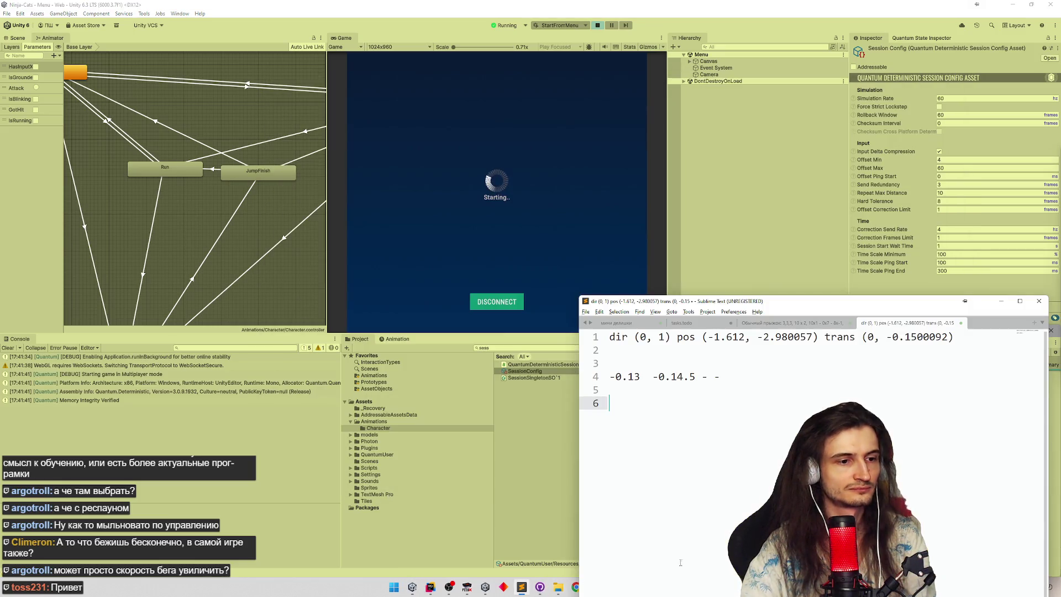
left_click(693, 525)
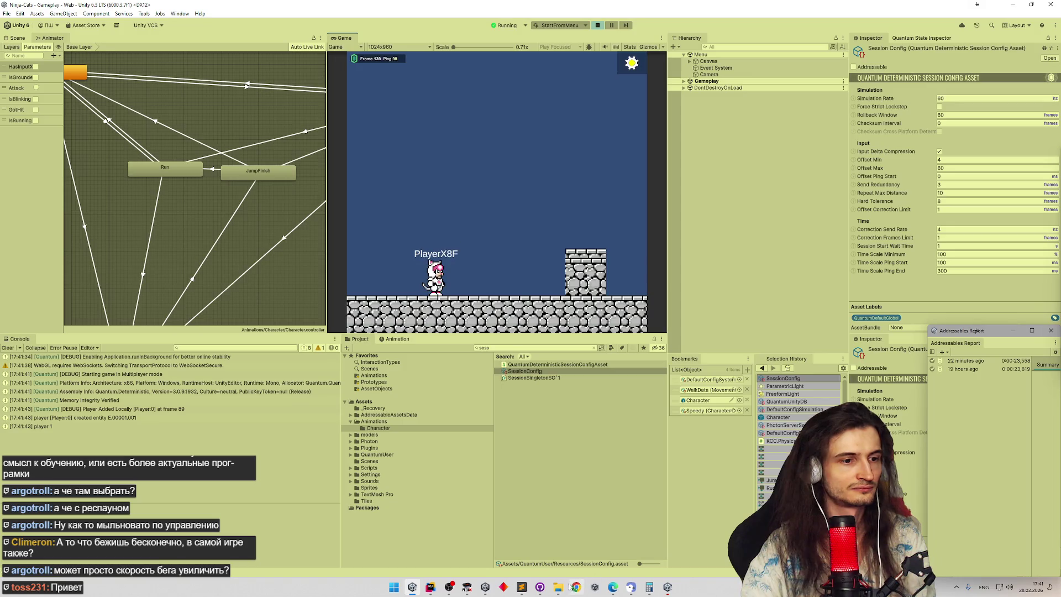
Step: Move the pink player right and left, then the blue player left in Player 2's view
mouse_move(558, 587)
left_click(512, 242)
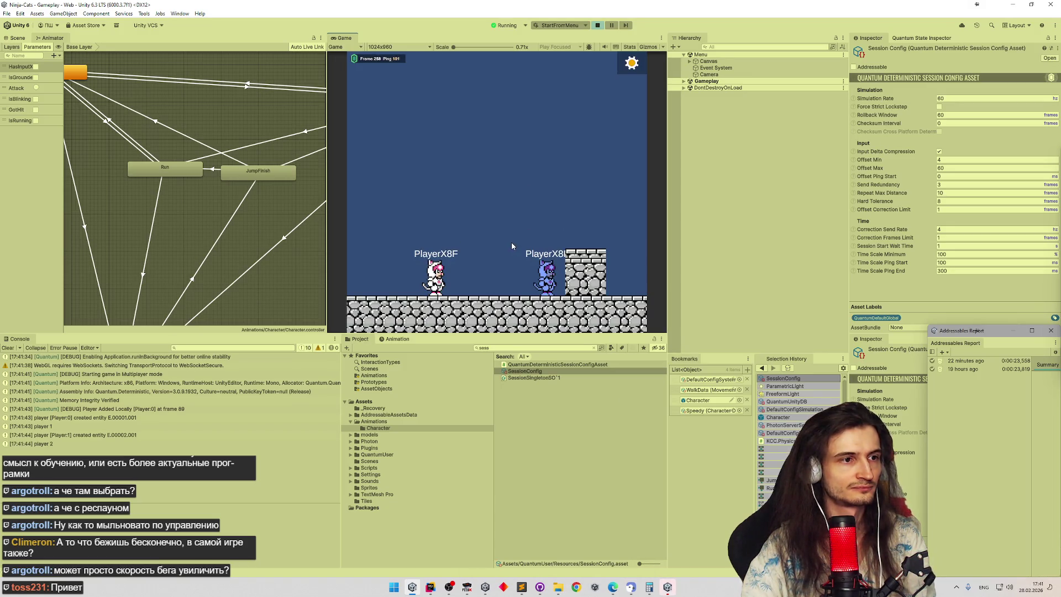
key("Right")
key("Left")
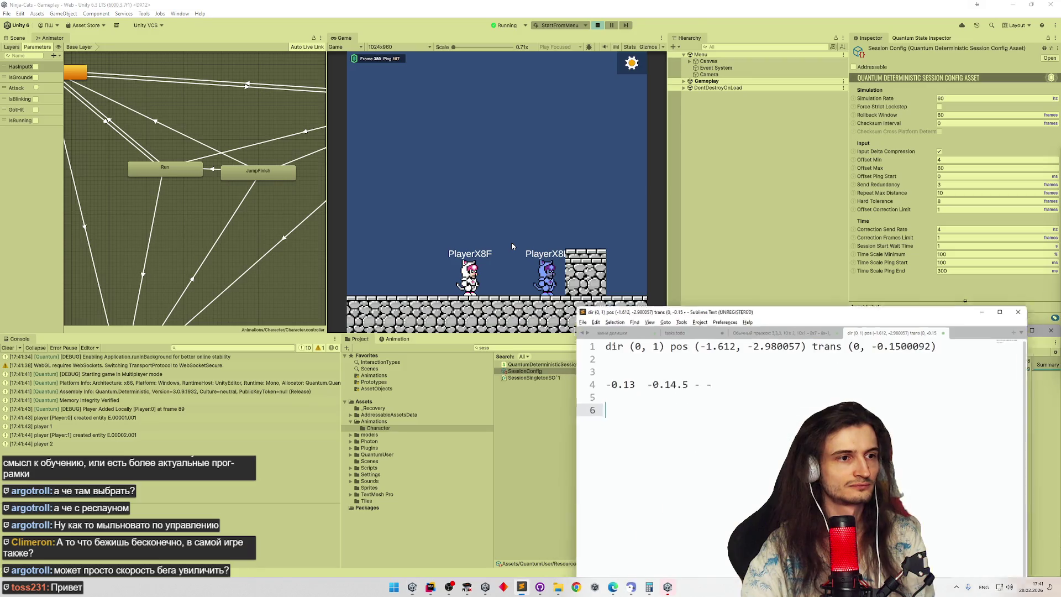
left_click(667, 587)
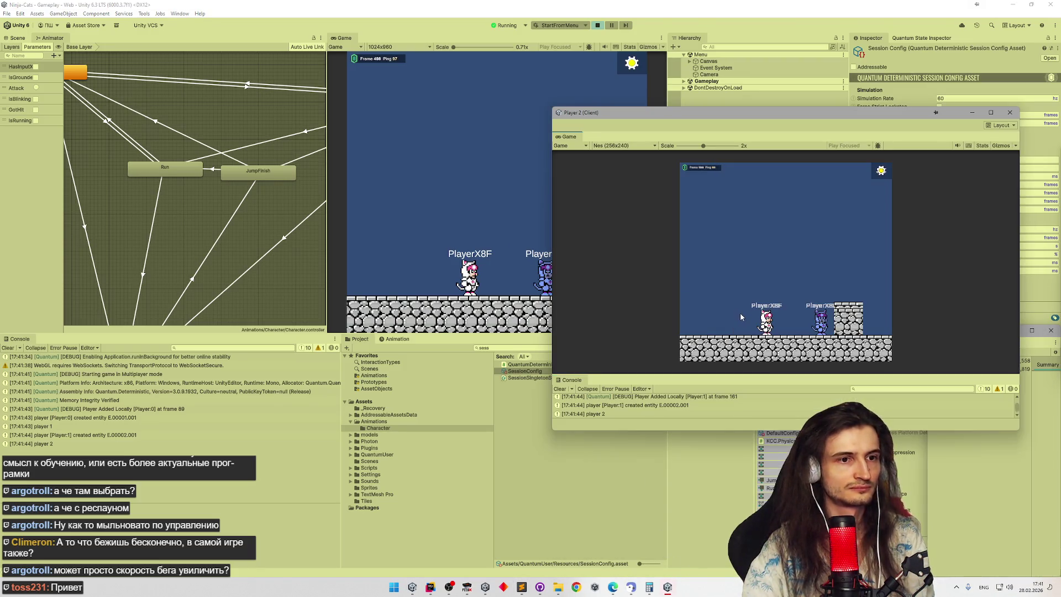
key("Left")
left_click(517, 257)
Step: Make the pink player jump and run it left to the blue player and back
key("Left")
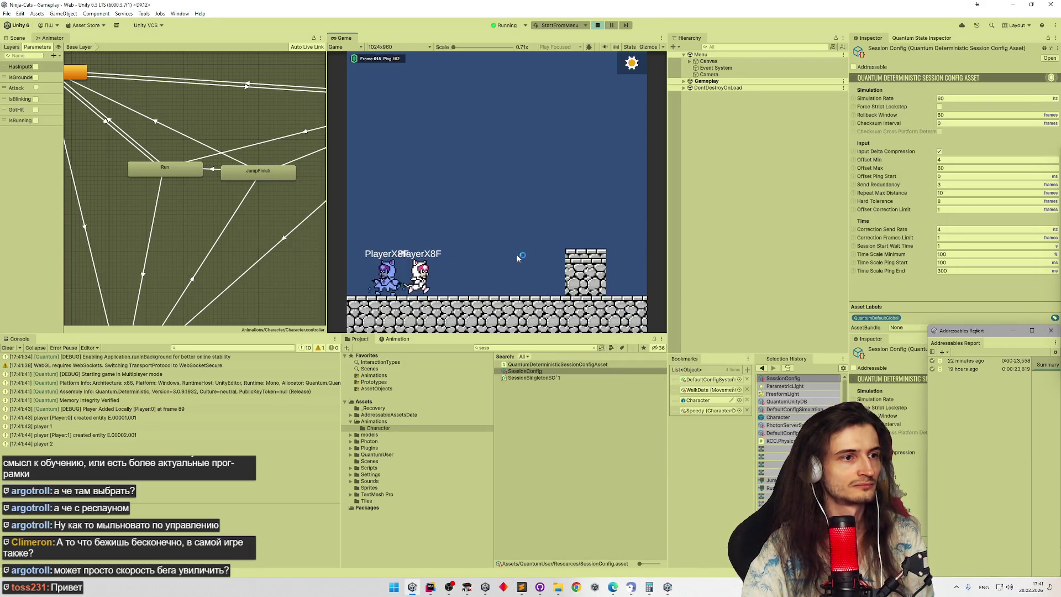
key("Right")
key("space")
key("Left")
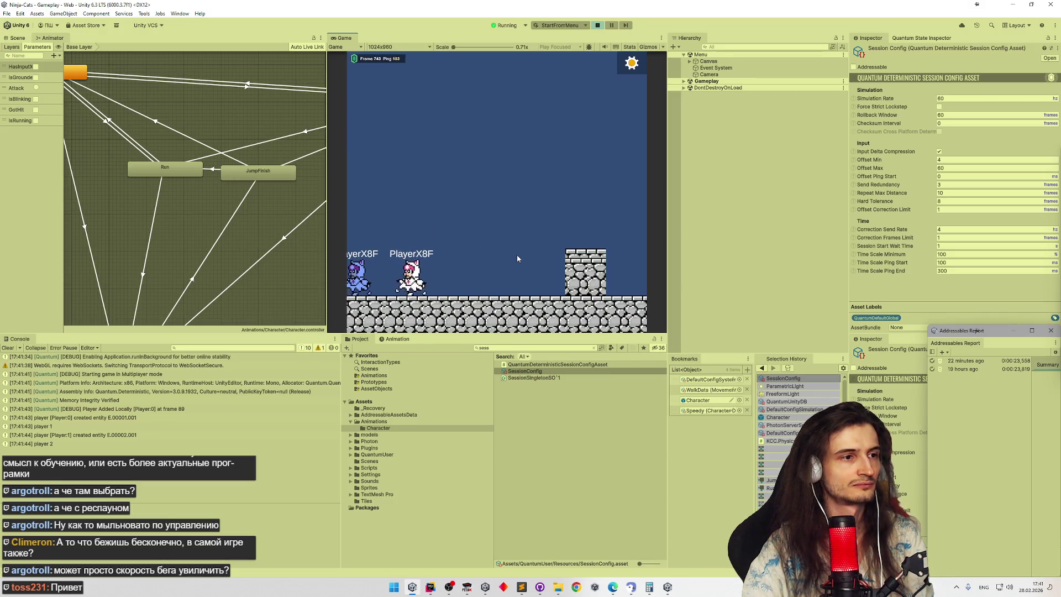
key("Right")
key("Left")
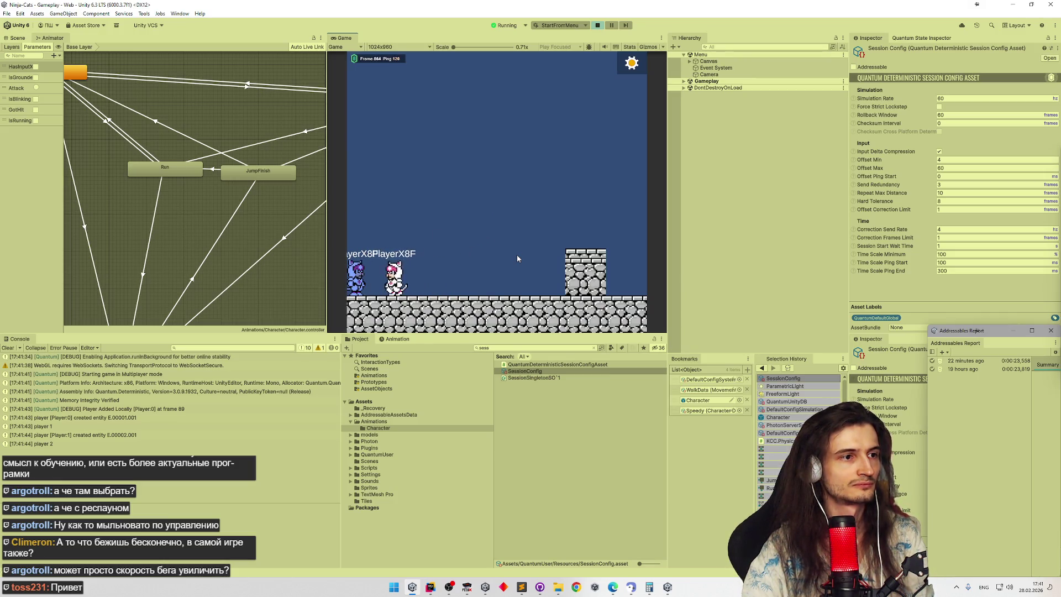
key("Right")
Step: Run the blue player right in the Player 2 client, then close that window
key("alt+Tab")
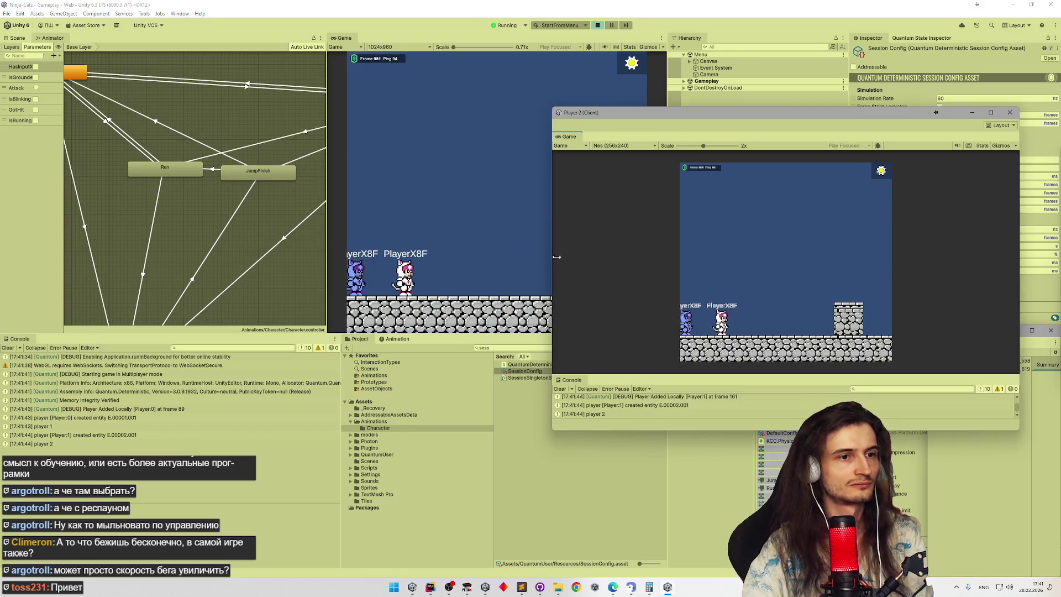
key("Right")
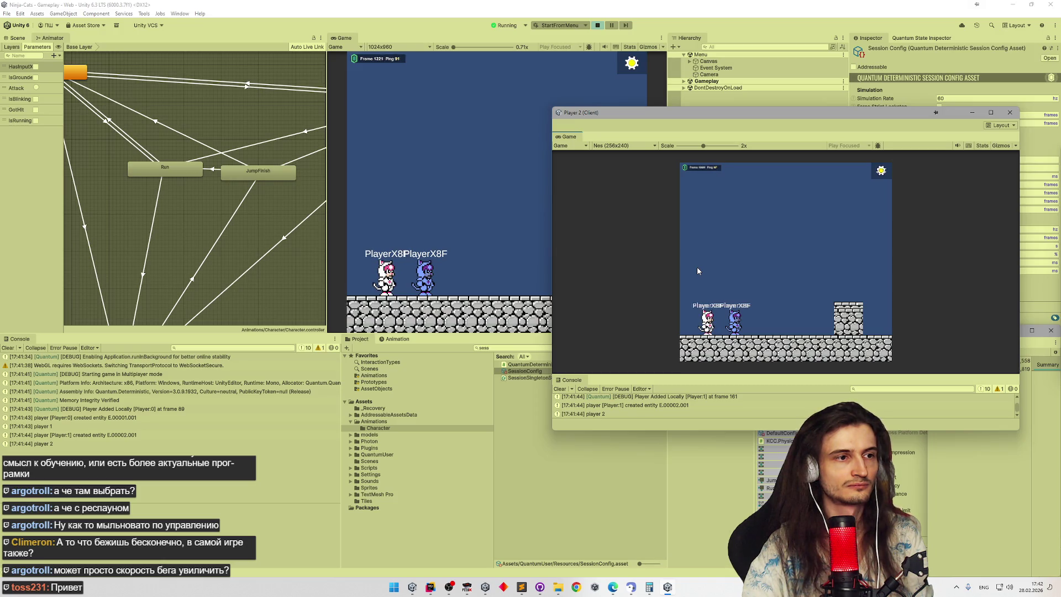
key("Right")
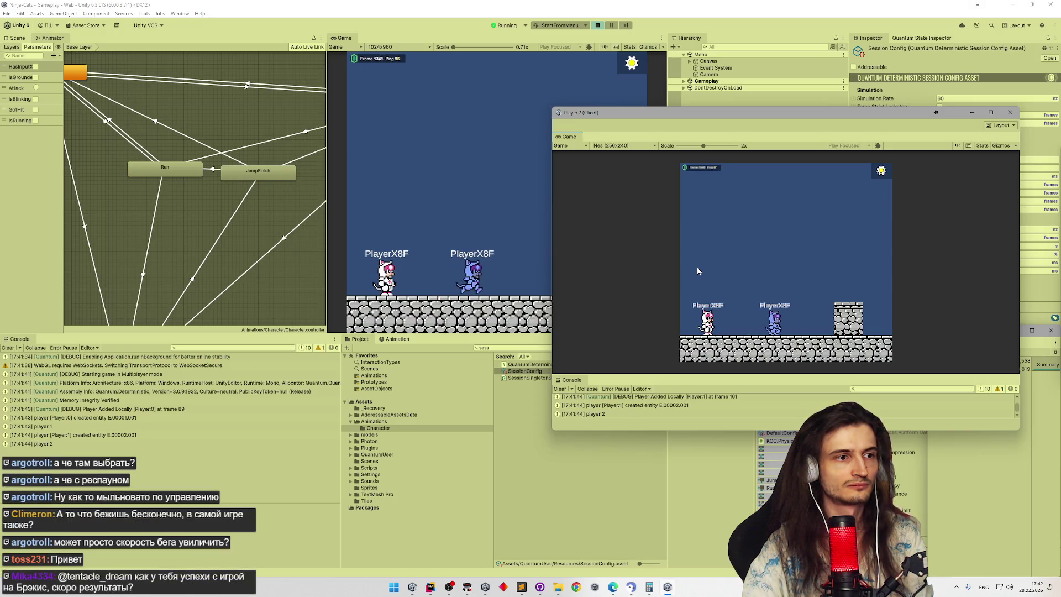
key("alt+Tab")
key("alt+Tab")
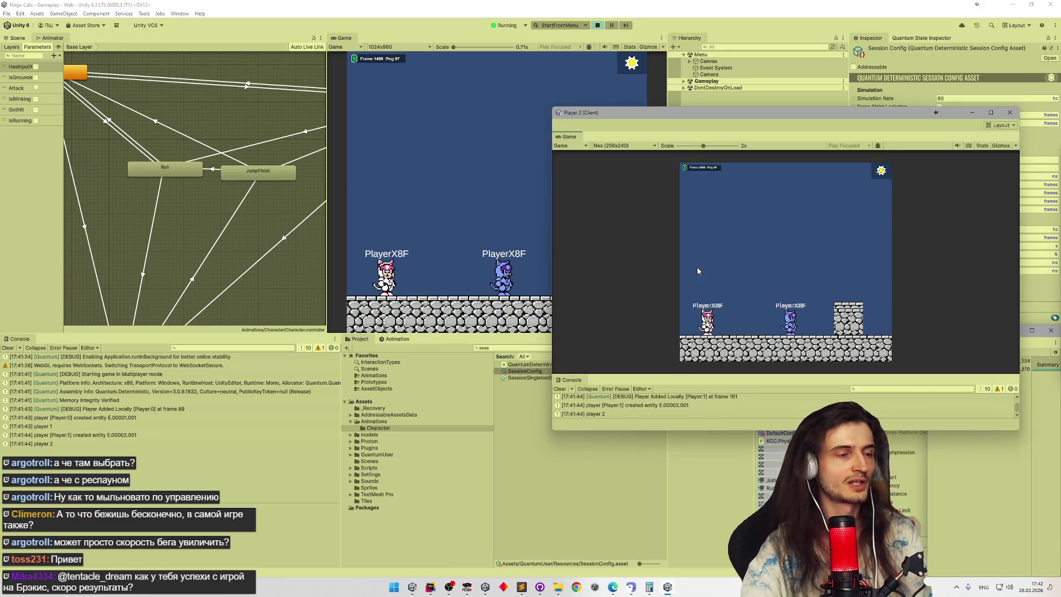
key("alt+Tab")
key("alt+Tab")
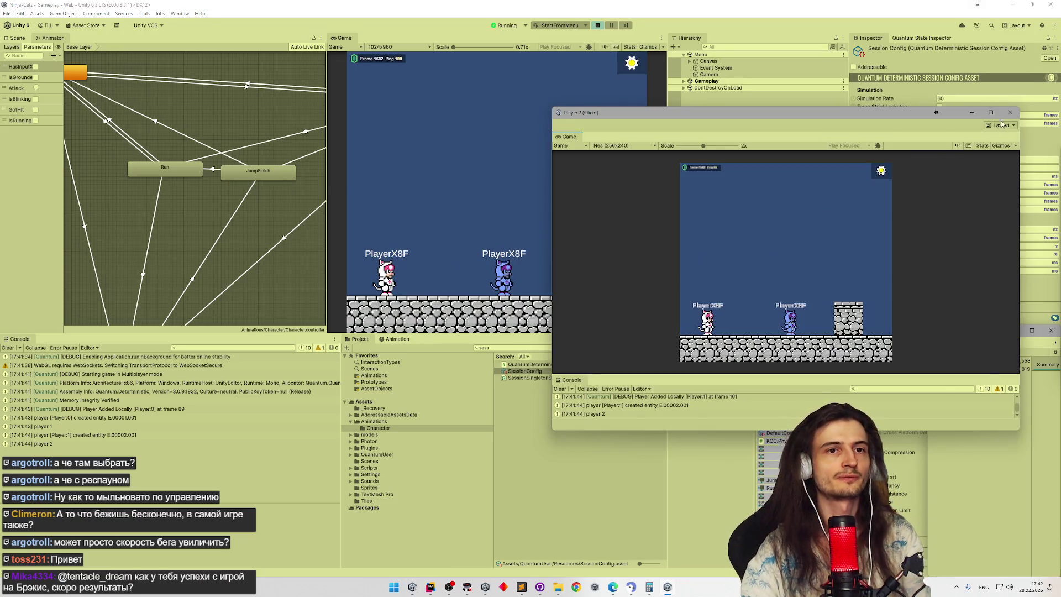
left_click(1008, 113)
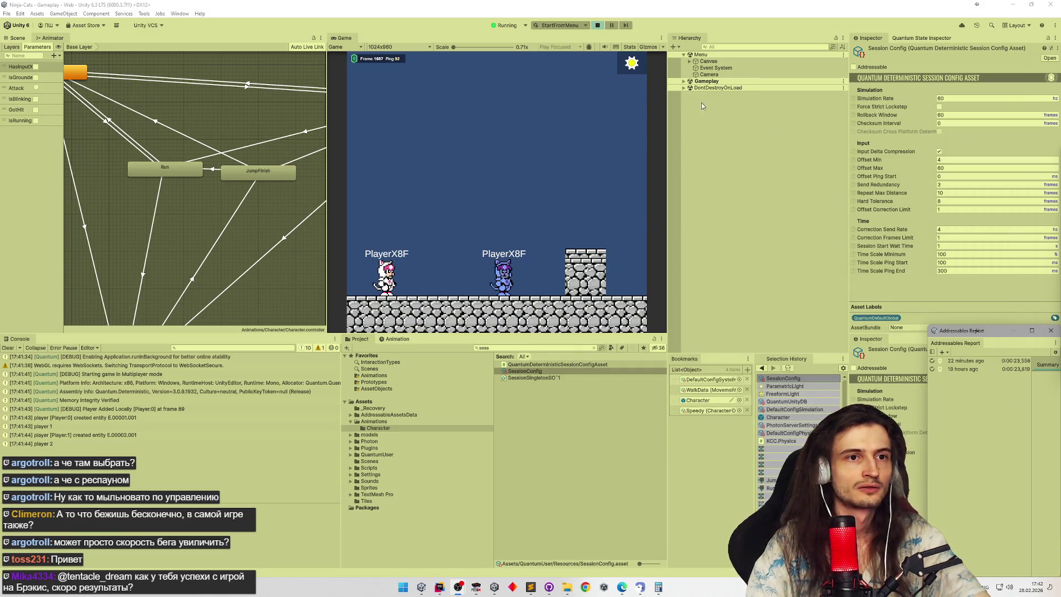
Step: Stop Play mode, select the SessionConfig asset, and open Build Profiles to build for Web
key("ctrl+p")
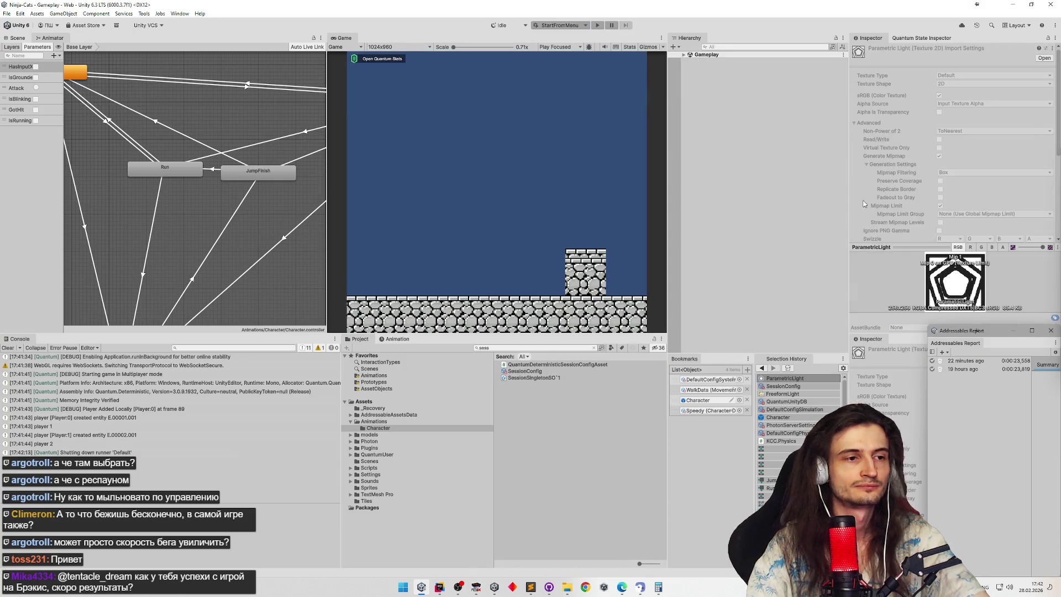
left_click(946, 176)
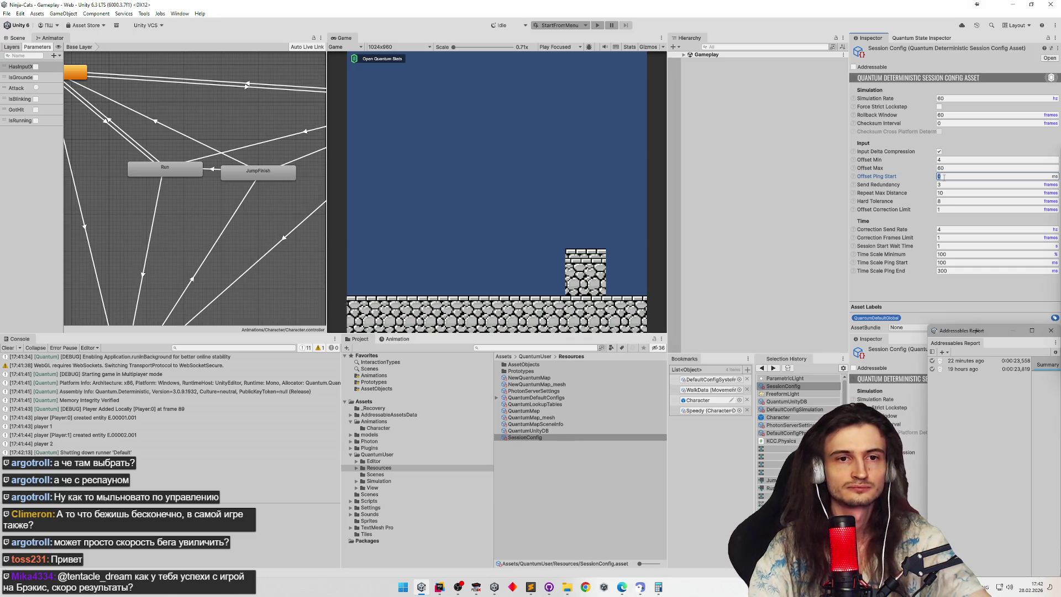
key("ctrl+shift+b")
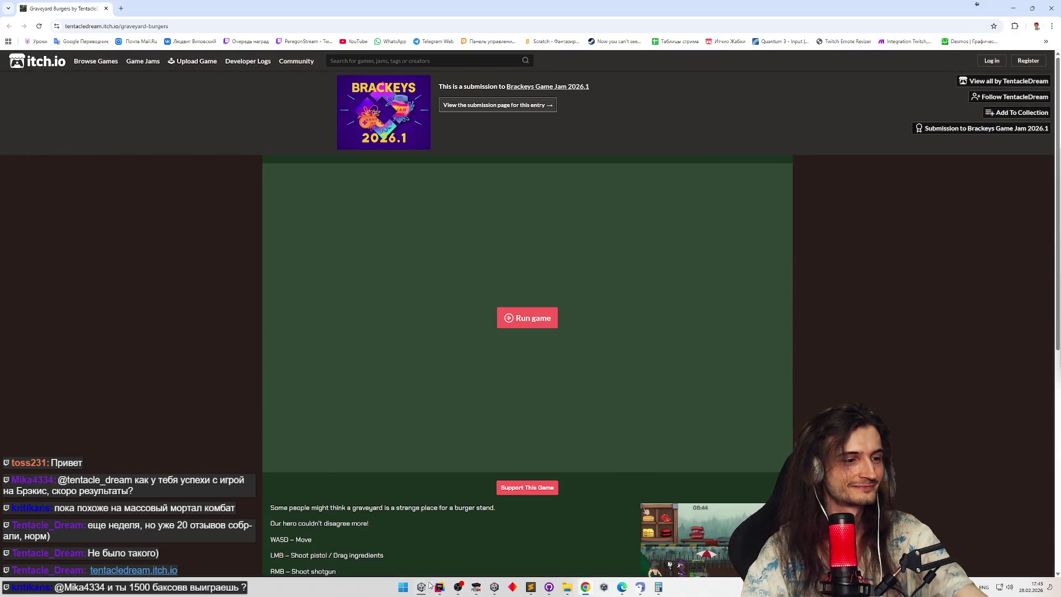
Step: Check the Unity build's progress, then launch Graveyard Burgers on its itch.io page
mouse_move(421, 587)
left_click(448, 556)
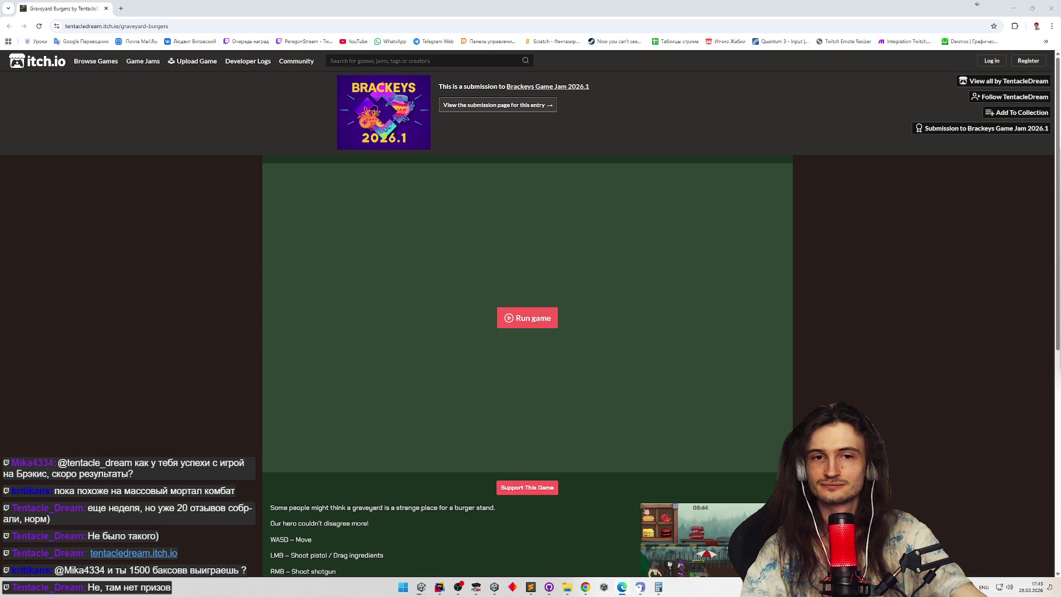
mouse_move(422, 587)
left_click(451, 560)
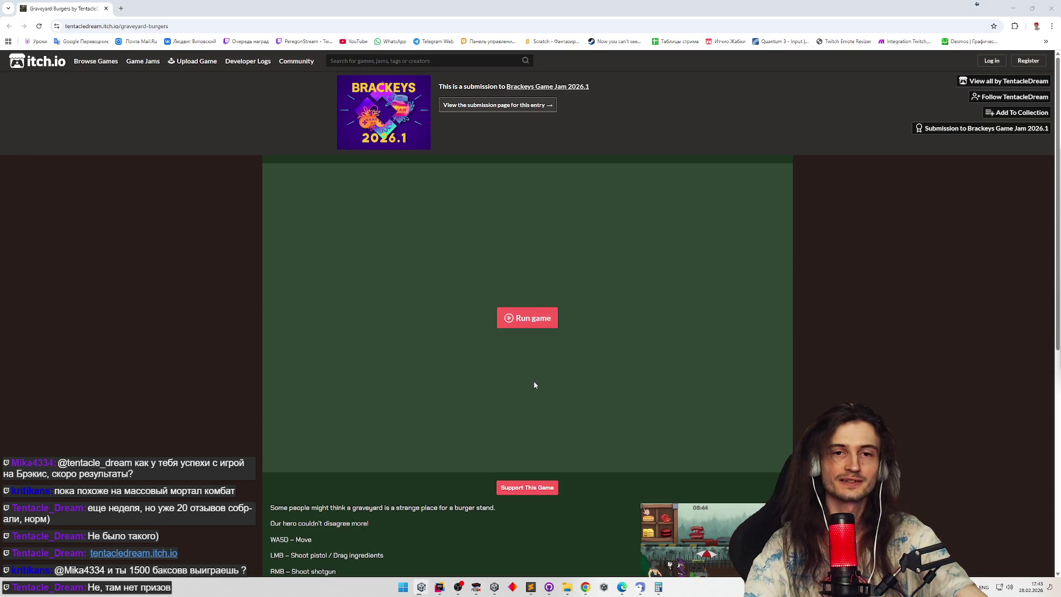
left_click(545, 319)
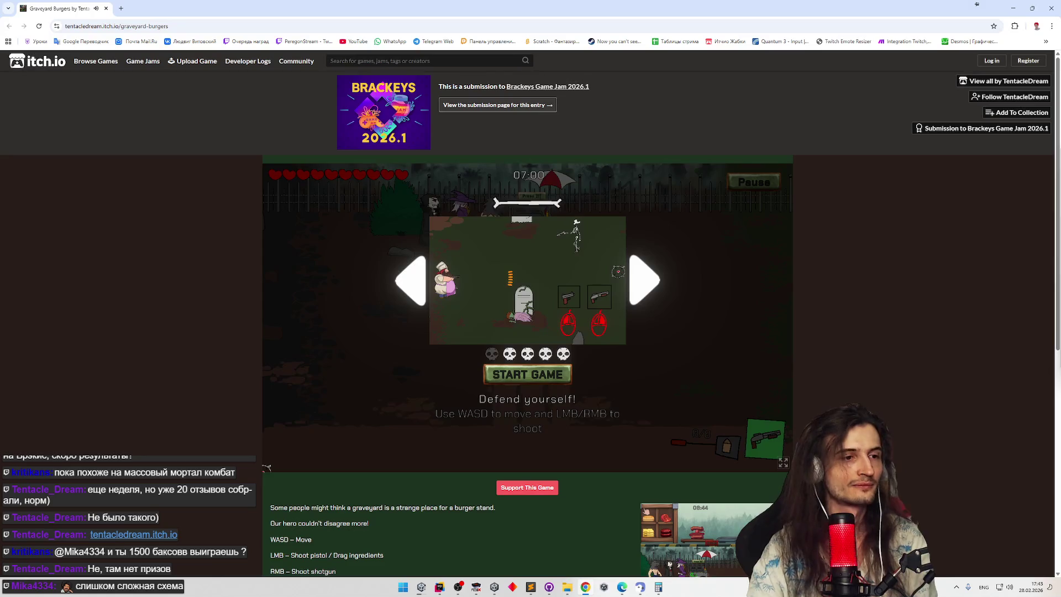
Step: Switch the Graveyard Burgers game canvas to fullscreen
left_click(783, 462)
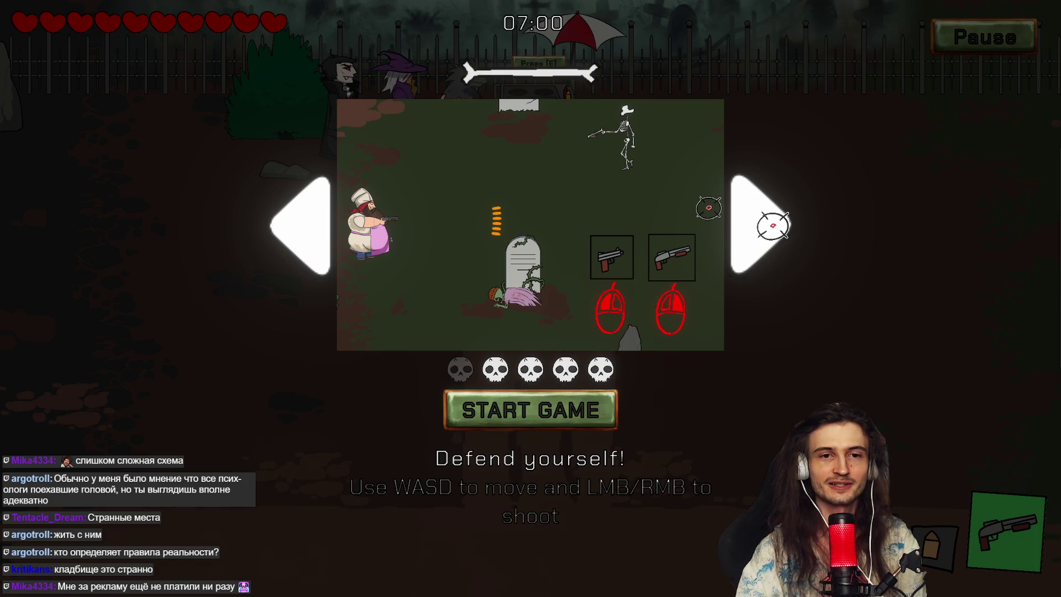
Step: Flip back and forth through the tutorial slides up to Assemble the burger
left_click(773, 225)
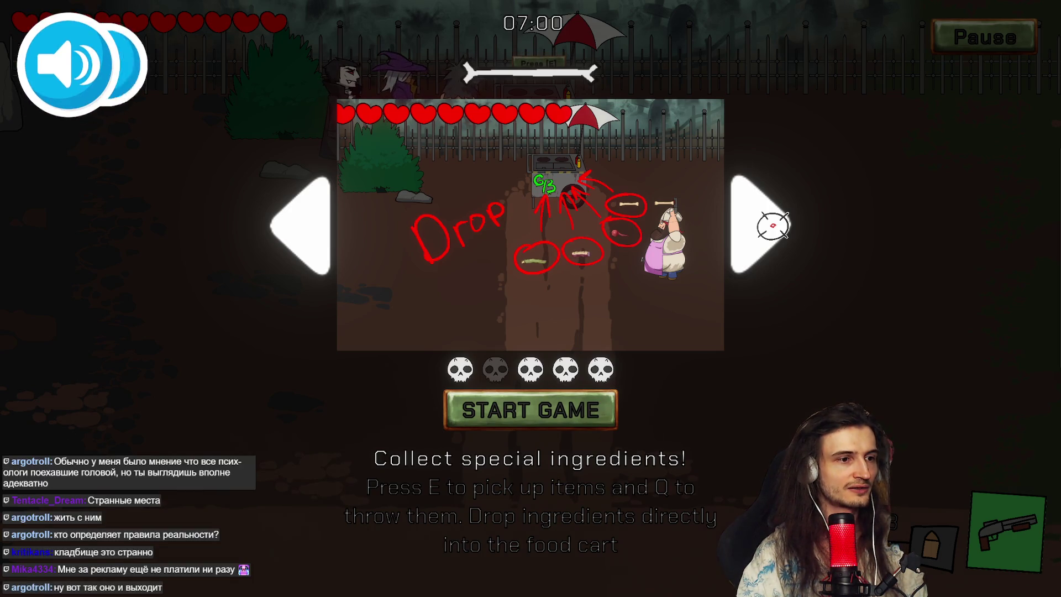
left_click(773, 225)
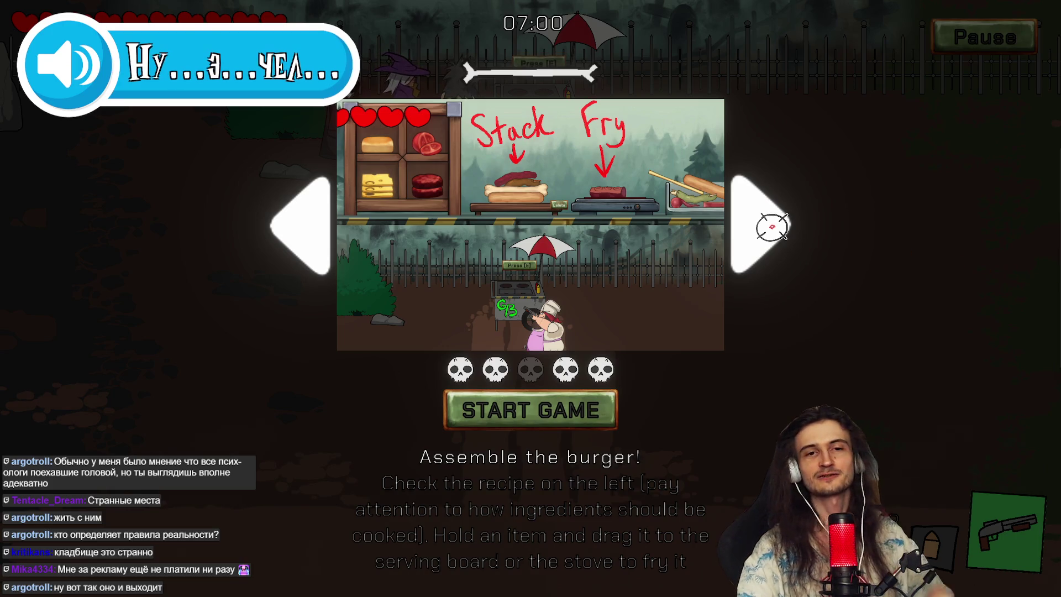
left_click(291, 229)
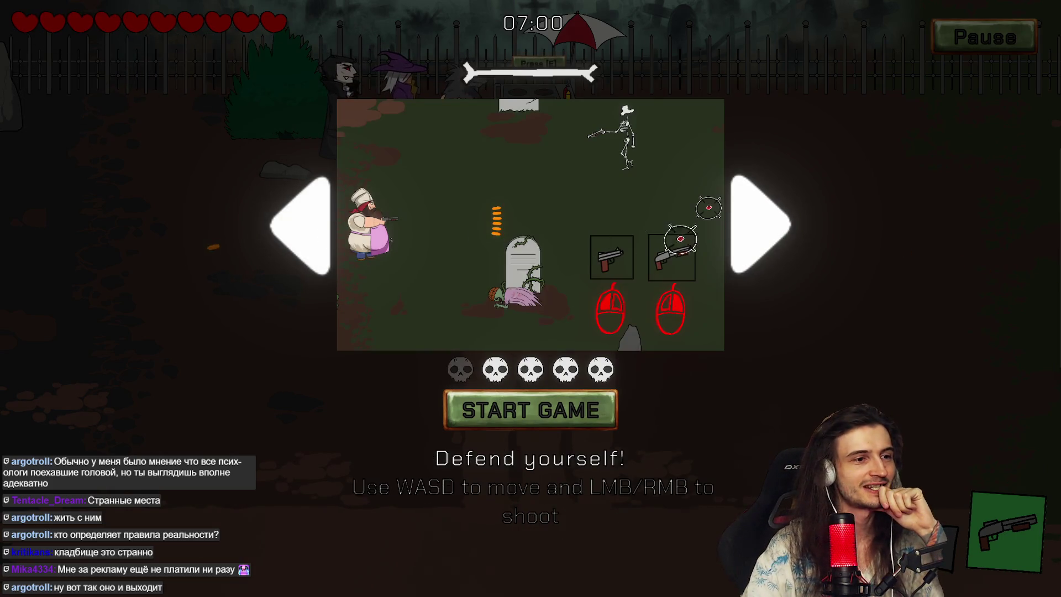
left_click(773, 227)
left_click(773, 226)
left_click(299, 232)
left_click(299, 232)
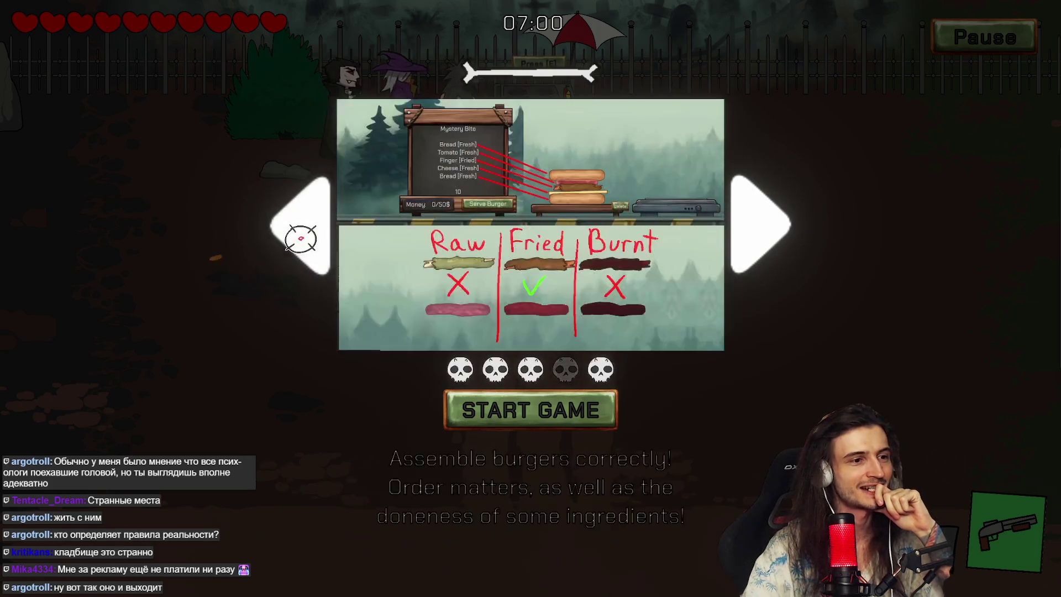
left_click(763, 221)
left_click(786, 221)
left_click(785, 222)
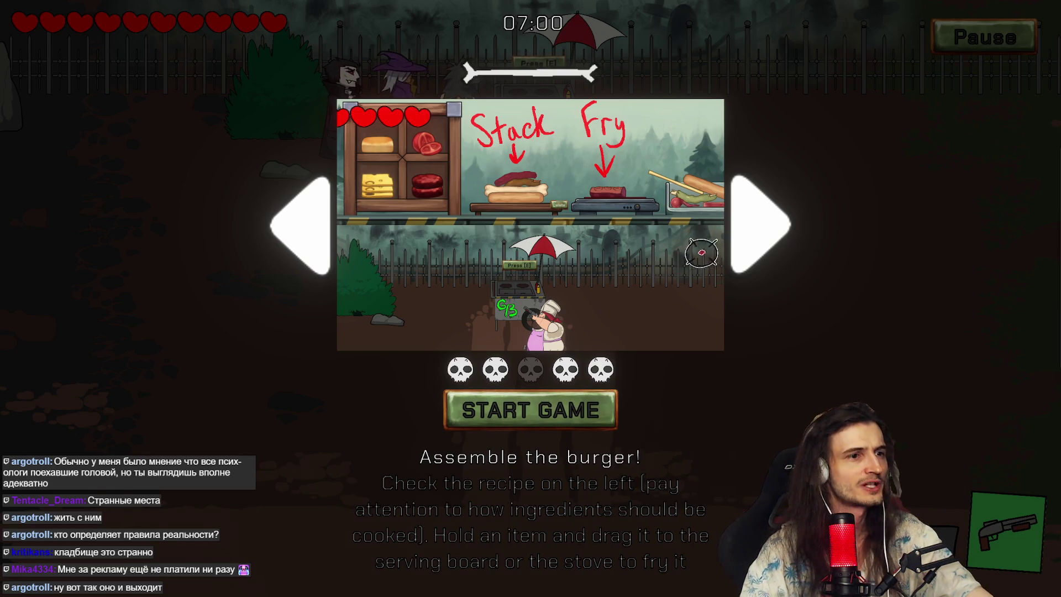
Step: Read the Raw/Fried/Burnt and earn $50 pages, then start the round
left_click(756, 216)
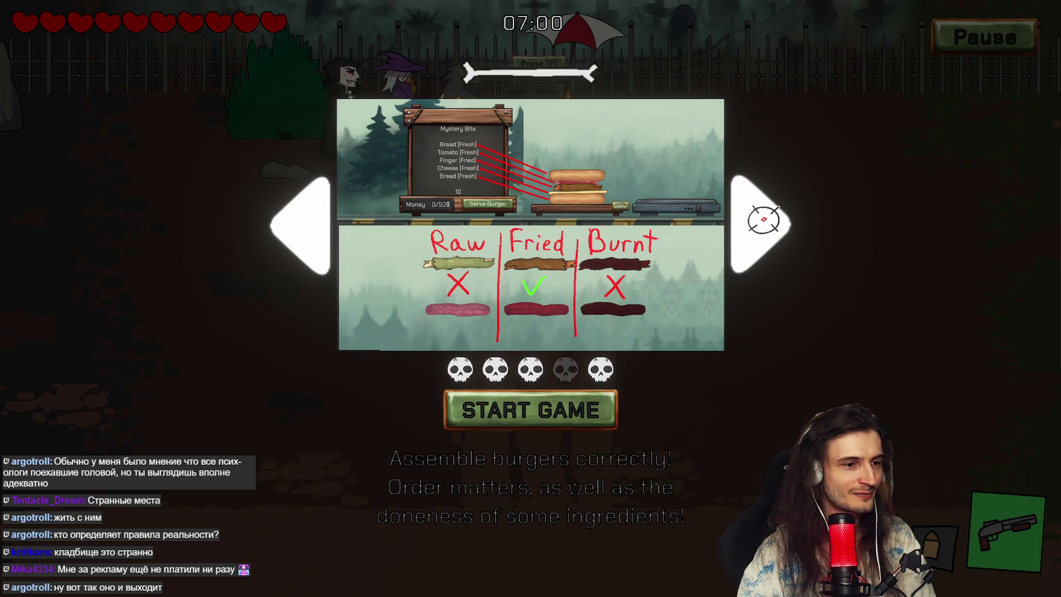
left_click(764, 219)
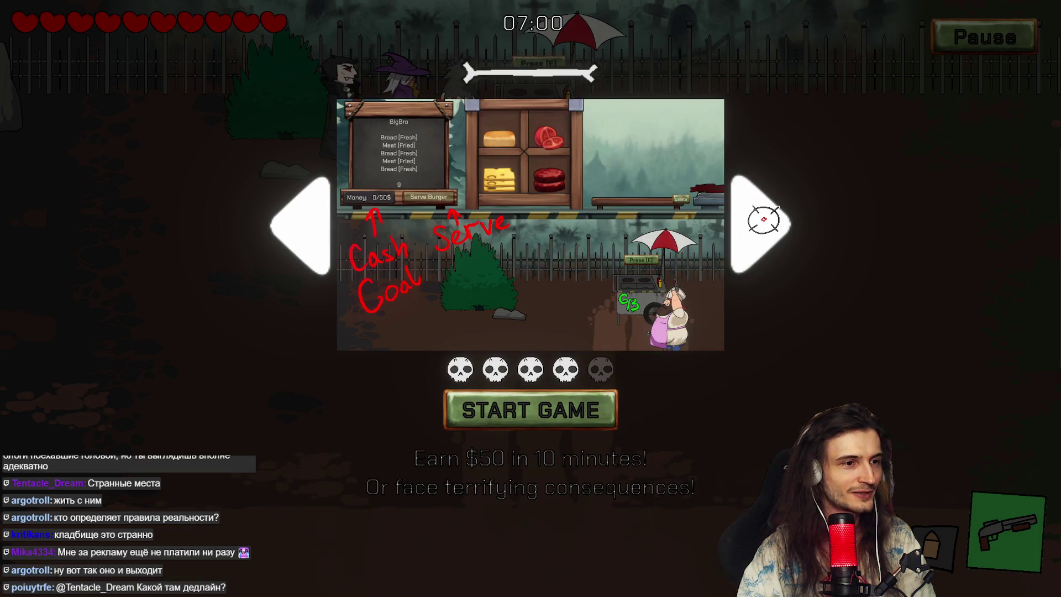
left_click(346, 227)
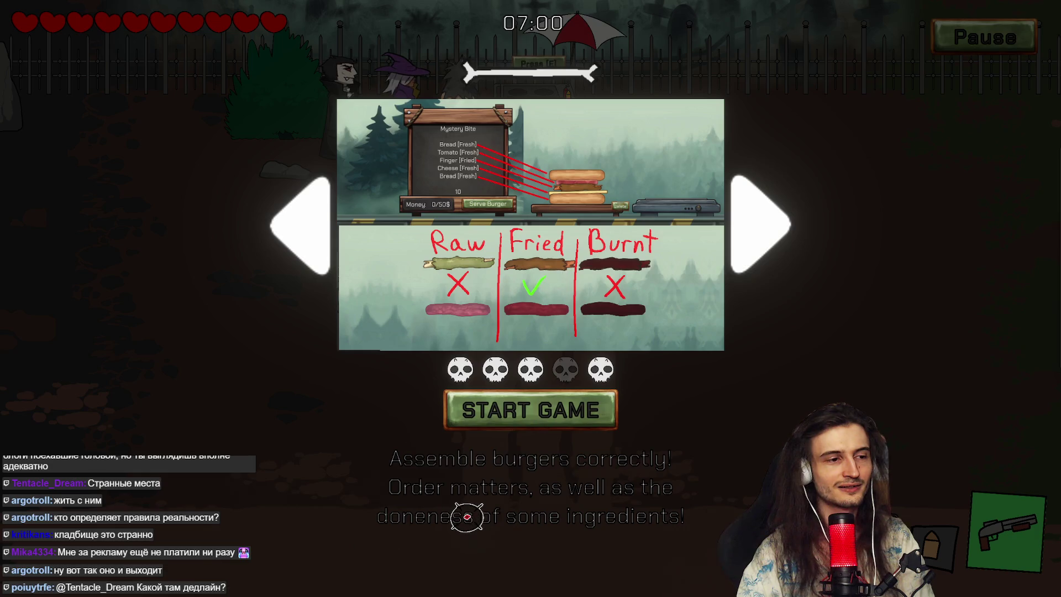
left_click(755, 227)
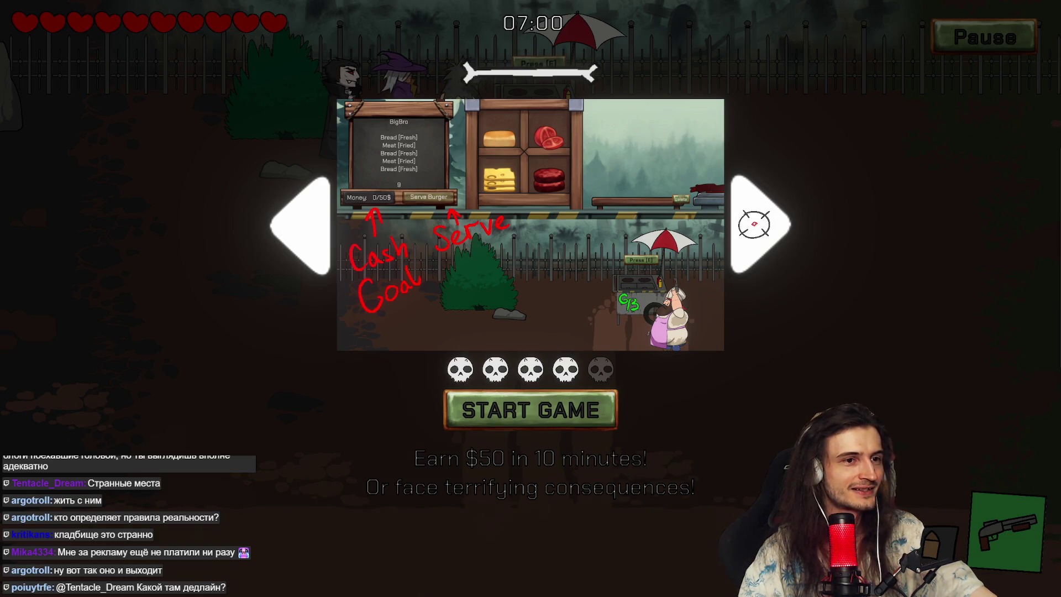
left_click(754, 224)
left_click(292, 236)
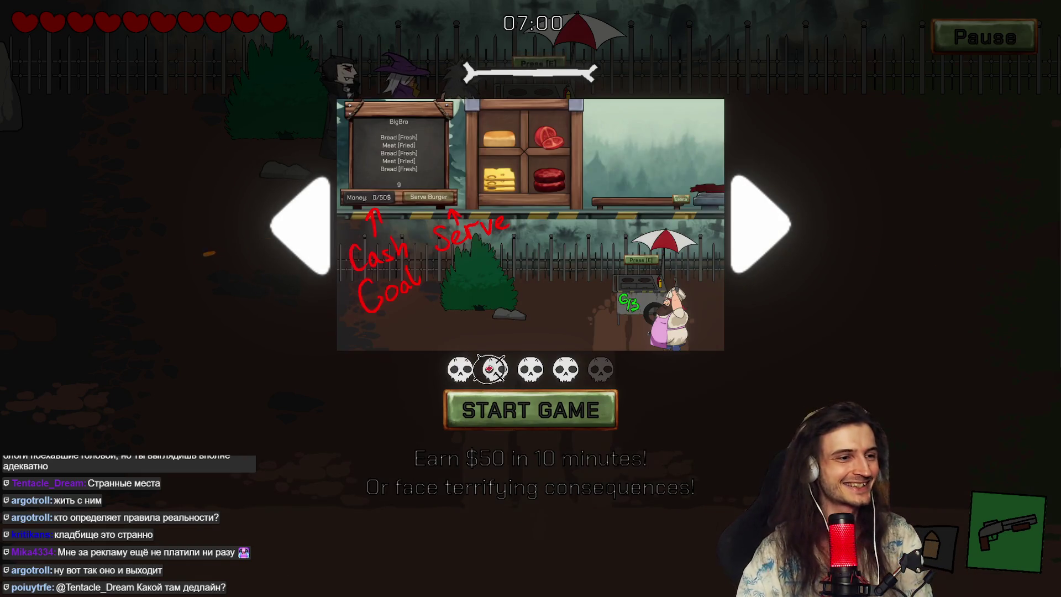
left_click(507, 403)
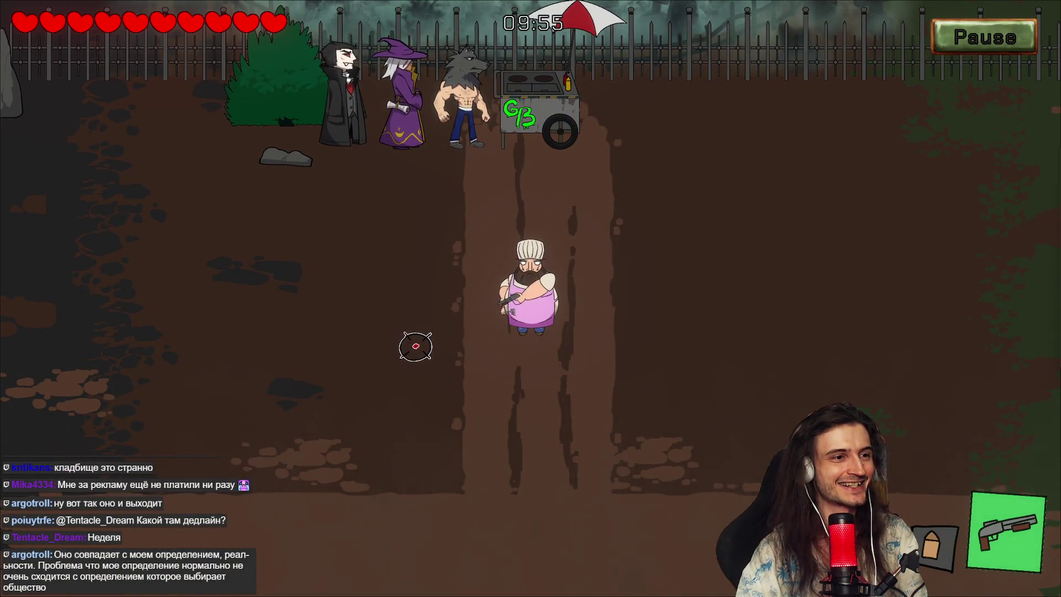
Step: Walk the chef up the path past the burger cart and into the graveyard
key("w")
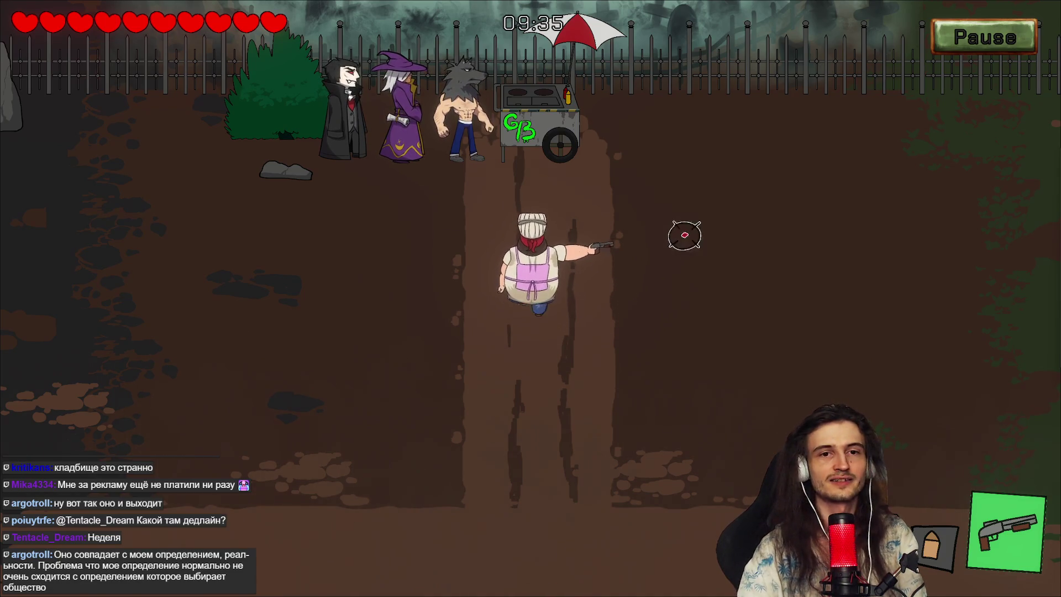
key("s")
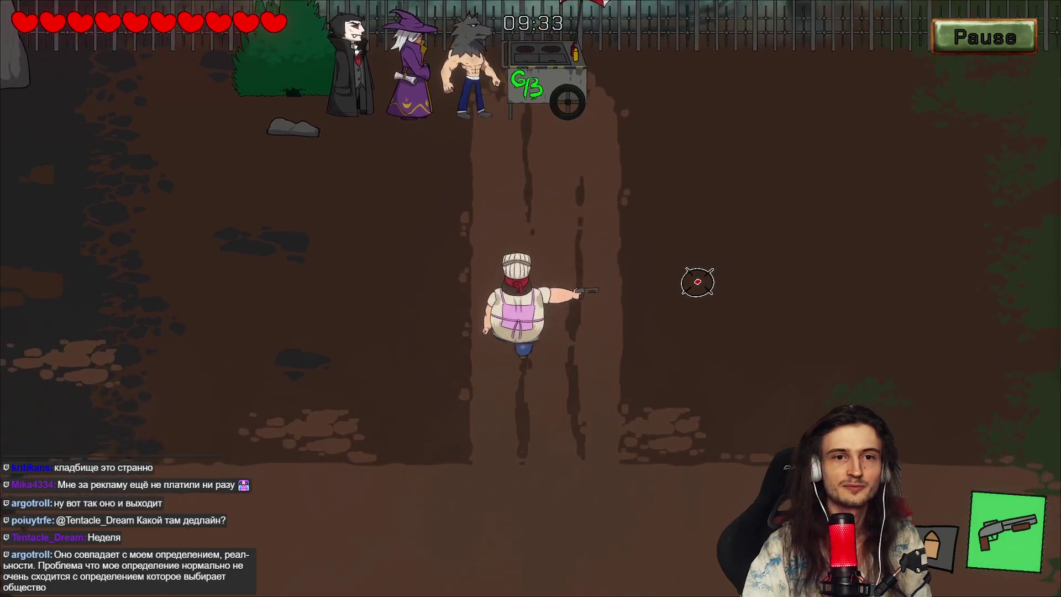
key("w")
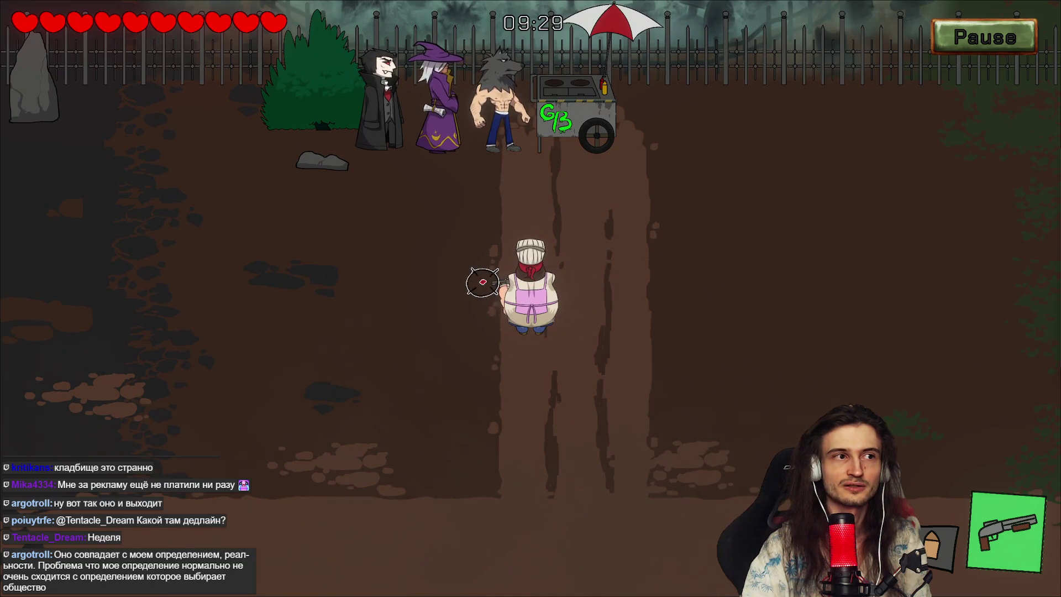
key("w")
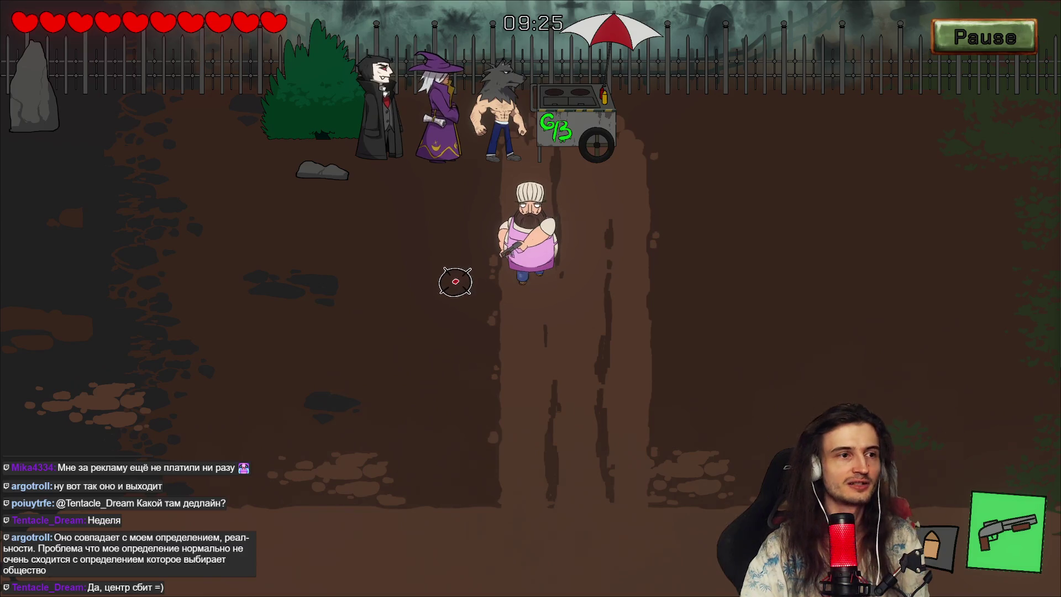
key("a")
key("w")
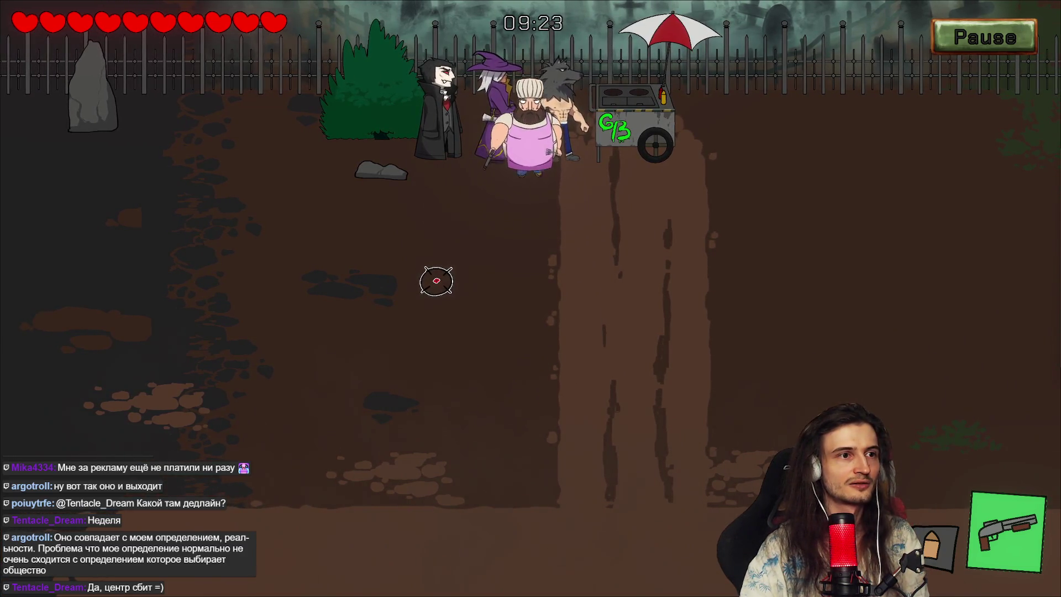
key("d")
key("s")
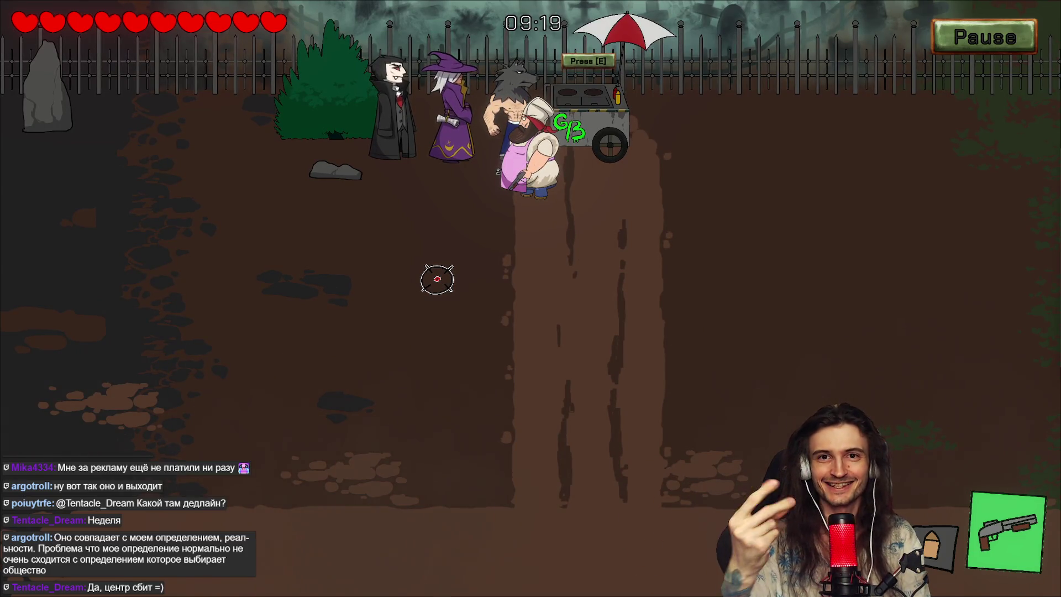
key("d")
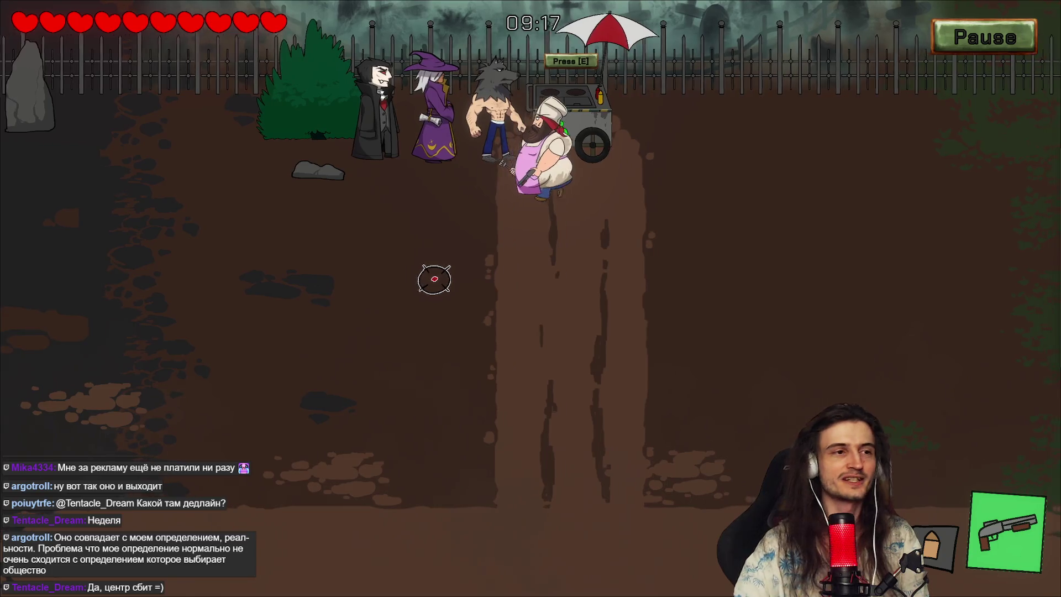
key("s")
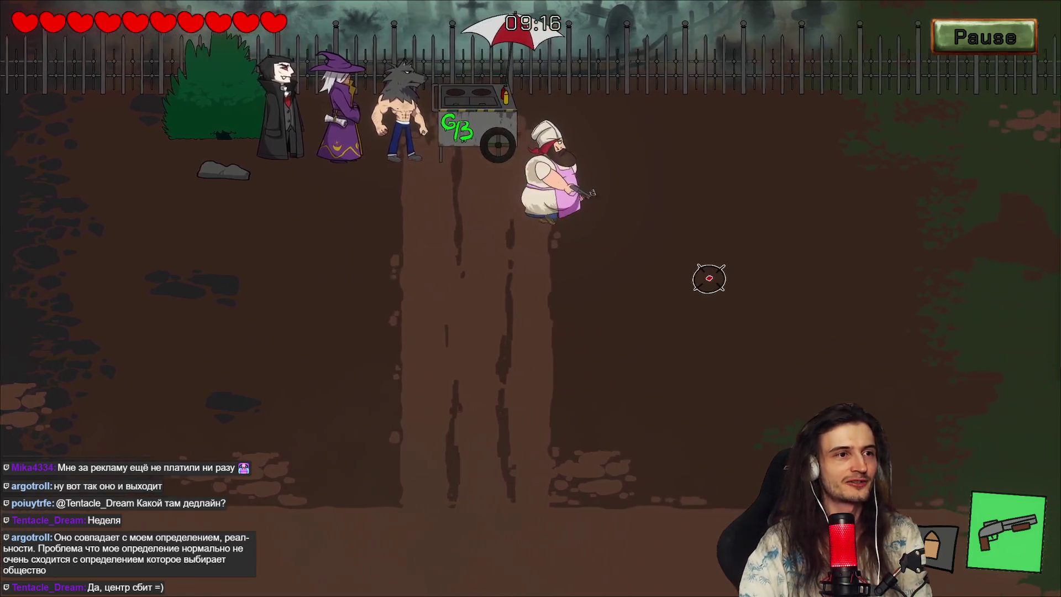
key("d")
key("s")
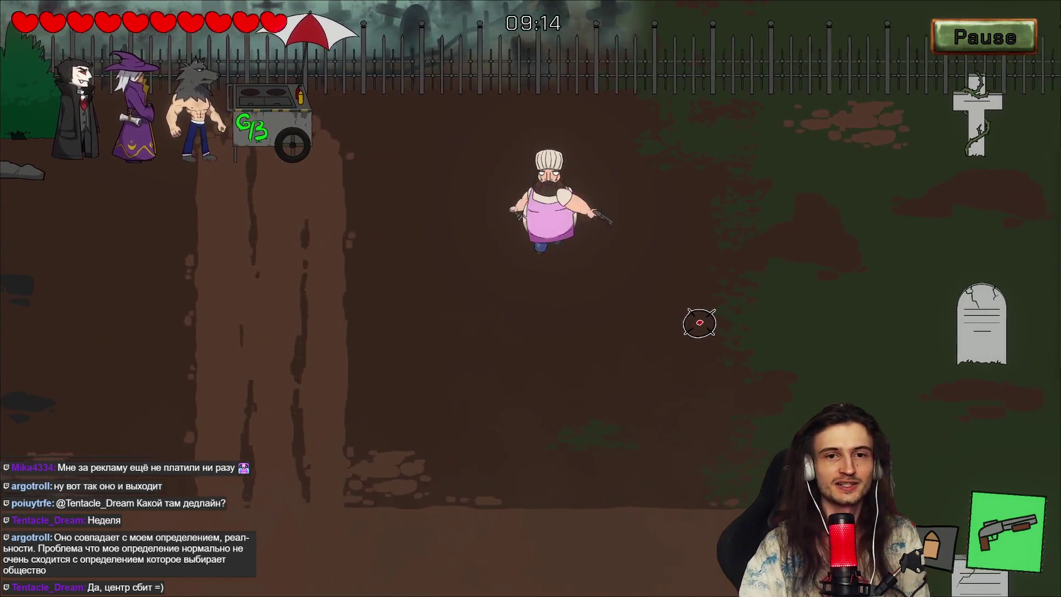
key("d")
Step: Shoot the monsters ahead, the approaching zombie, and the skeleton into bones
left_click(753, 248)
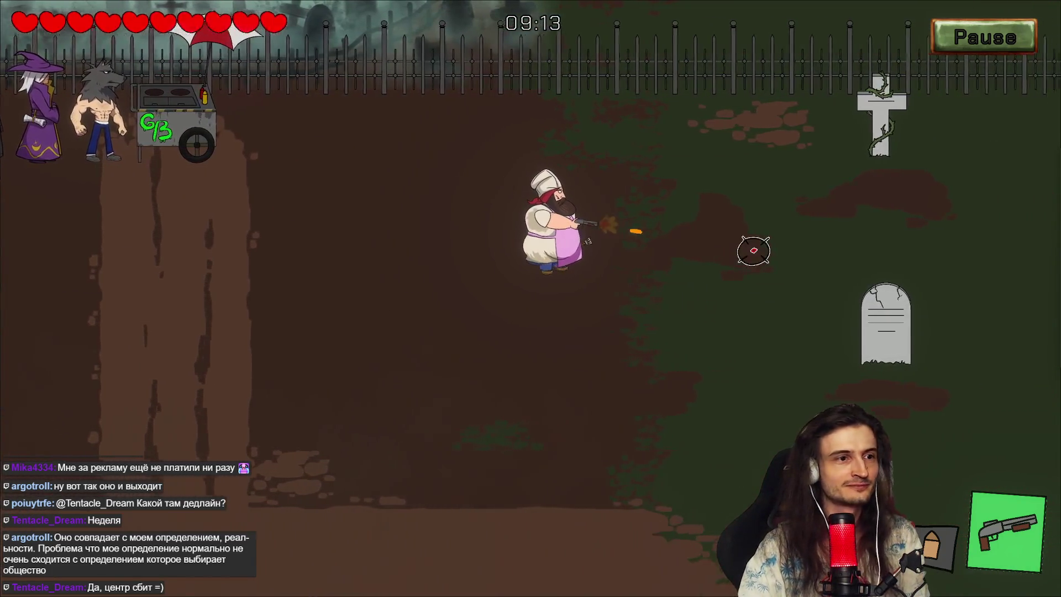
left_click(760, 239)
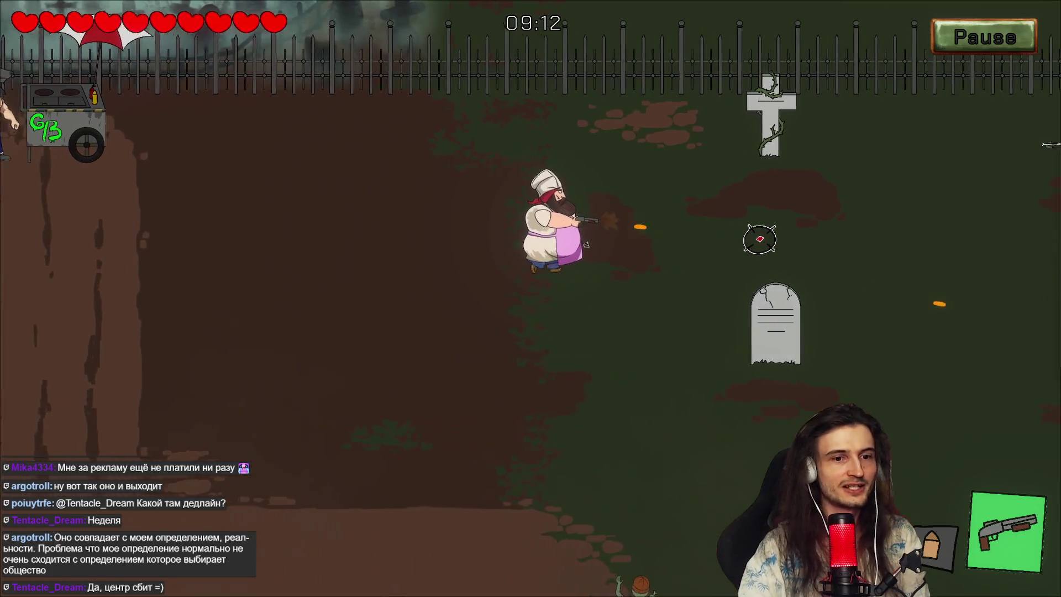
key("d")
left_click(761, 239)
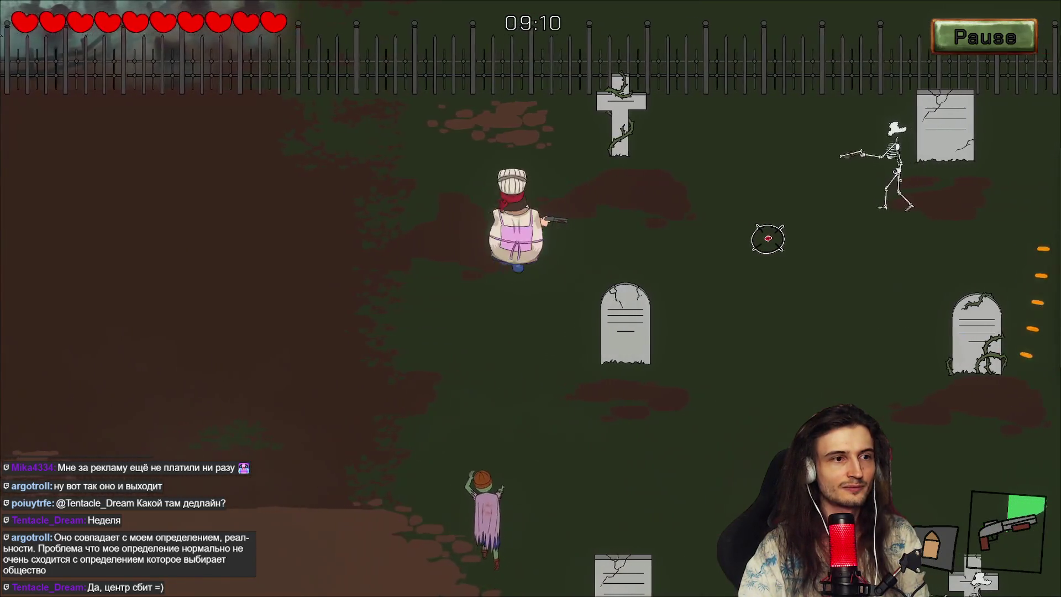
key("a")
key("s")
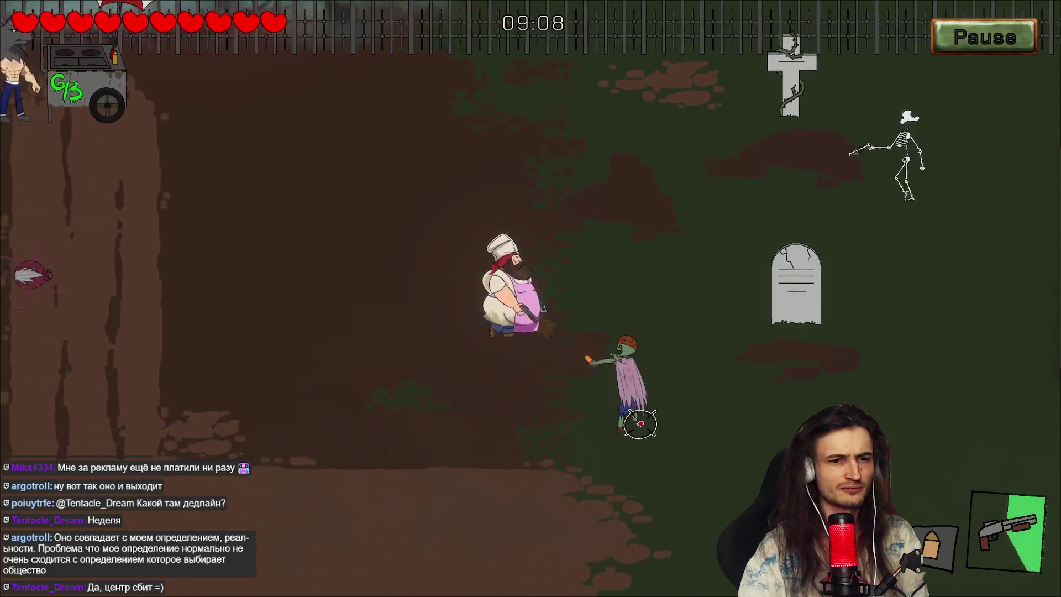
key("a")
key("s")
left_click(671, 395)
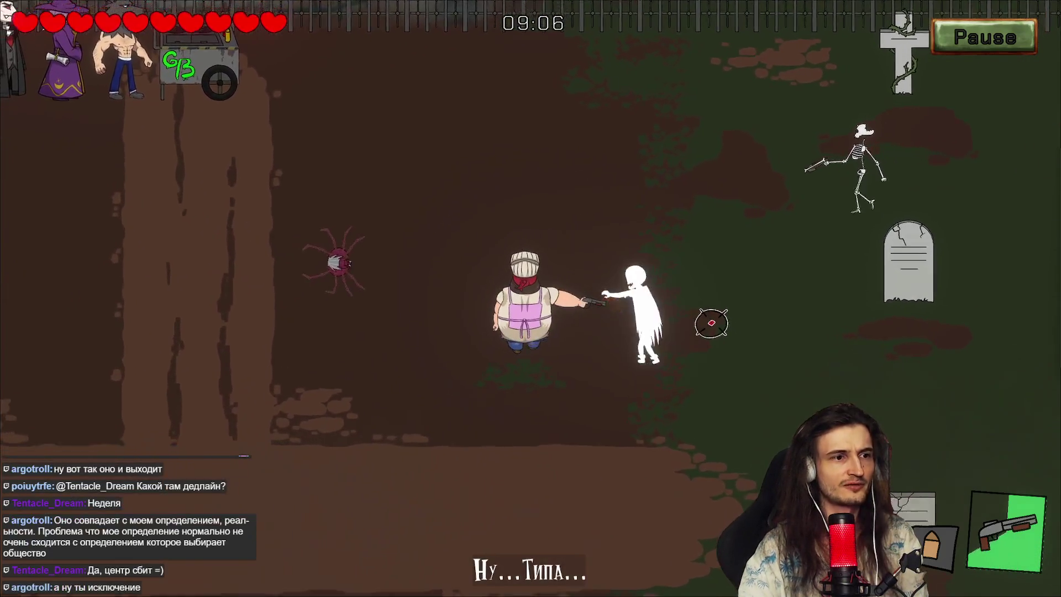
key("s")
key("a")
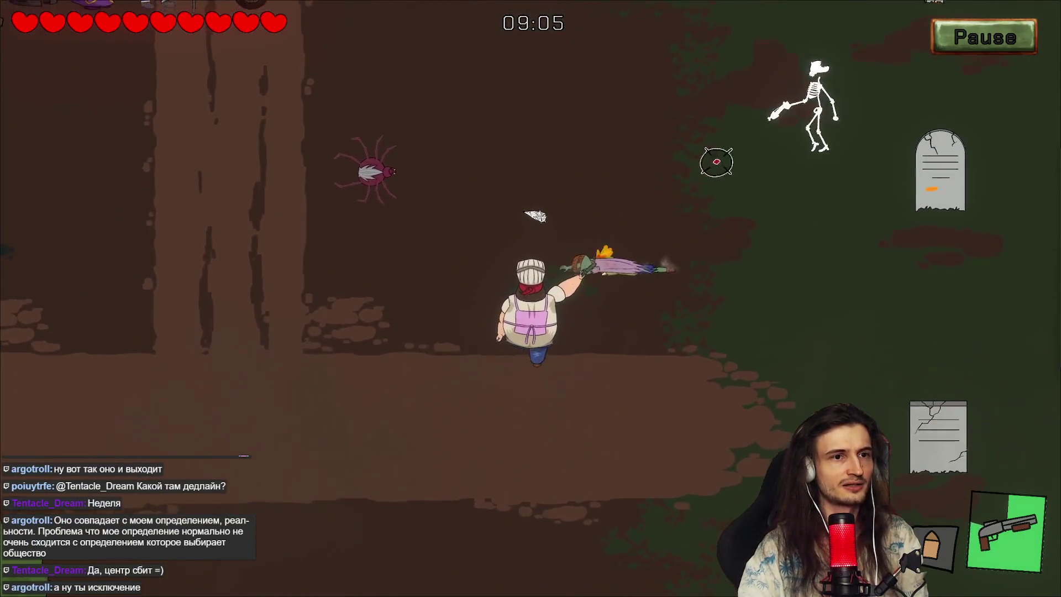
left_click(726, 146)
Step: Shoot the spiders while walking the chef left along the path toward the customers
key("w")
key("d")
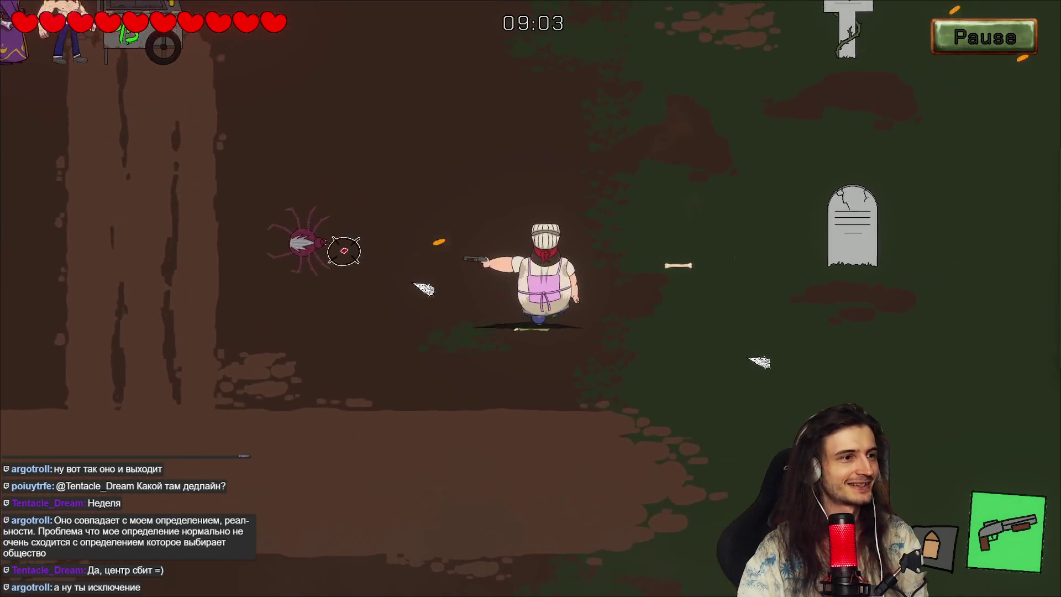
left_click(310, 272)
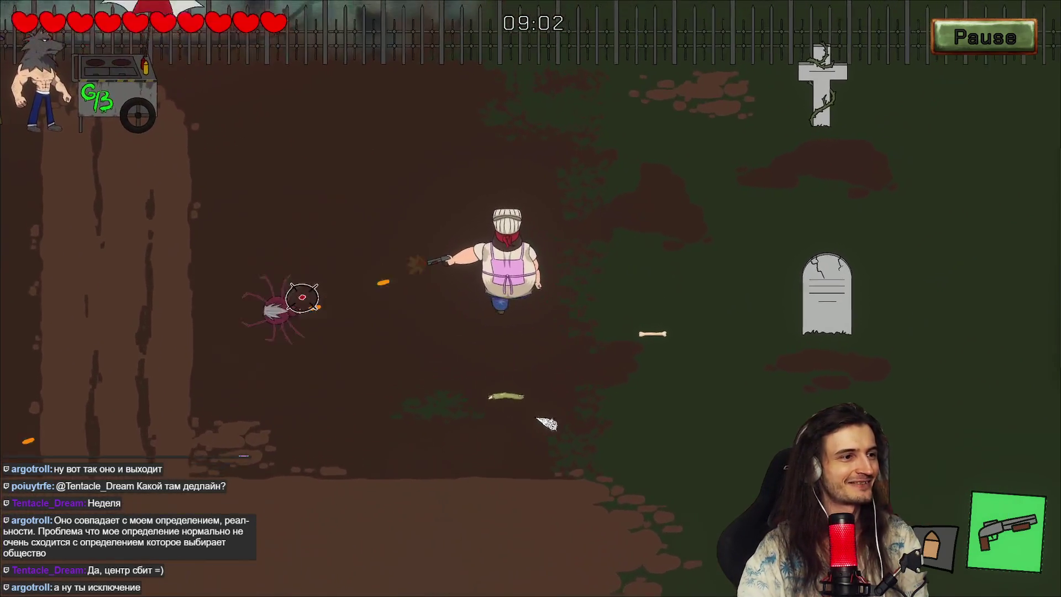
key("a")
left_click(302, 297)
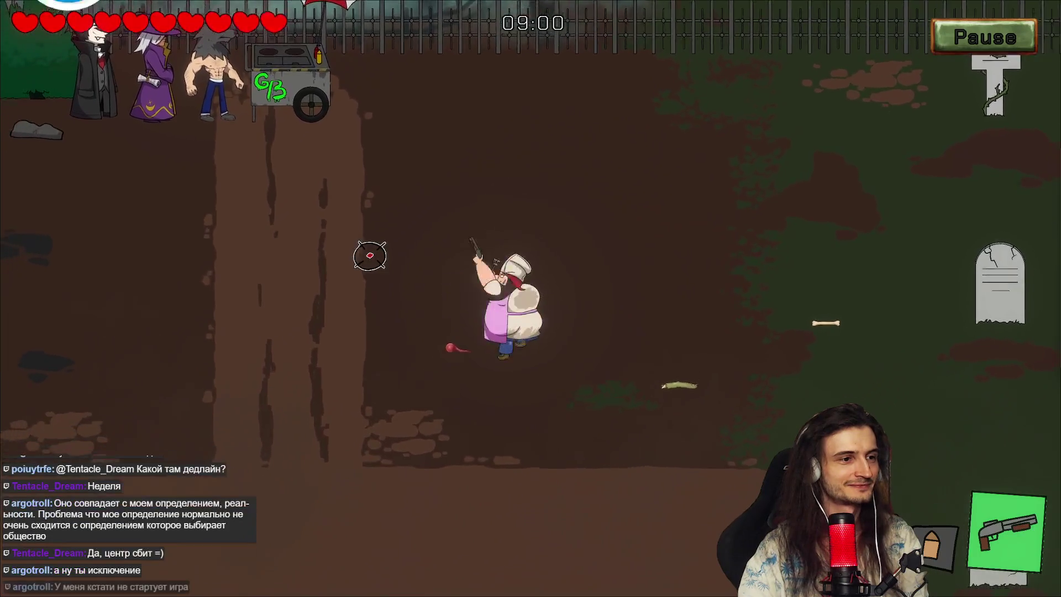
key("a")
key("s")
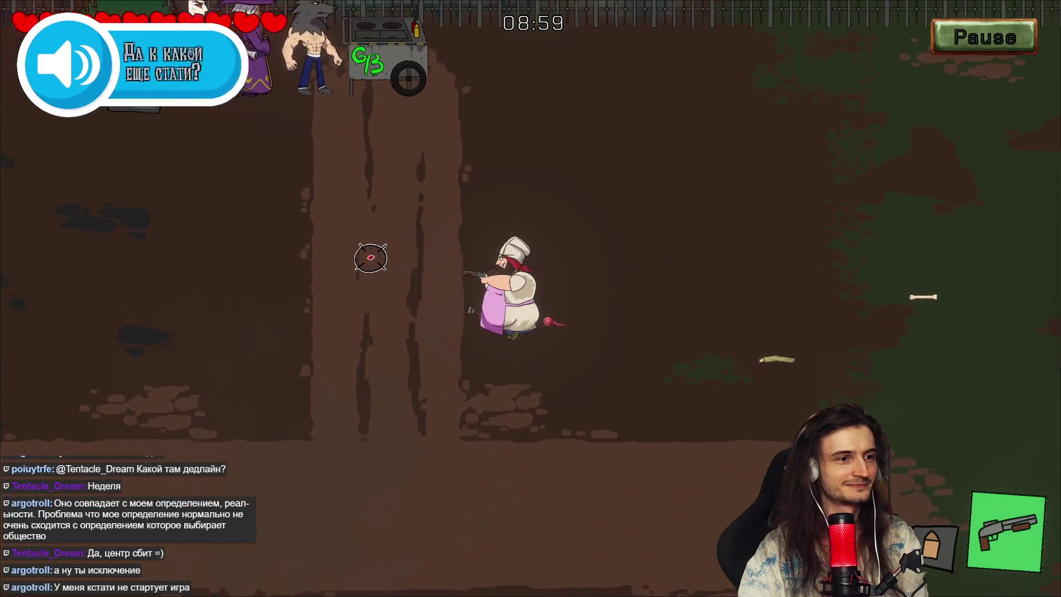
key("a")
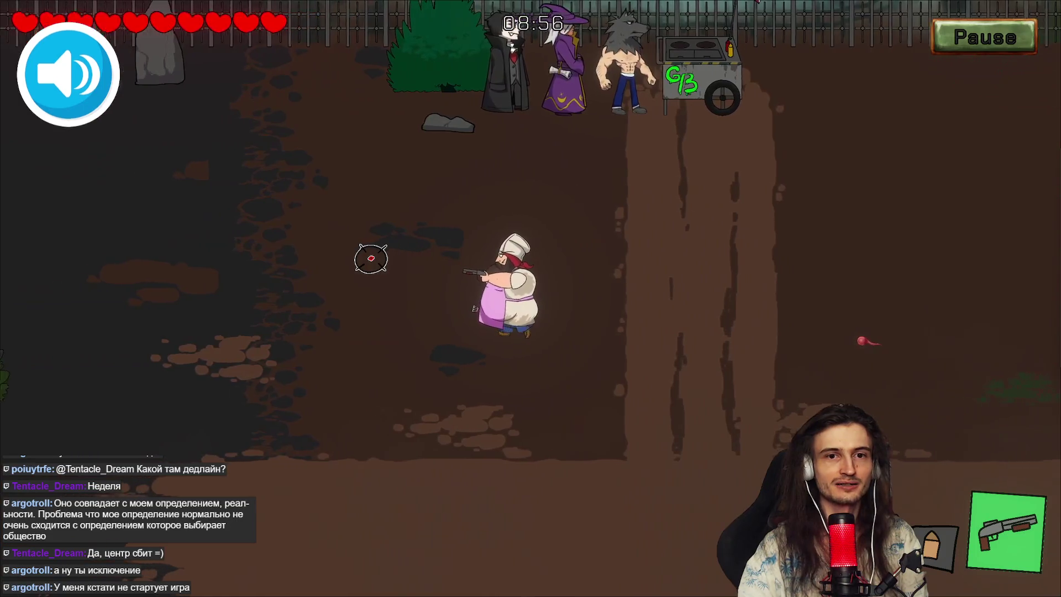
key("a")
key("w")
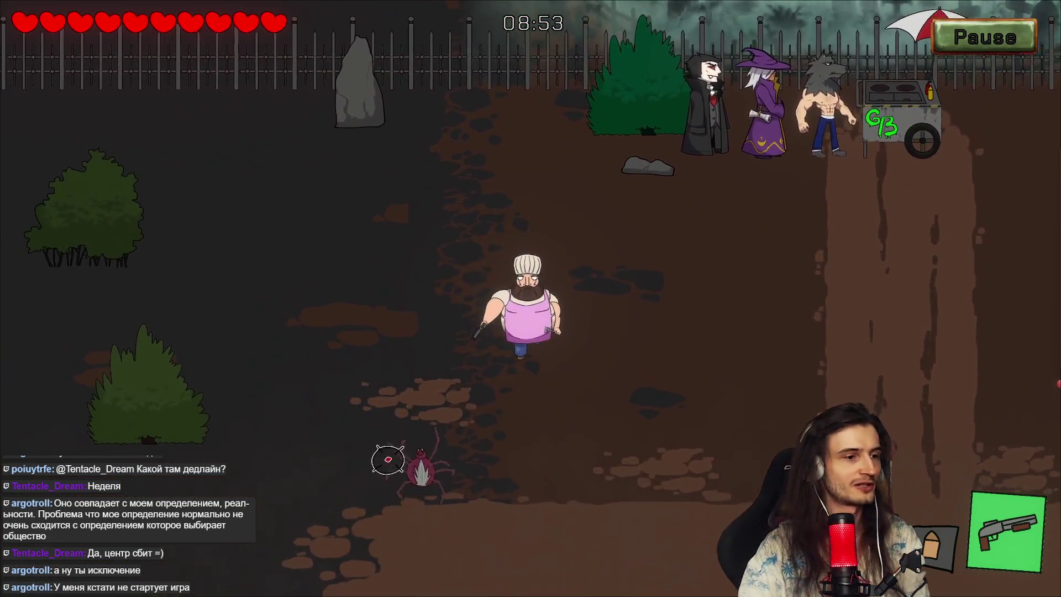
left_click(395, 449)
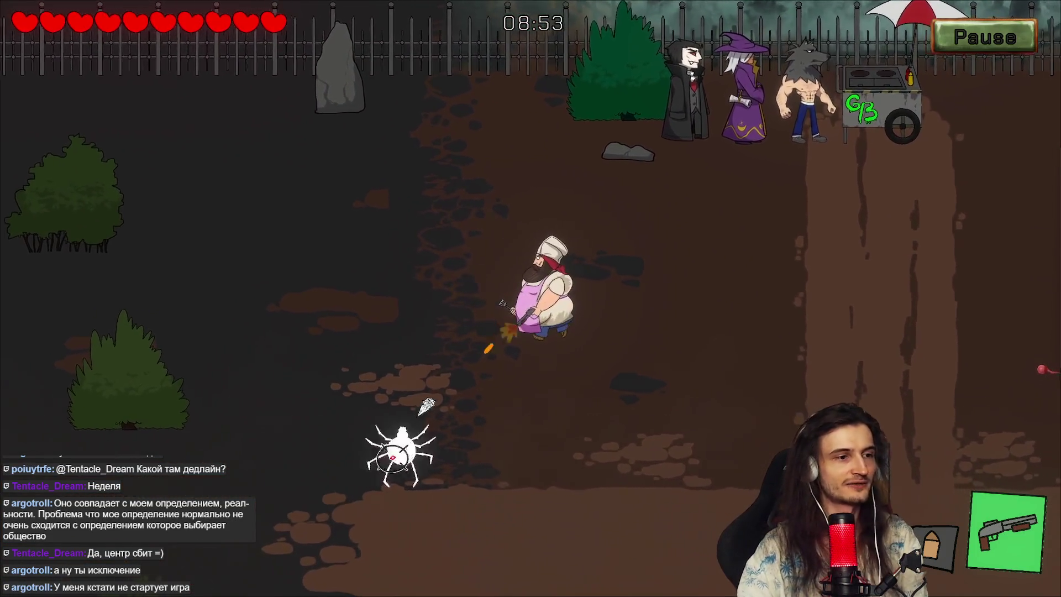
left_click(374, 443)
key("s")
key("d")
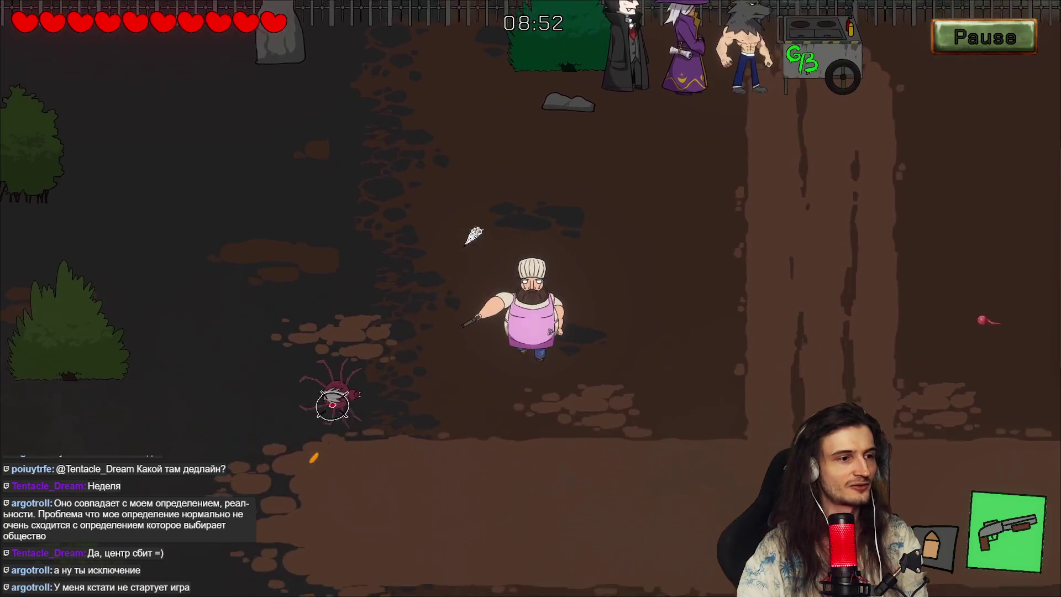
key("s")
key("d")
left_click(320, 339)
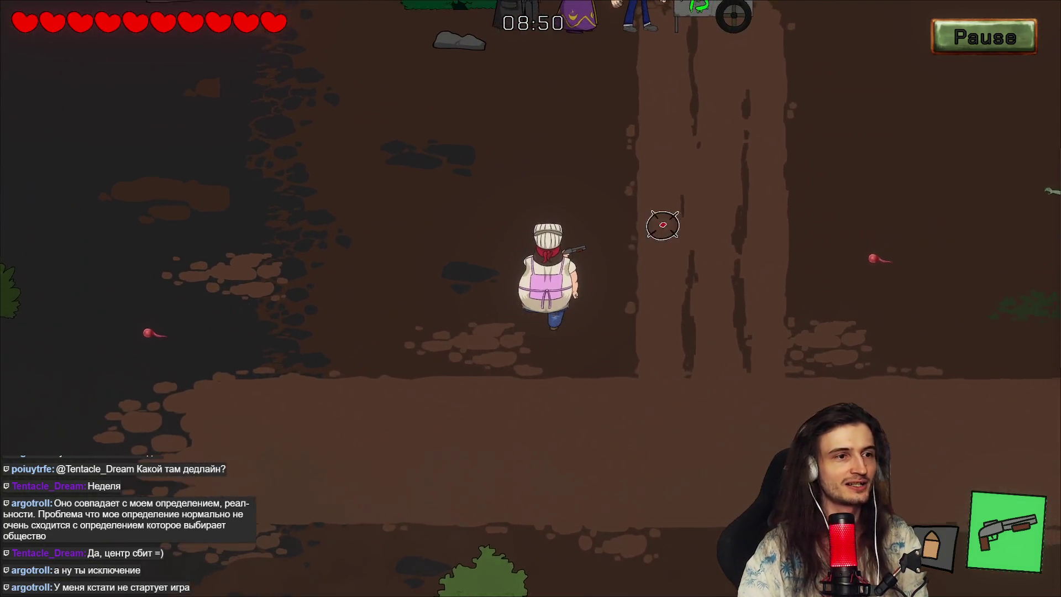
Step: Kill two approaching zombies while dodging the attackers around the path
key("w")
key("d")
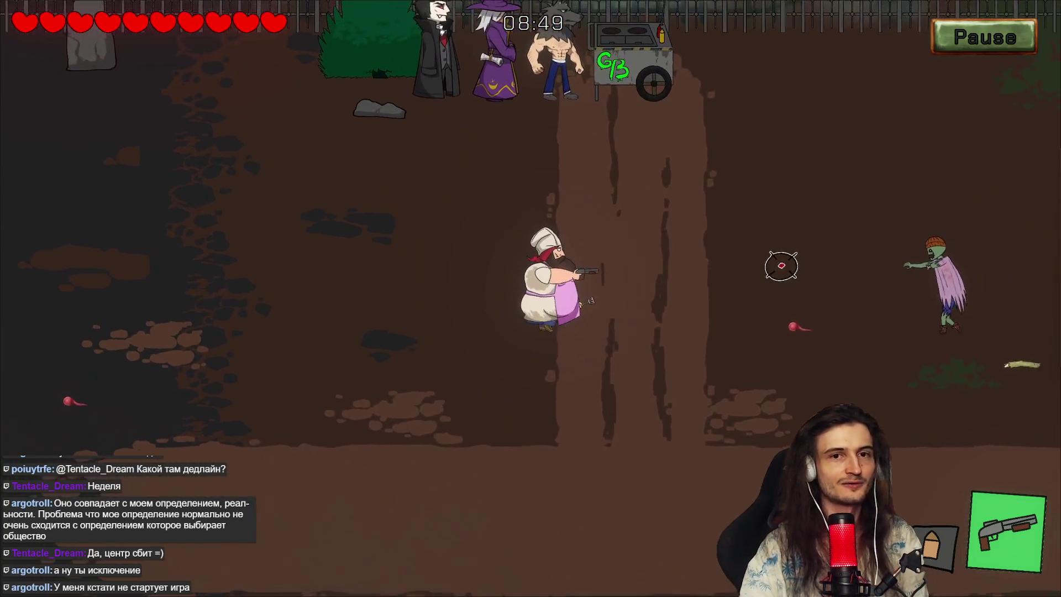
key("d")
left_click(751, 282)
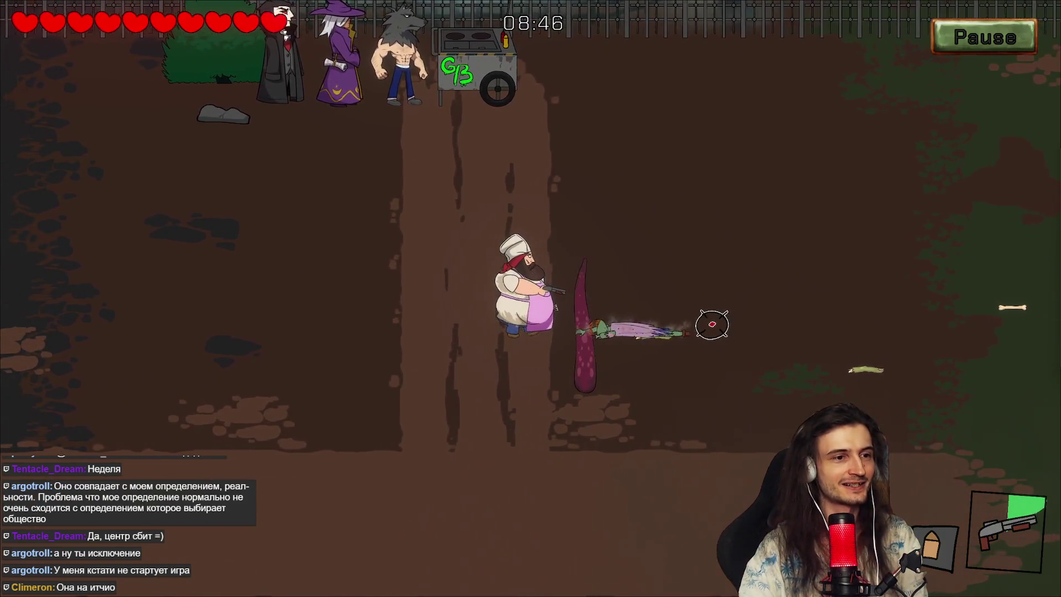
key("a")
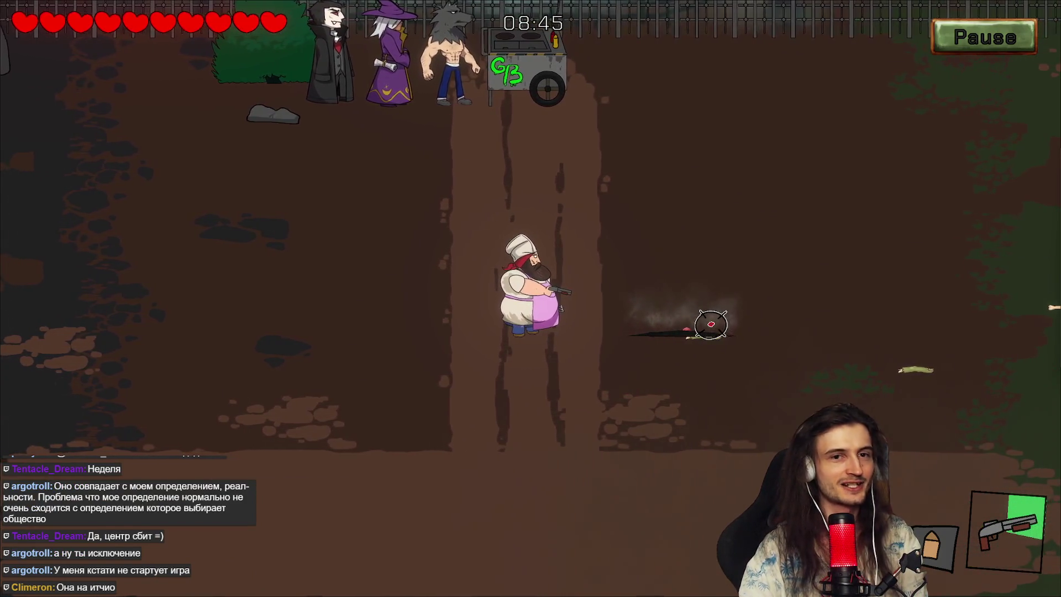
key("s")
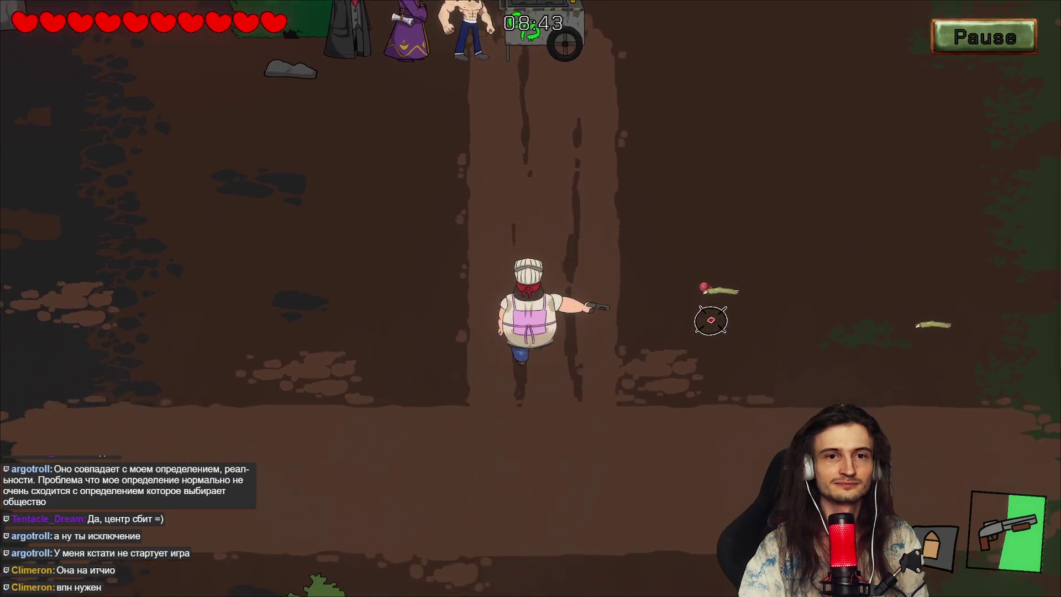
key("a")
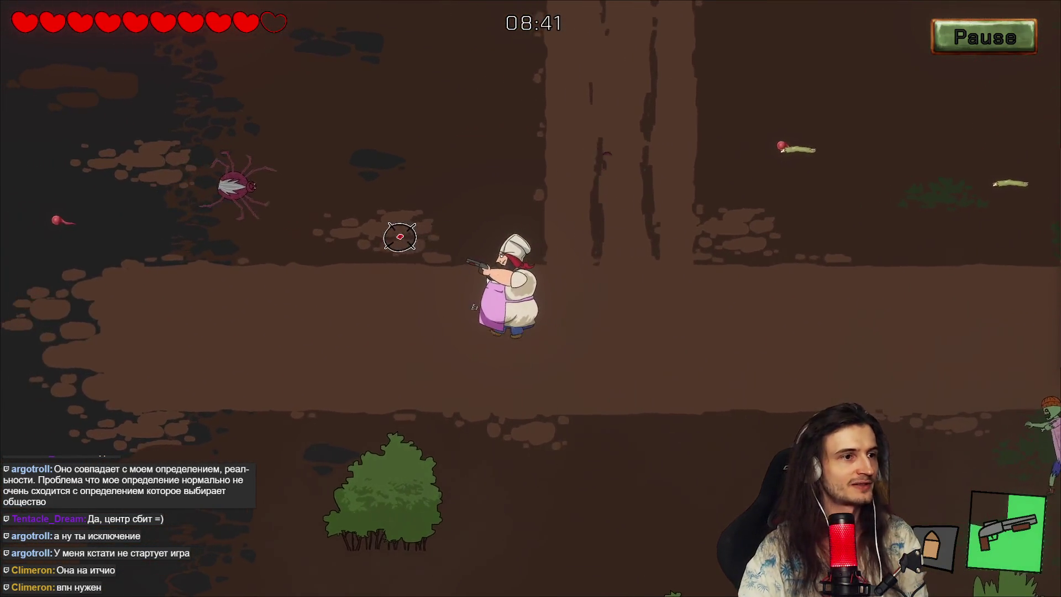
key("a")
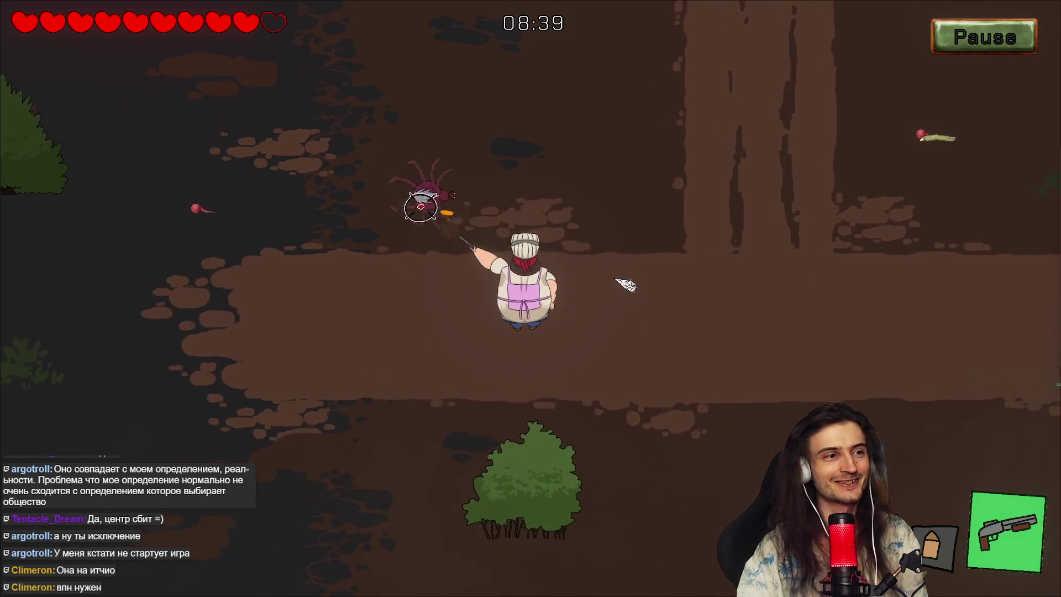
key("d")
key("w")
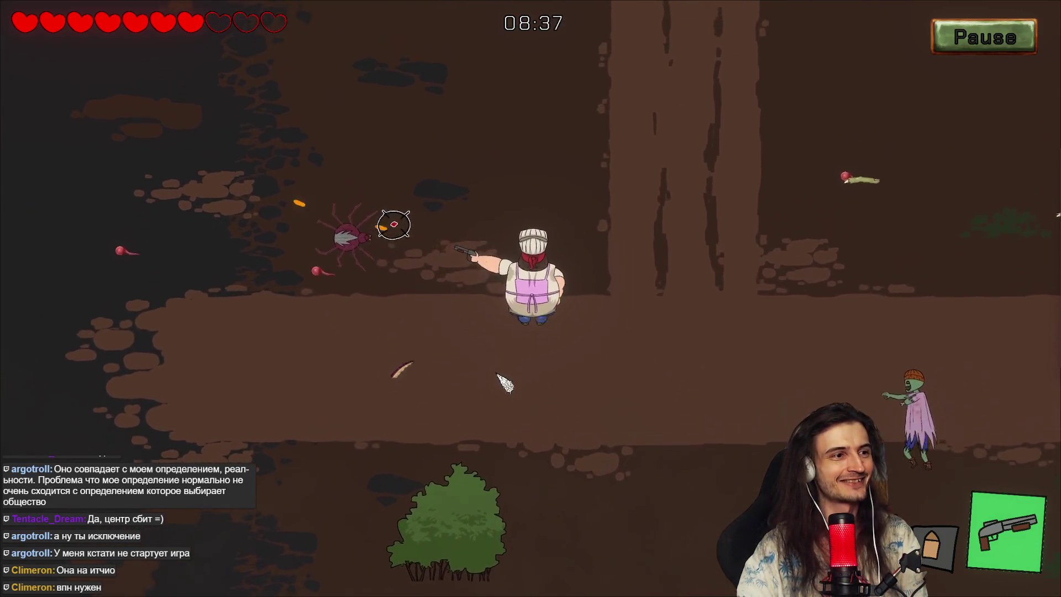
key("d")
key("s")
left_click(824, 370)
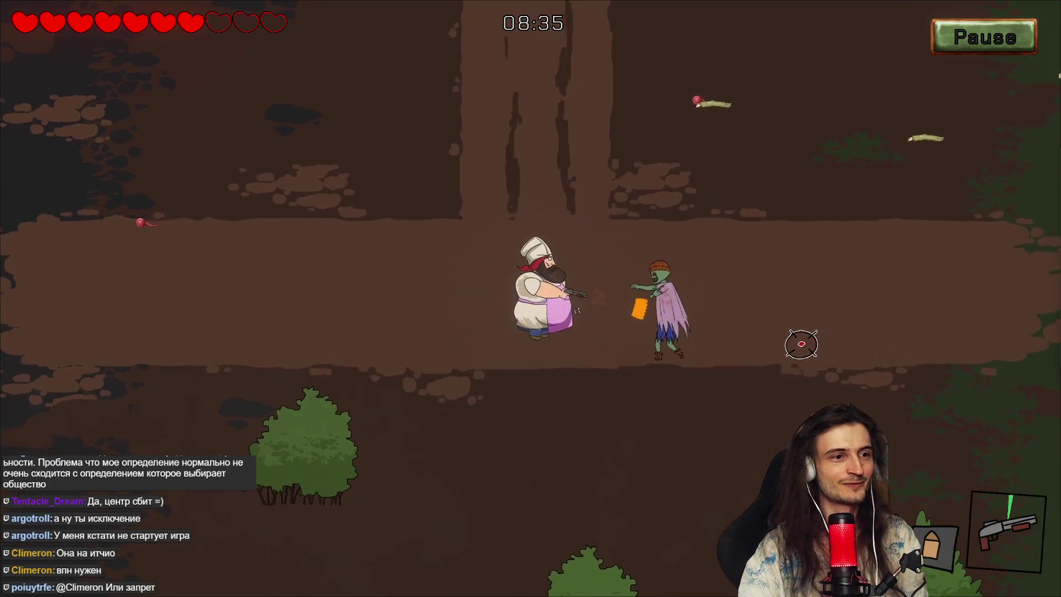
Step: Walk the chef up to the burger cart and open the kitchen with E before dying
key("w")
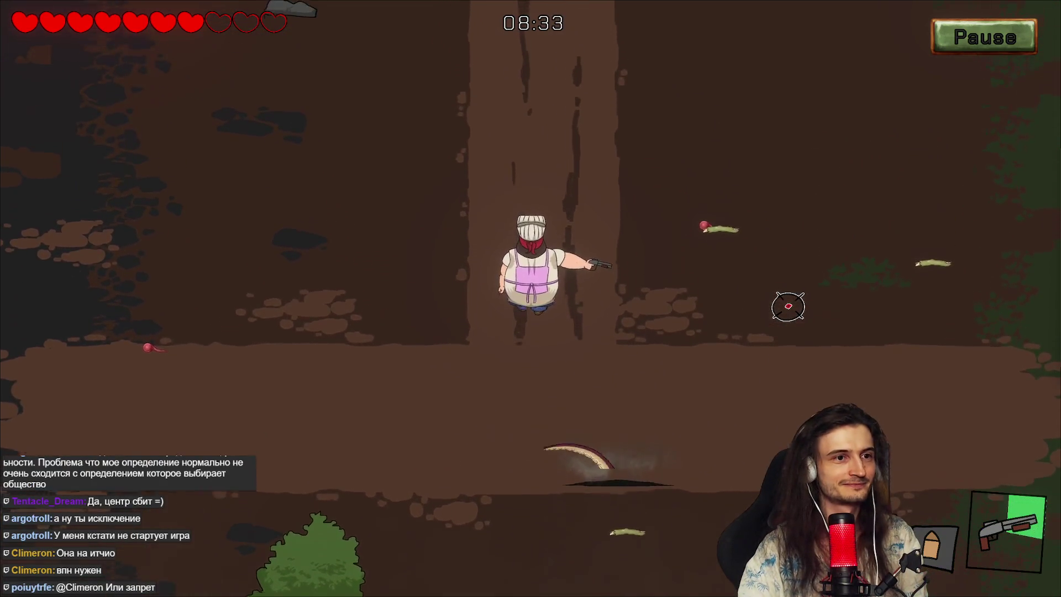
key("w")
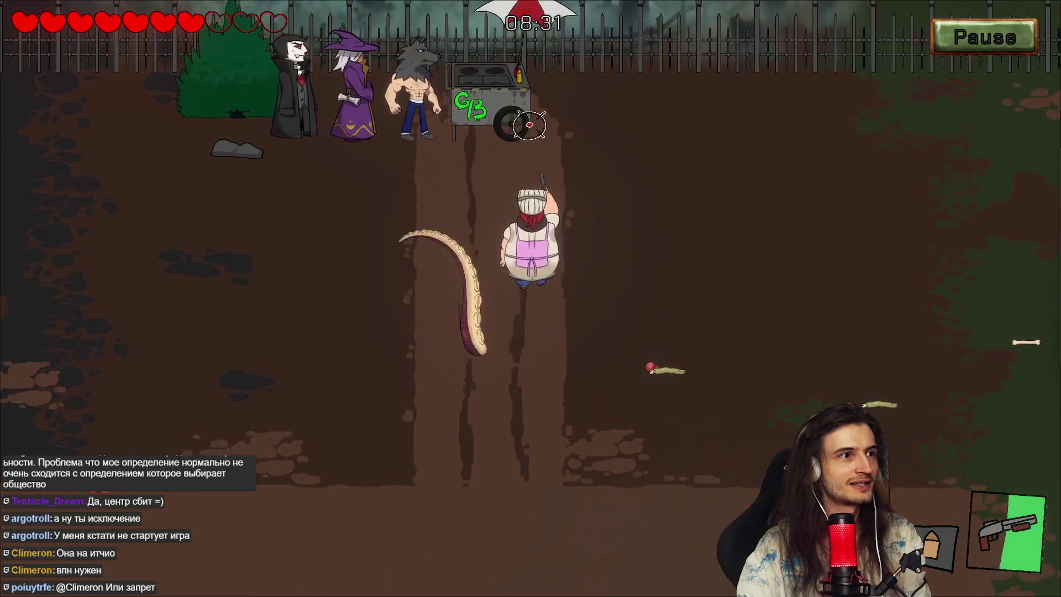
key("w")
key("e")
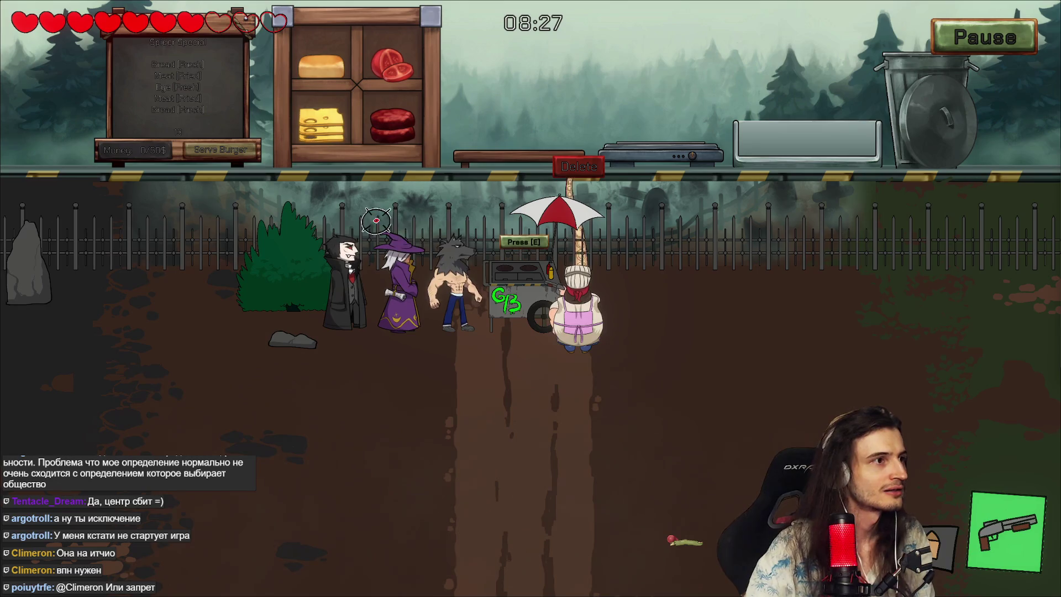
key("s")
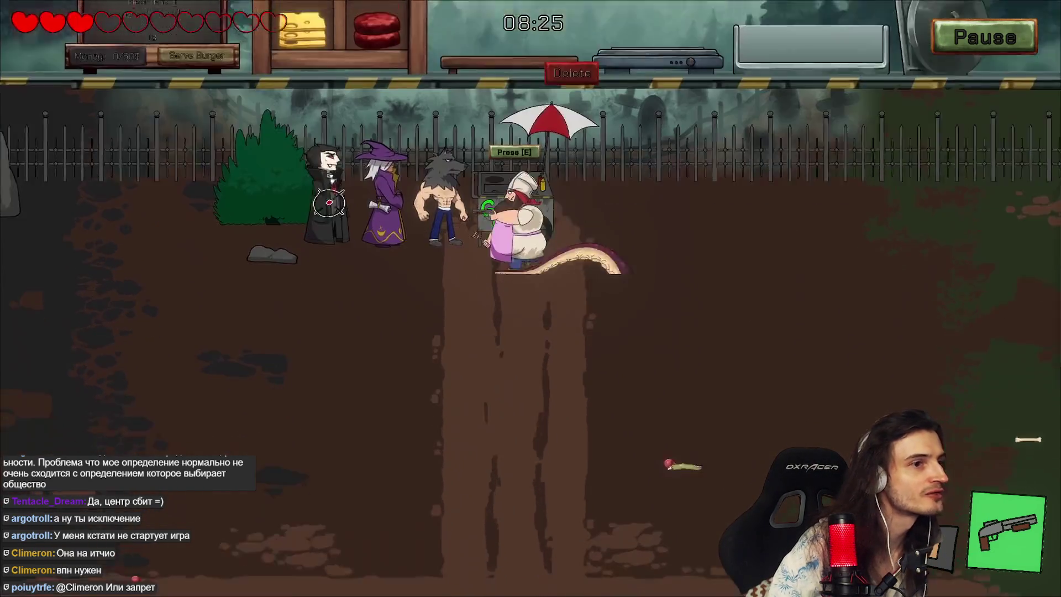
key("w")
key("e")
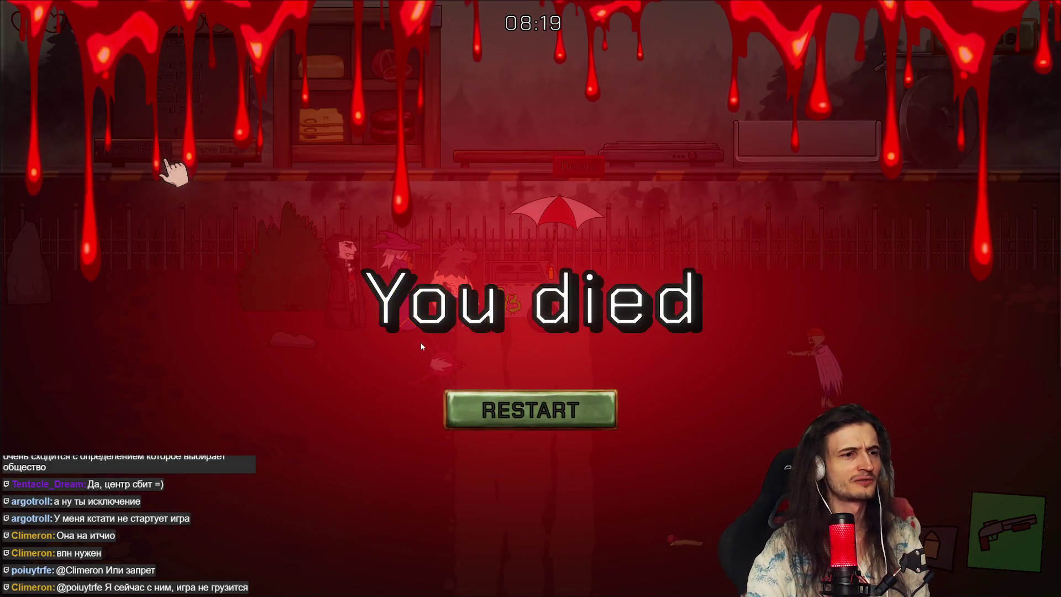
Step: Restart after dying, start the new round, and open the cooking panel at the cart
left_click(499, 406)
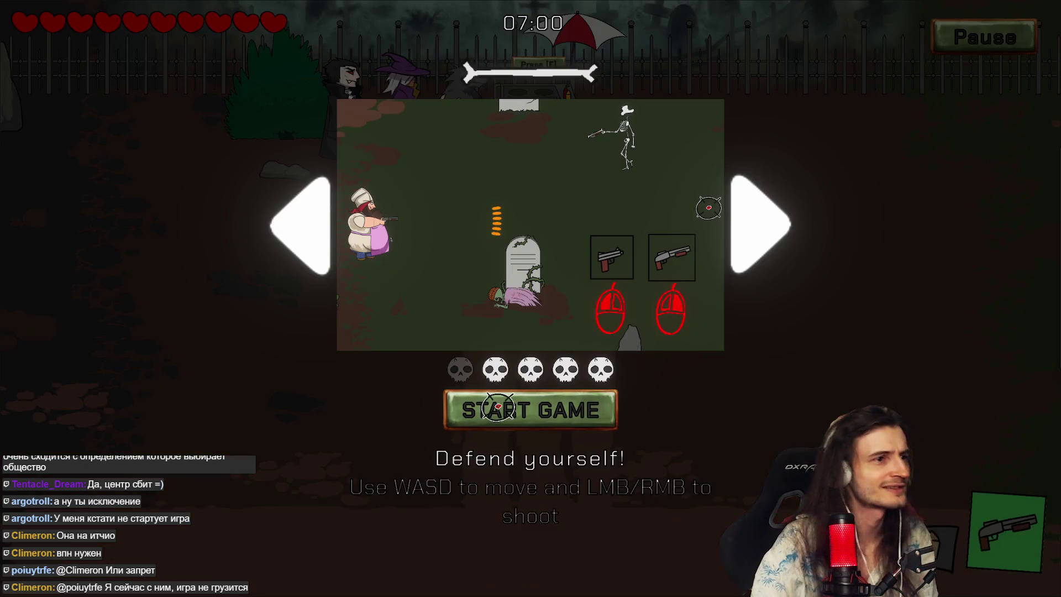
left_click(536, 398)
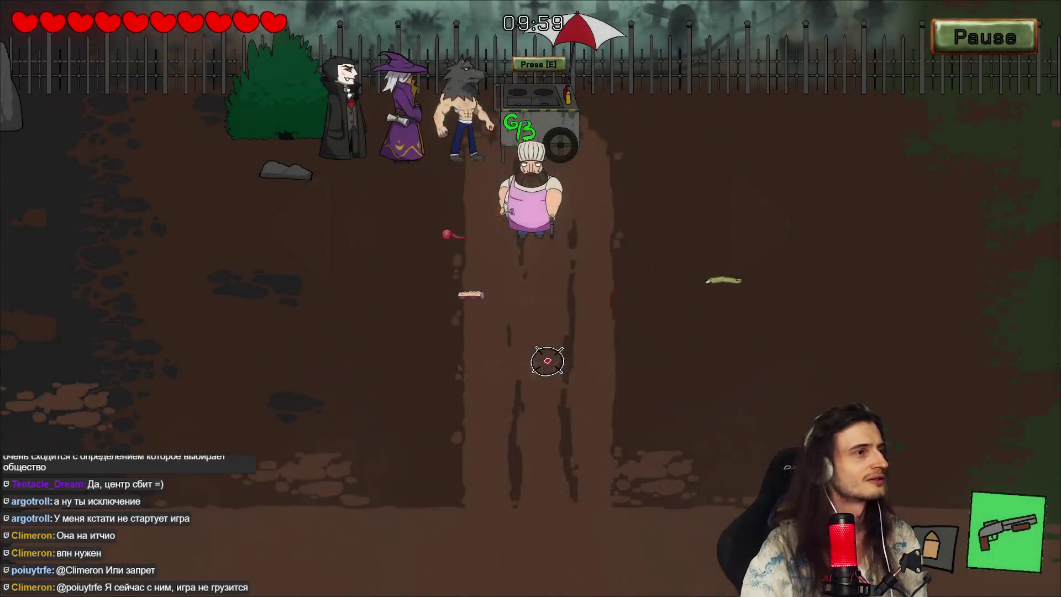
key("w")
key("e")
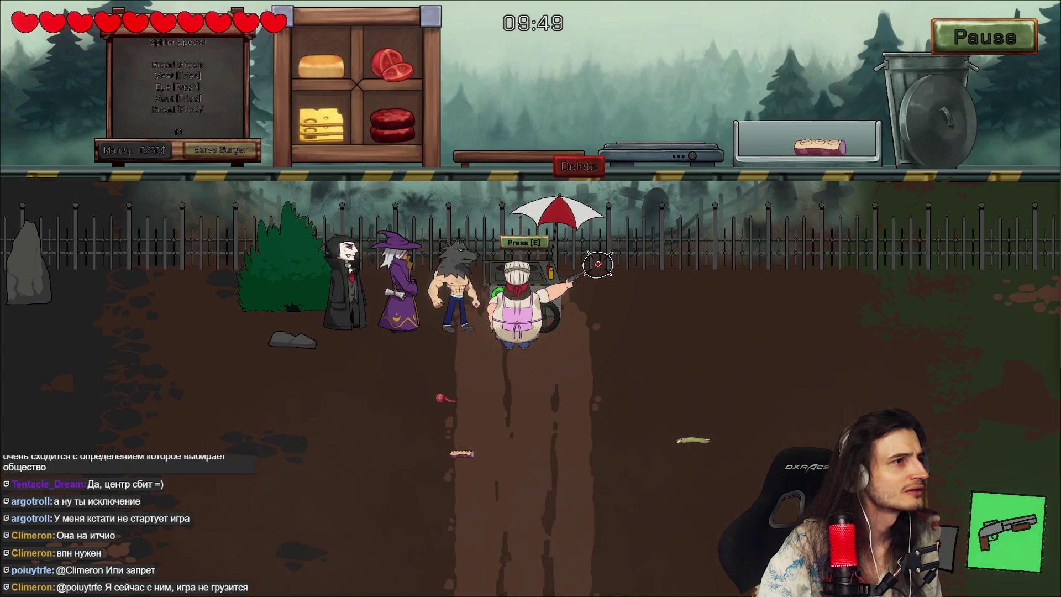
Step: Put a bun on the cutting board, fry a patty on the grill, and set it on the bun
mouse_move(336, 82)
left_mouse_down()
mouse_move(416, 76)
mouse_move(515, 141)
left_mouse_up()
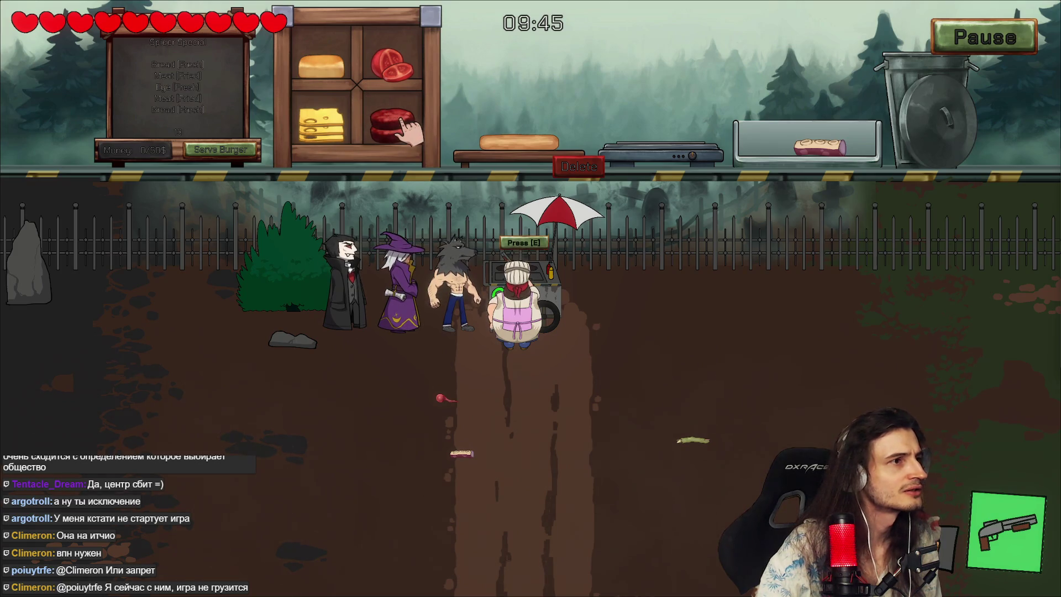
left_click_drag(408, 124, 649, 124)
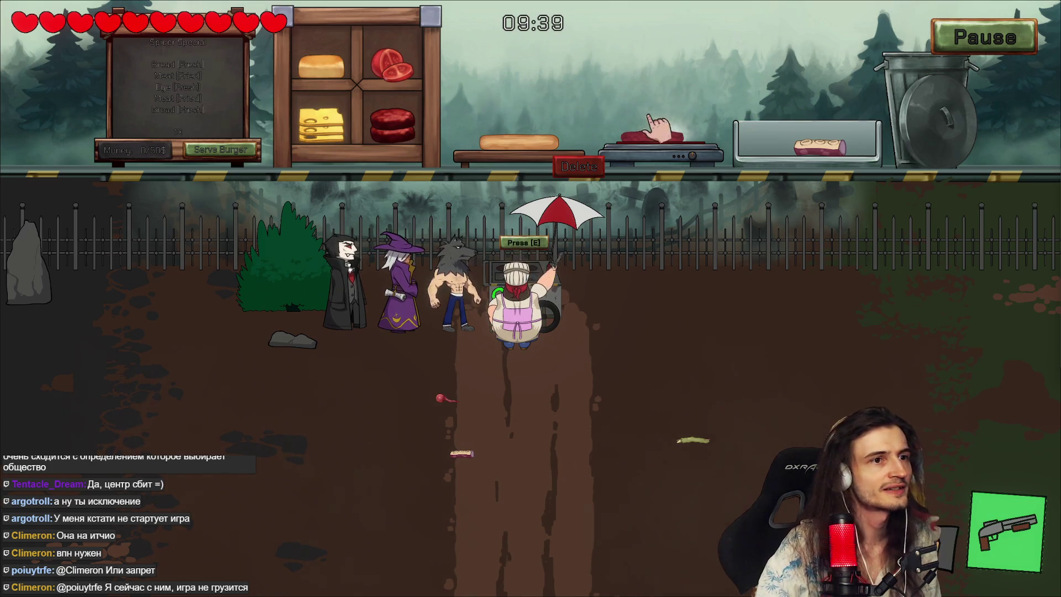
mouse_move(660, 136)
left_mouse_down()
mouse_move(588, 94)
mouse_move(516, 97)
mouse_move(516, 119)
left_mouse_up()
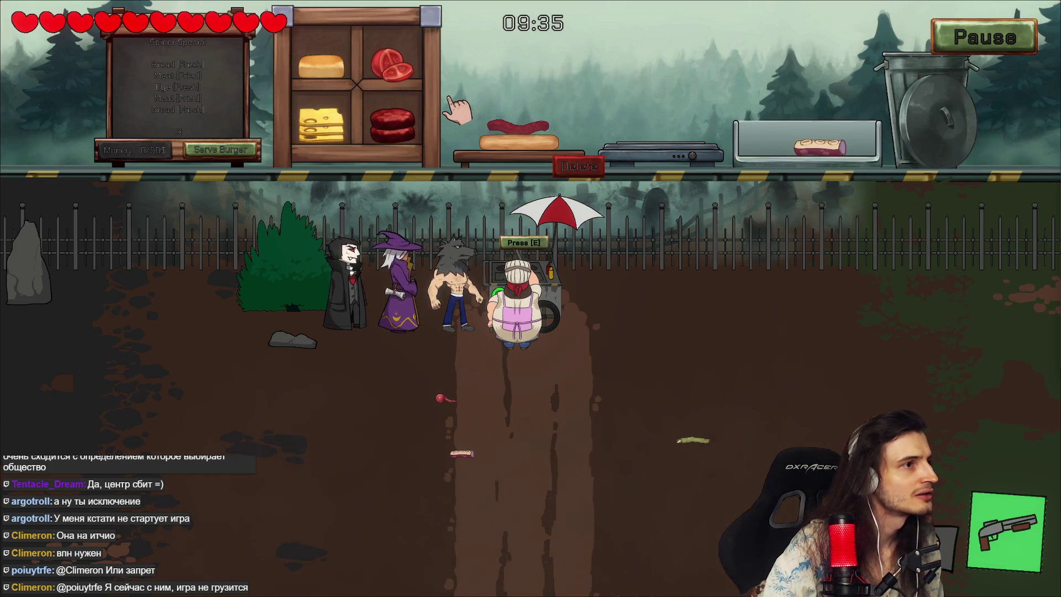
Step: Step away from the kitchen, then walk the chef back to reopen the burger-assembly panel at the cart
key("e")
key("s")
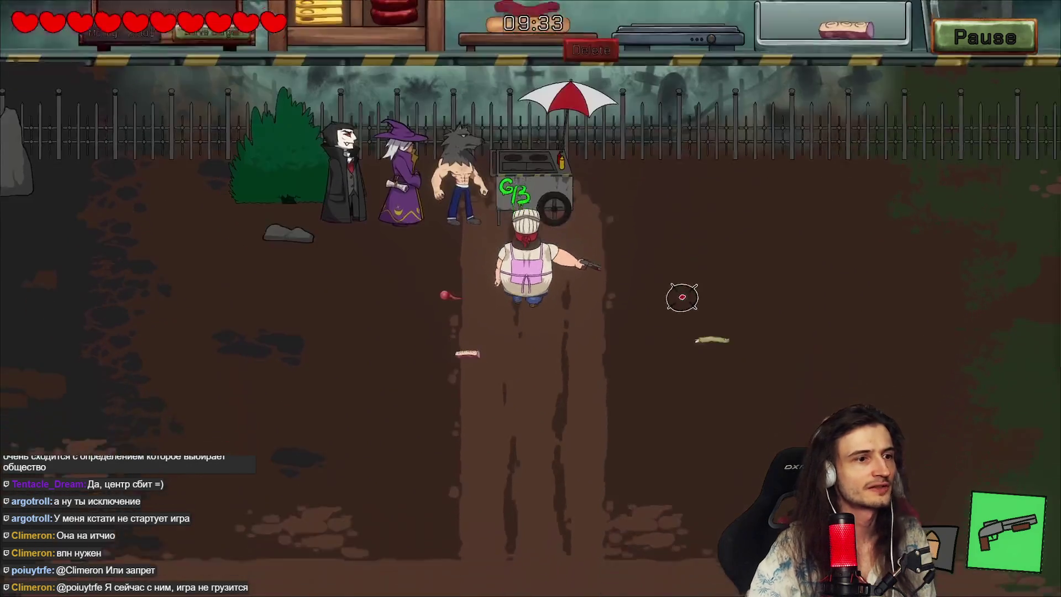
key("a")
key("d")
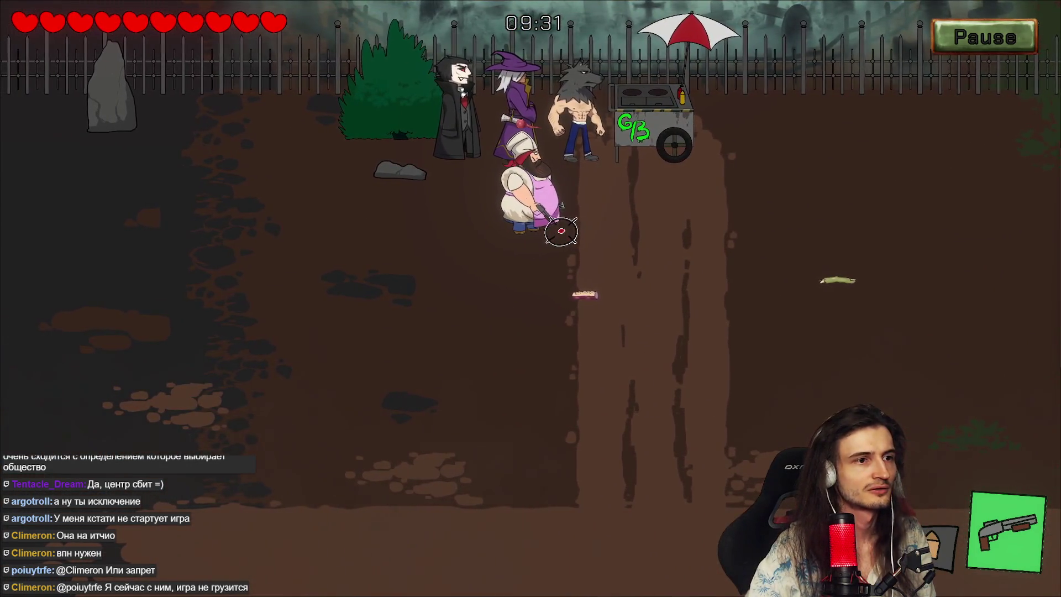
key("w")
key("s")
key("a")
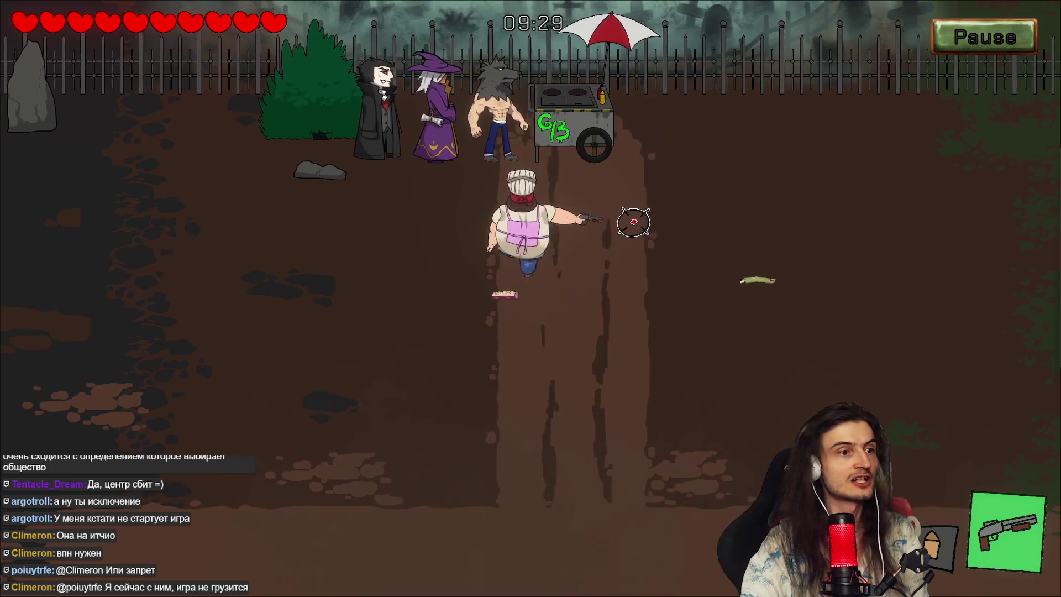
key("d")
key("w")
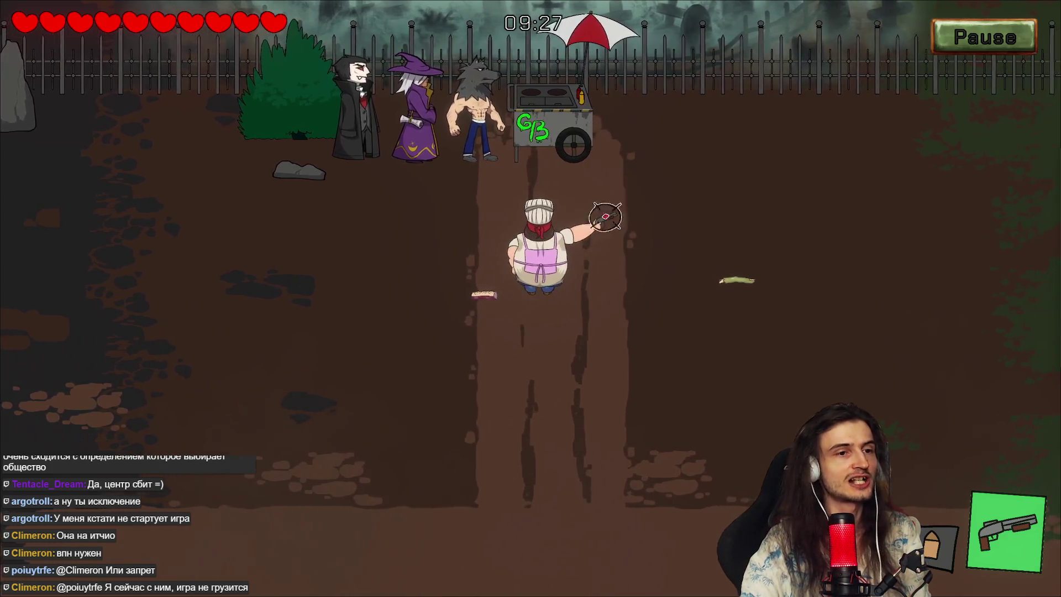
key("w")
key("e")
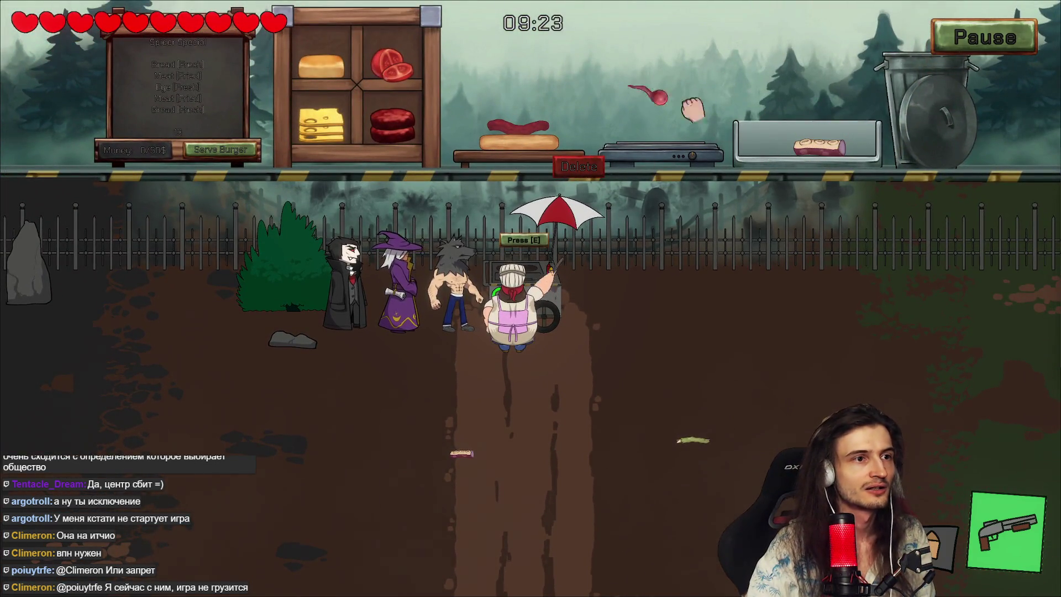
Step: Stack the eye, another patty and the top bun on the burger, then serve it
left_click_drag(693, 110, 533, 118)
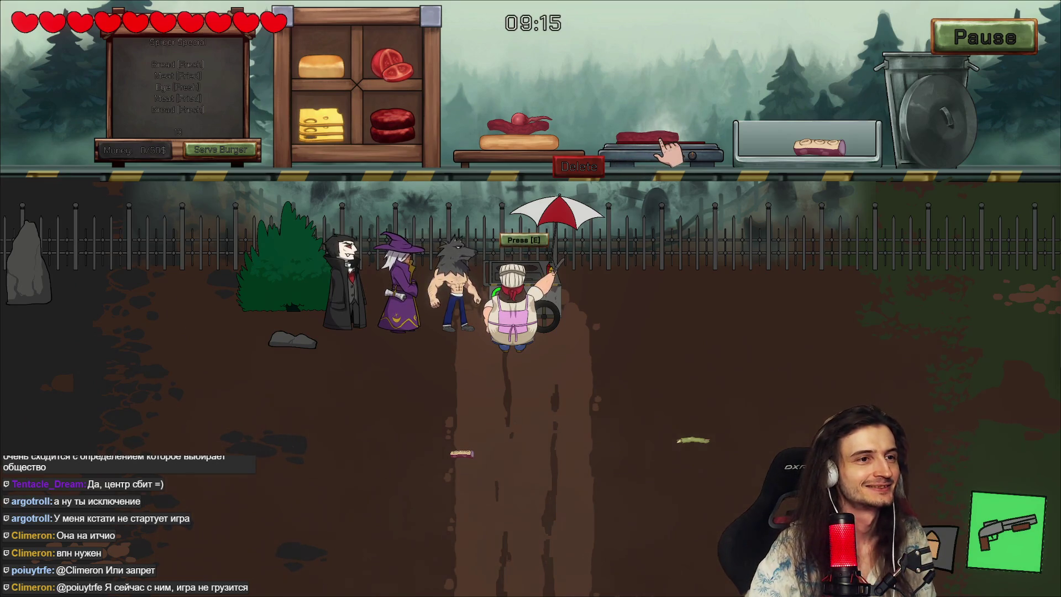
left_click_drag(660, 142, 567, 105)
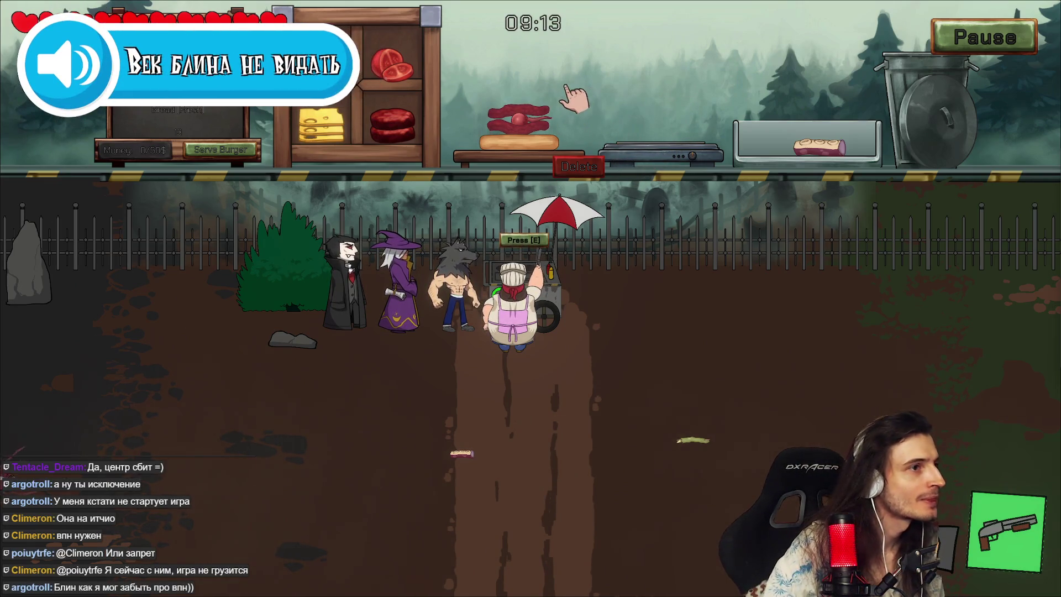
left_click_drag(321, 66, 519, 98)
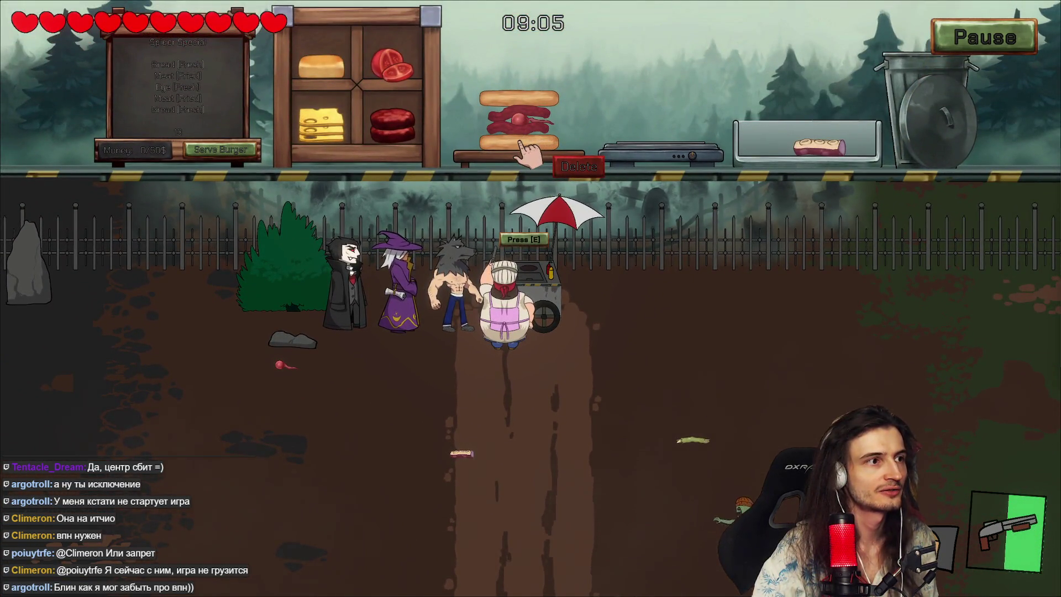
left_click(223, 151)
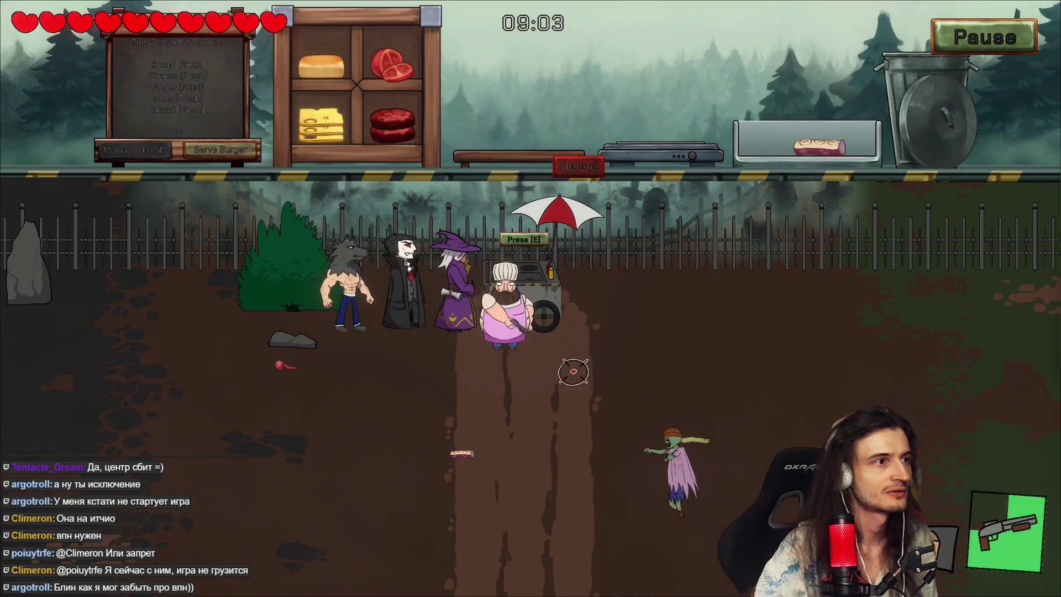
Step: Shoot the two approaching zombies dead, stopping briefly at the cart between shots
left_click(682, 374)
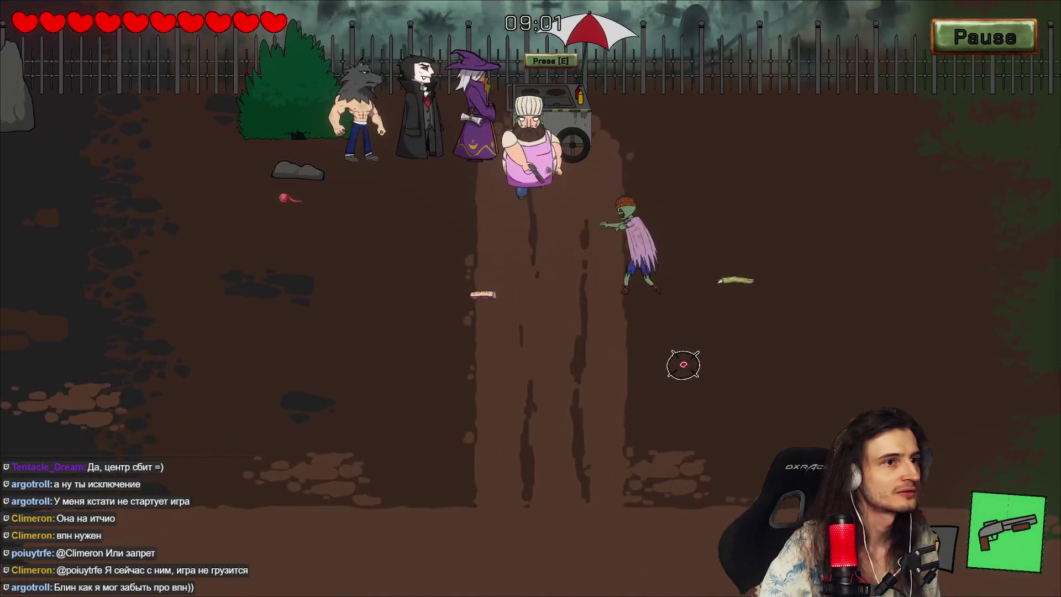
left_click(673, 227)
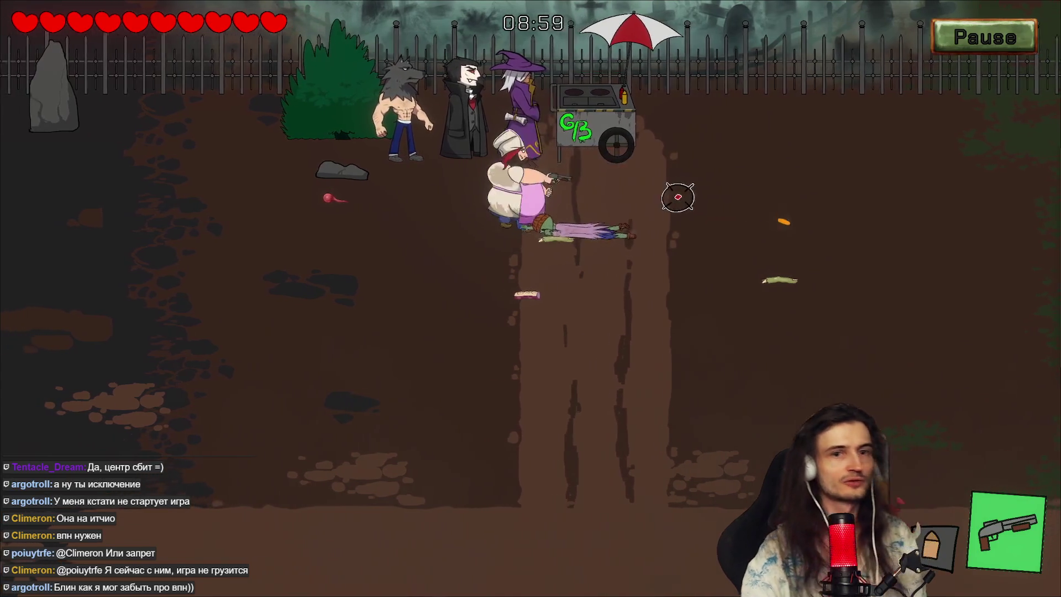
key("w")
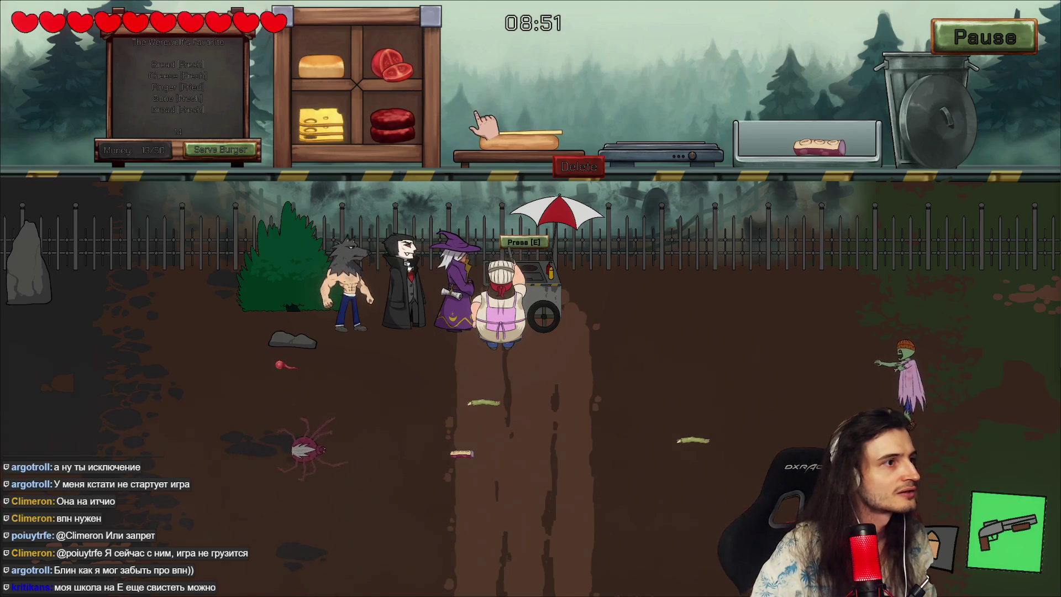
key("e")
key("s")
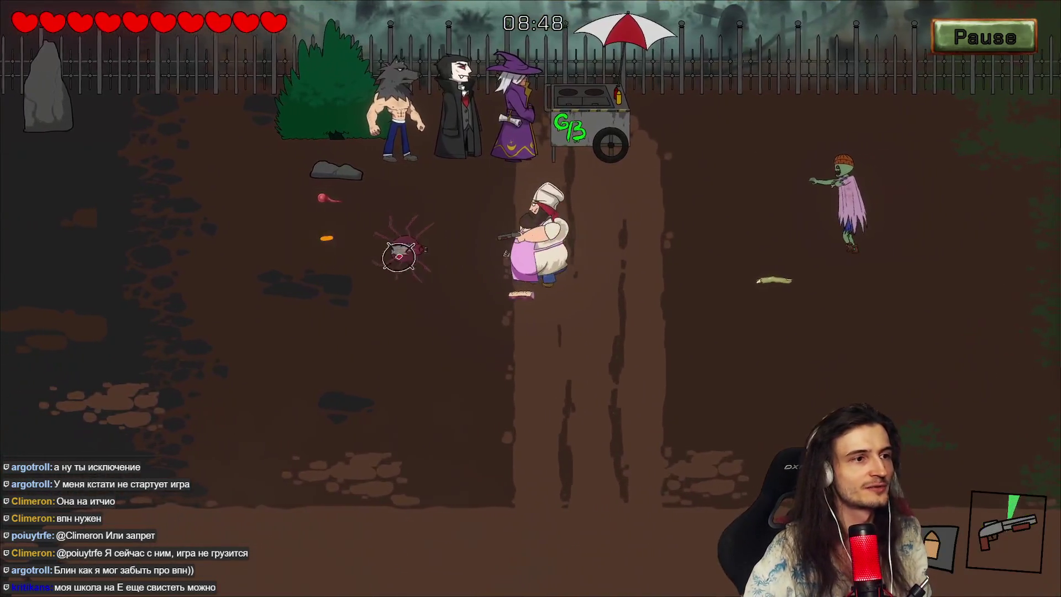
key("d")
key("w")
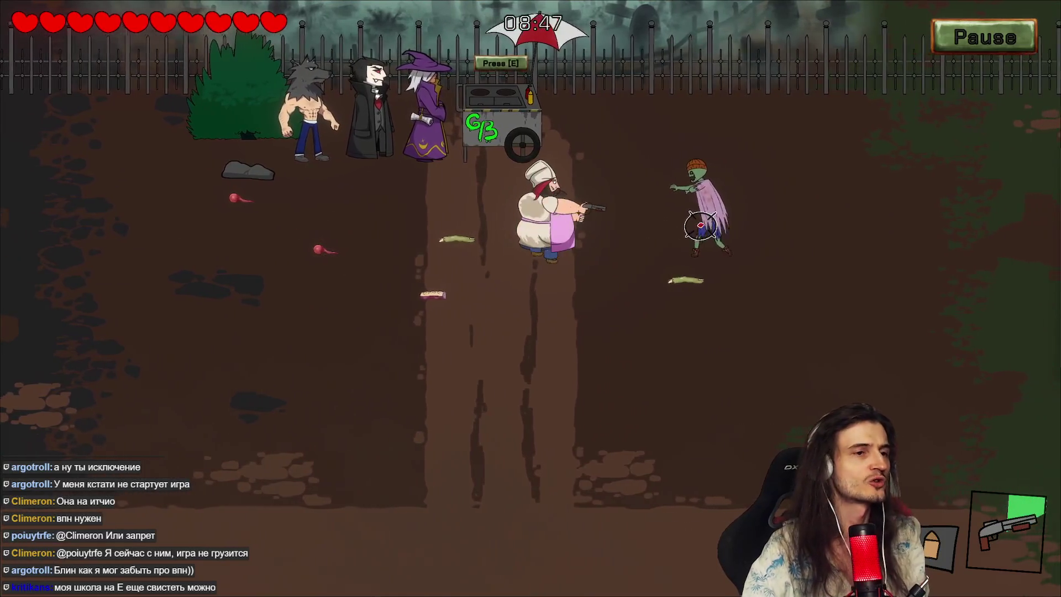
left_click(711, 213)
key("a")
key("w")
left_click(712, 208)
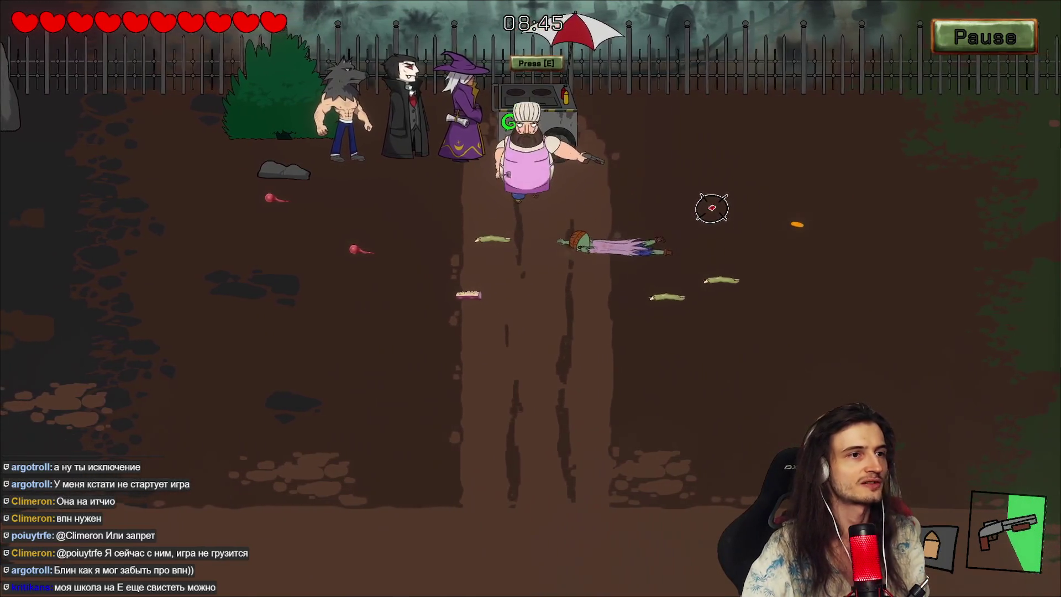
Step: Step out to shoot at the spider on the left, then return and reopen the kitchen
key("e")
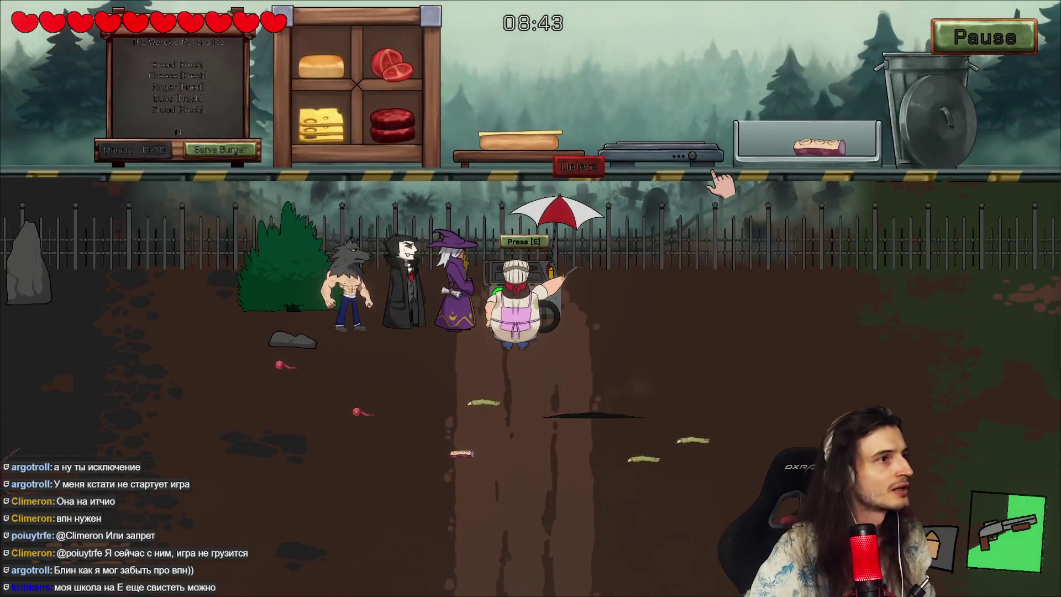
key("s")
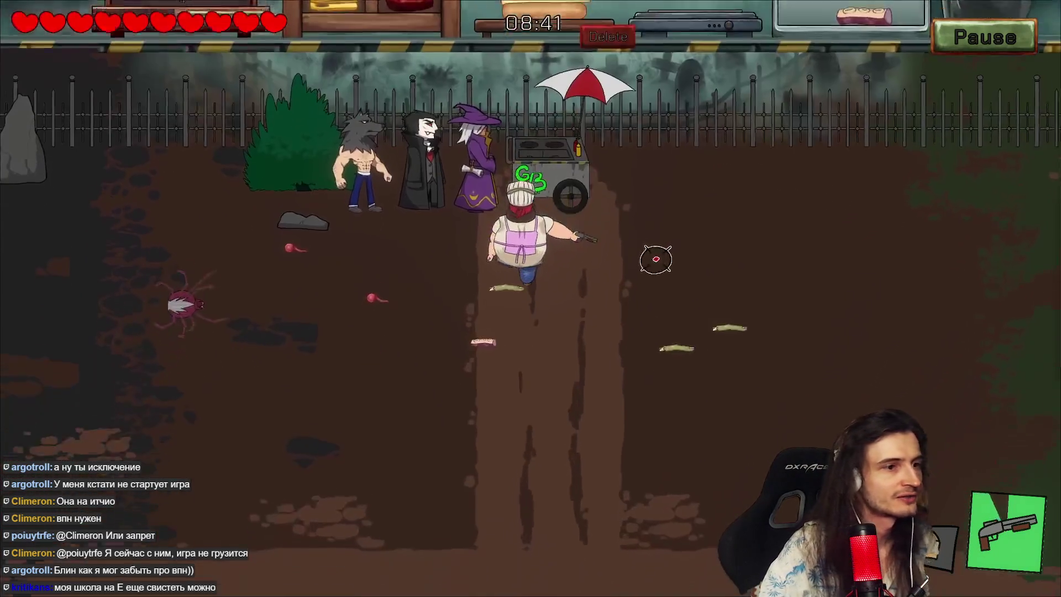
left_click(346, 225)
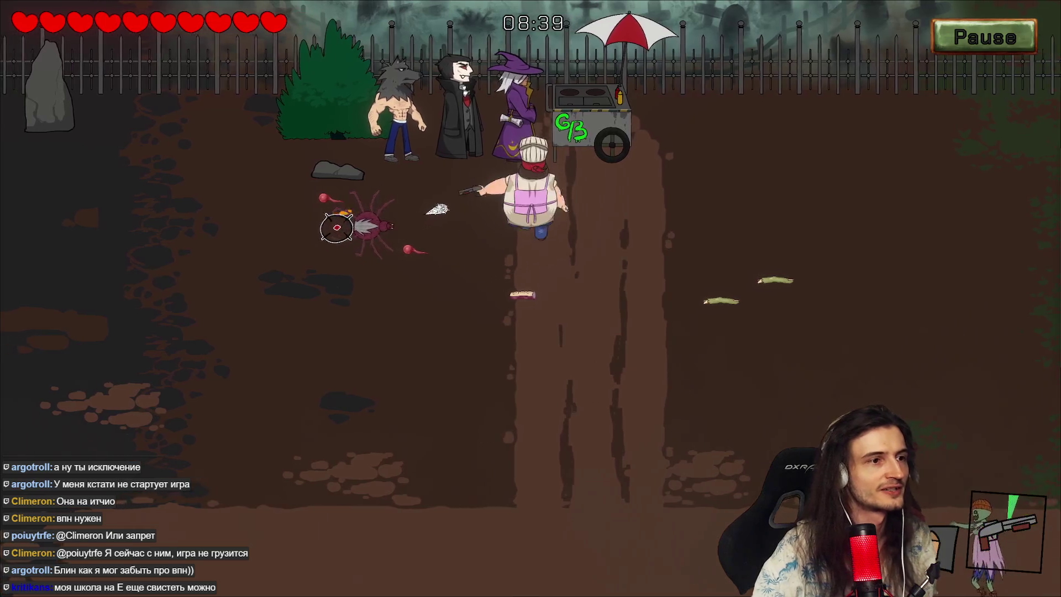
key("w")
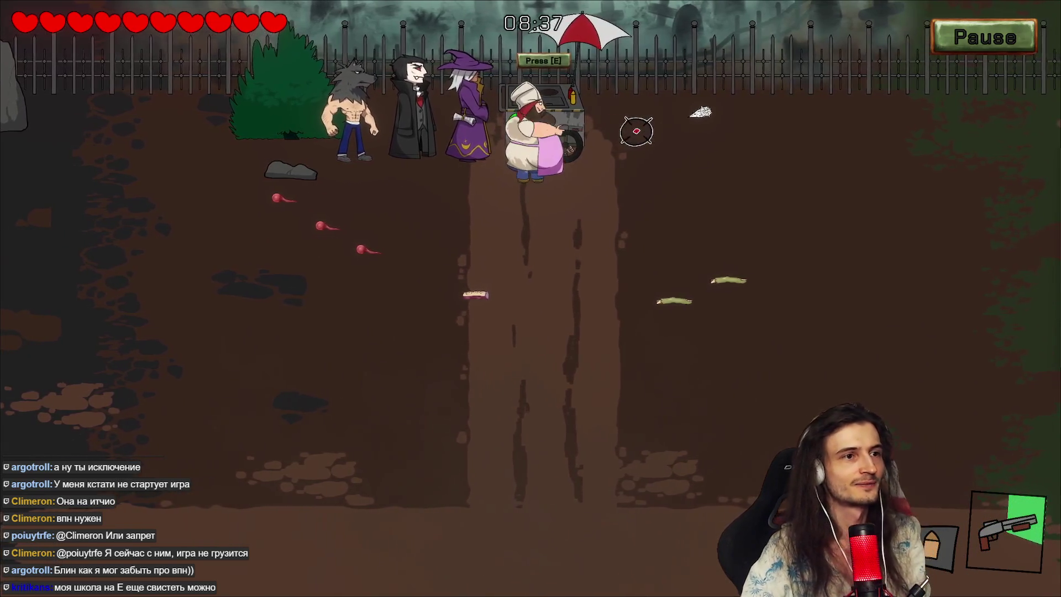
key("e")
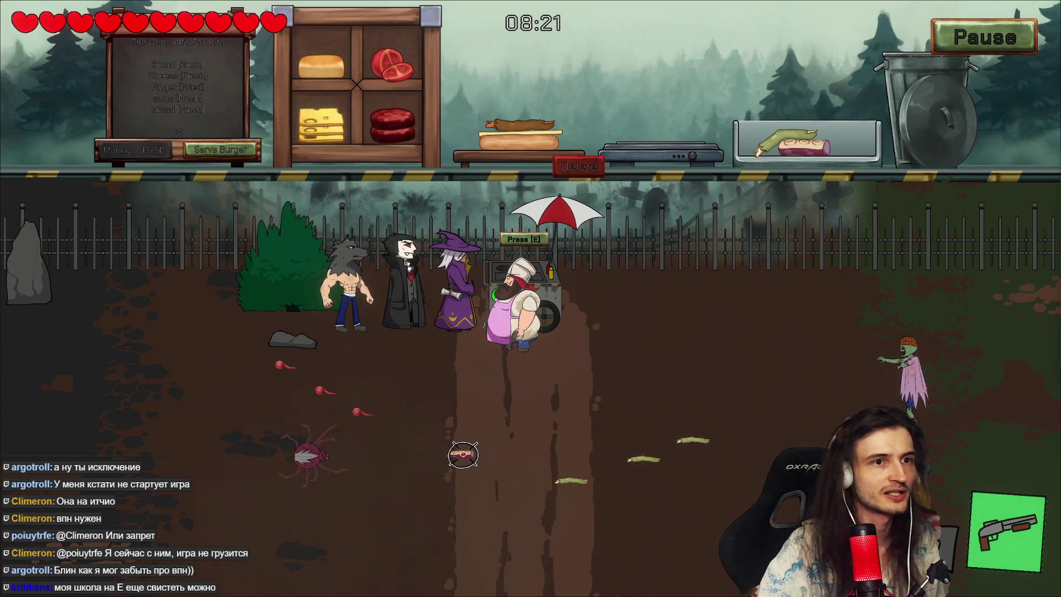
Step: Walk down from the cart and shoot the zombies closing in on the chef
key("s")
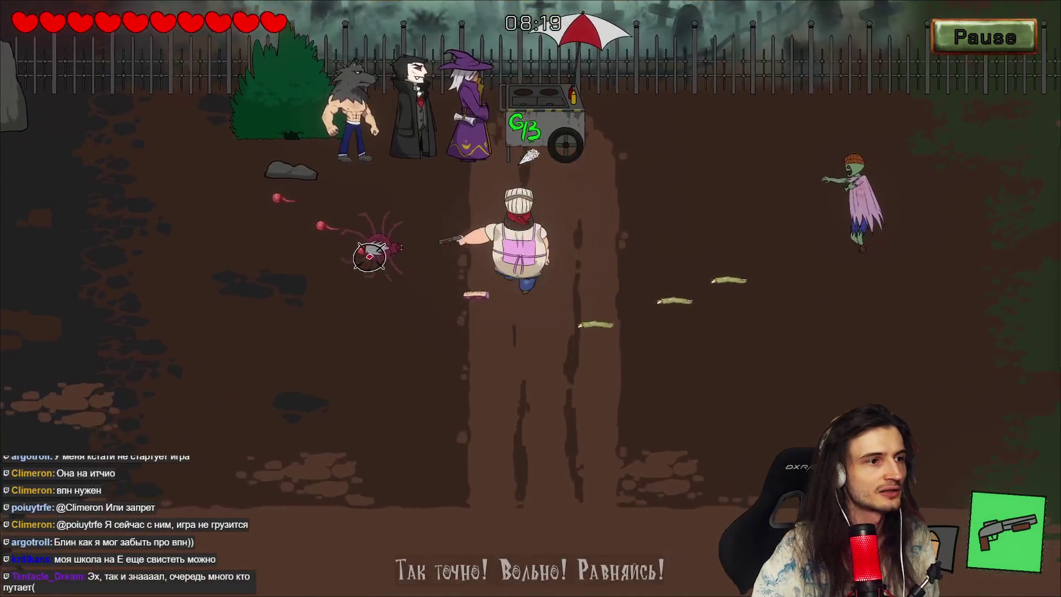
key("d")
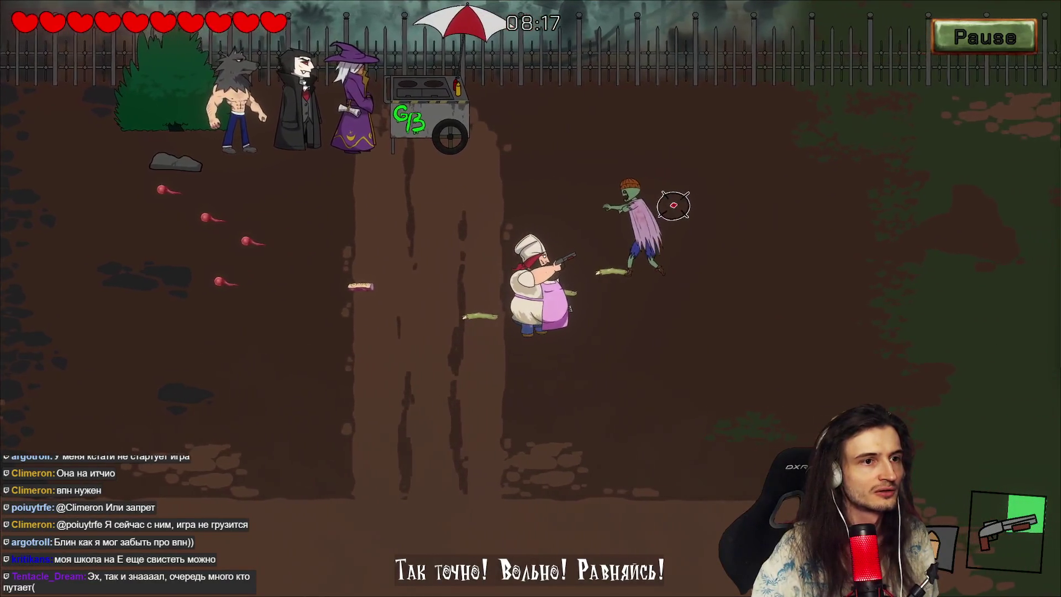
key("s")
left_click(663, 191)
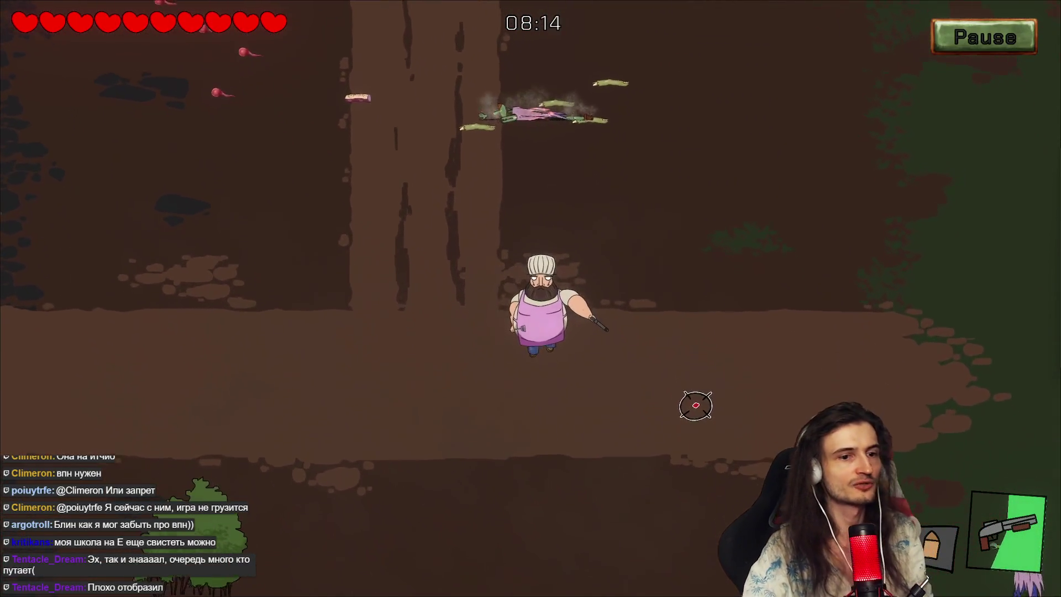
key("d")
key("s")
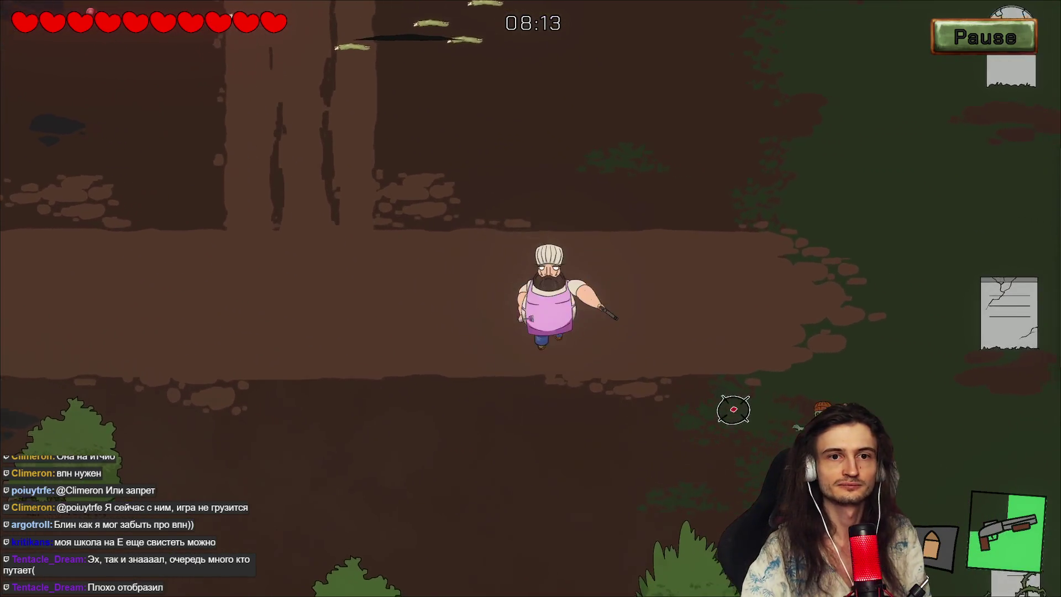
key("s")
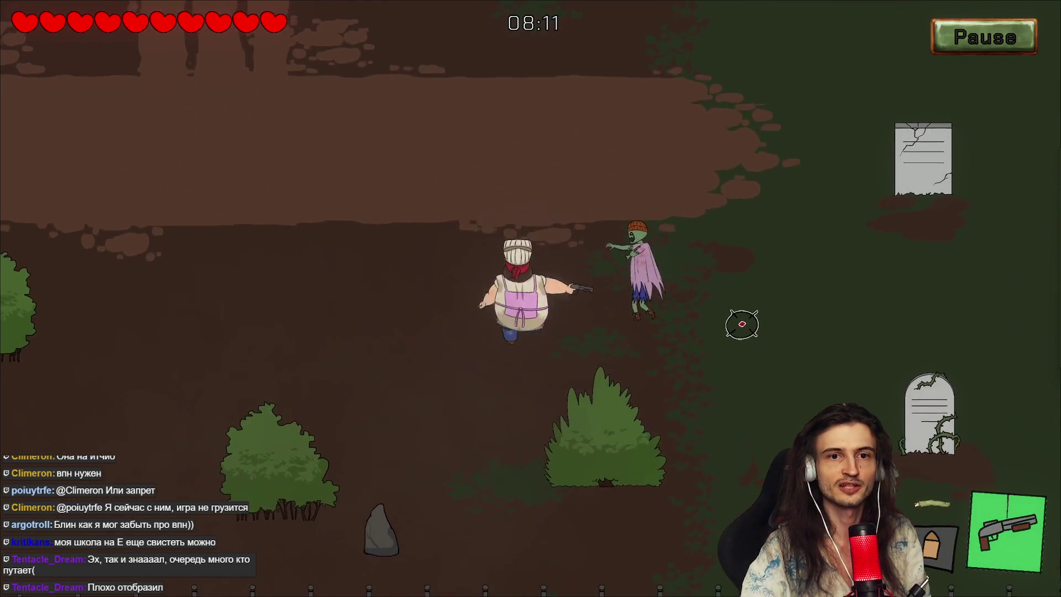
left_click(740, 327)
Step: Circle the yard shooting the spiders to the left, above, right and lower left
key("d")
key("w")
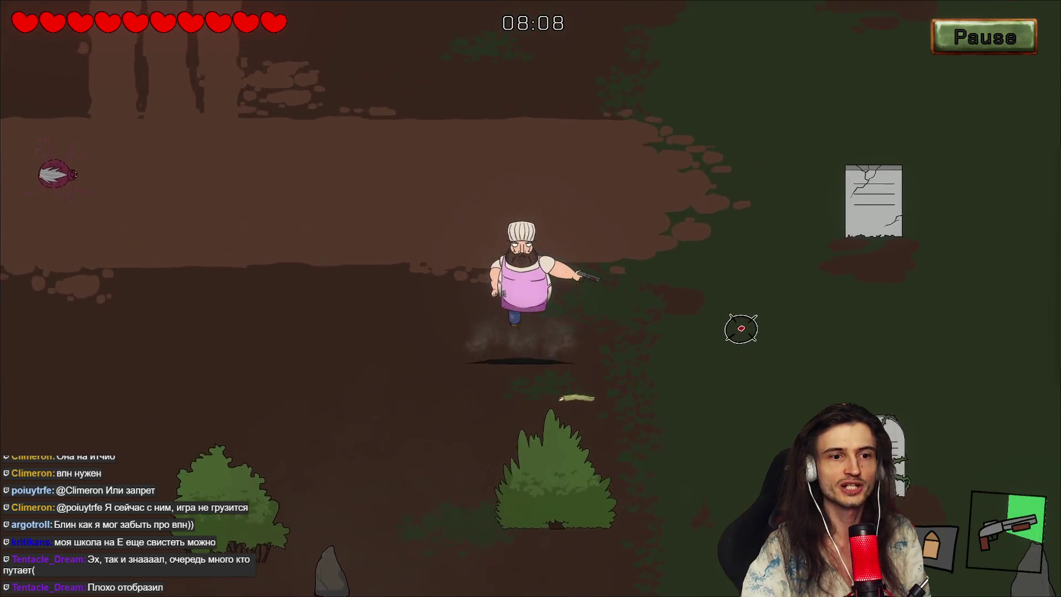
key("a")
left_click(307, 232)
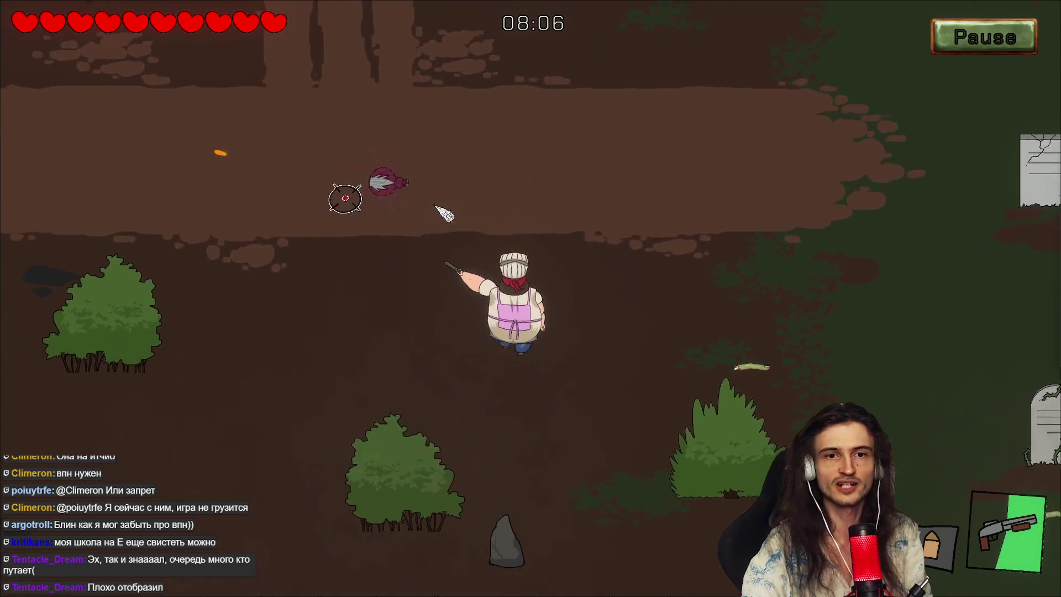
key("a")
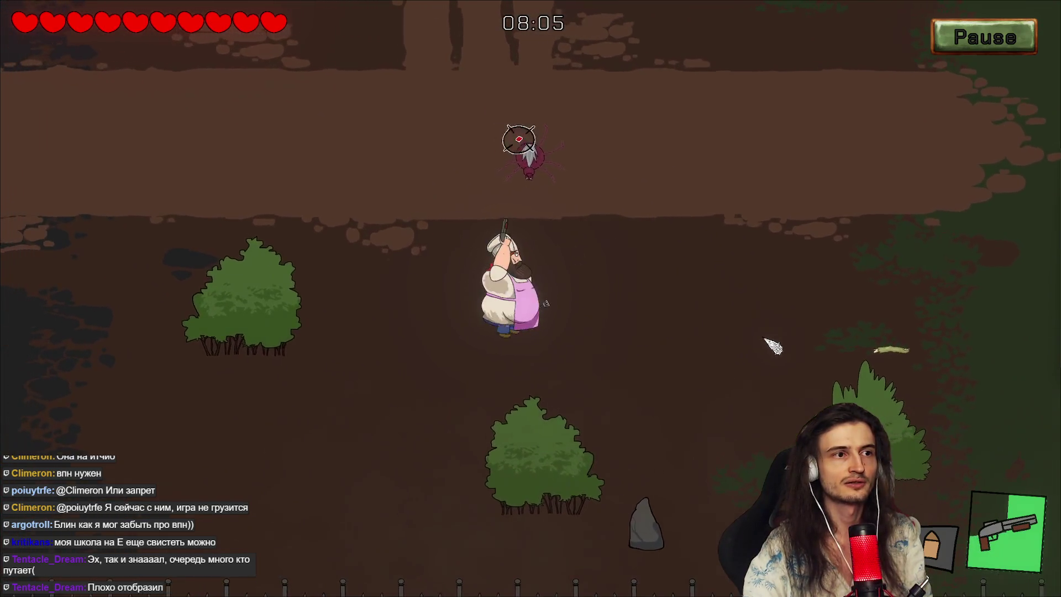
left_click(595, 148)
key("a")
key("w")
left_click(725, 225)
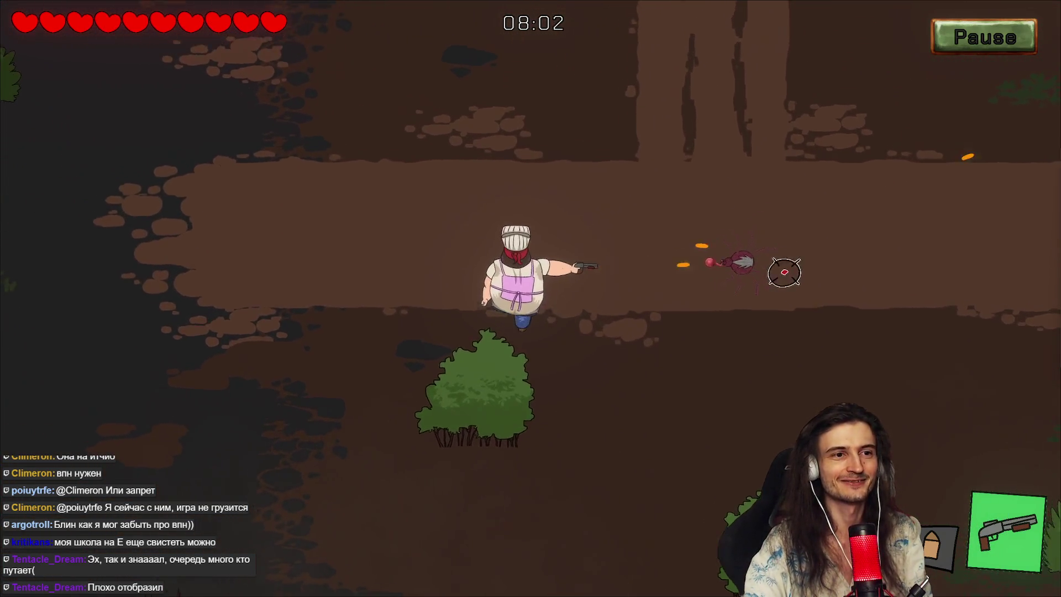
key("a")
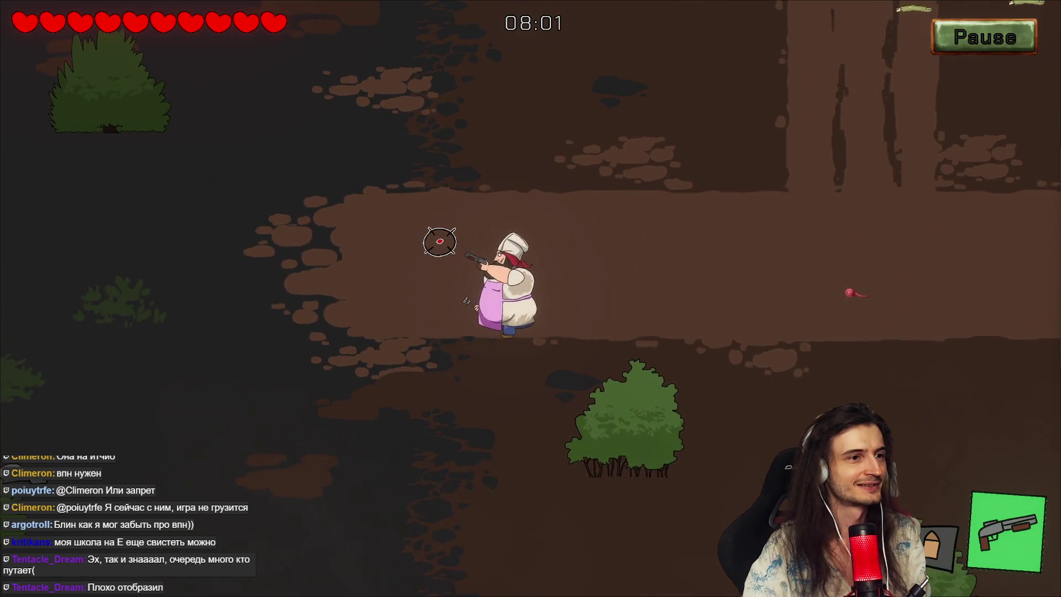
key("a")
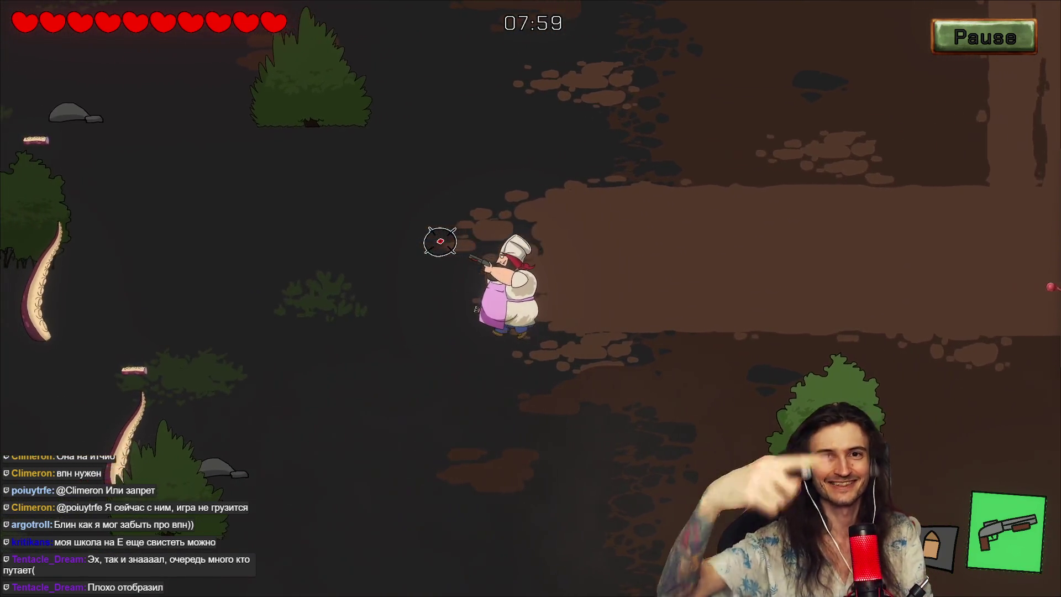
key("d")
key("s")
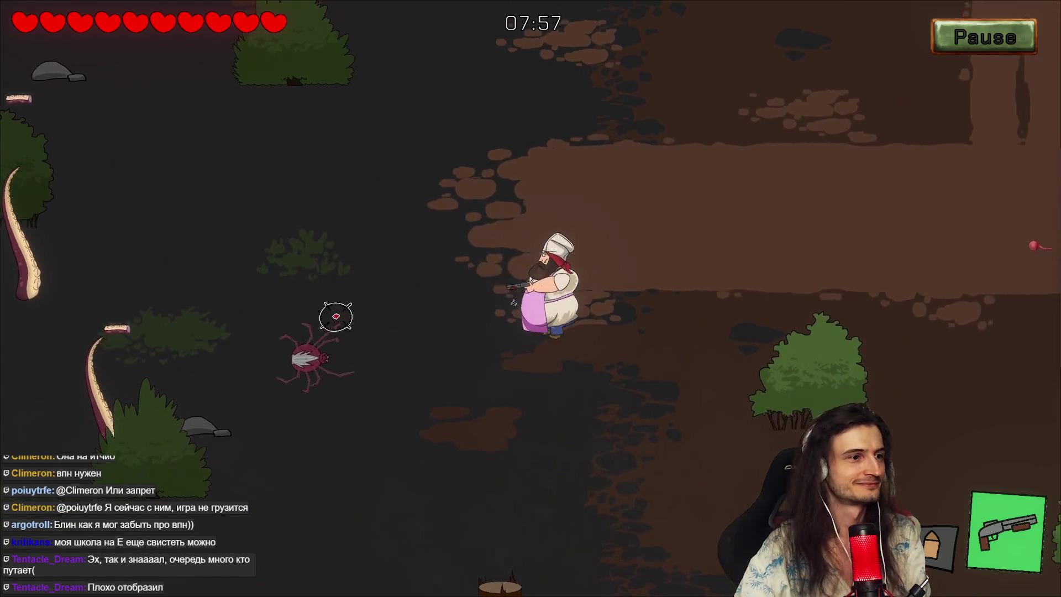
left_click(330, 332)
Step: Move up and right to blast the skeleton apart and finish off the zombie on the right
key("d")
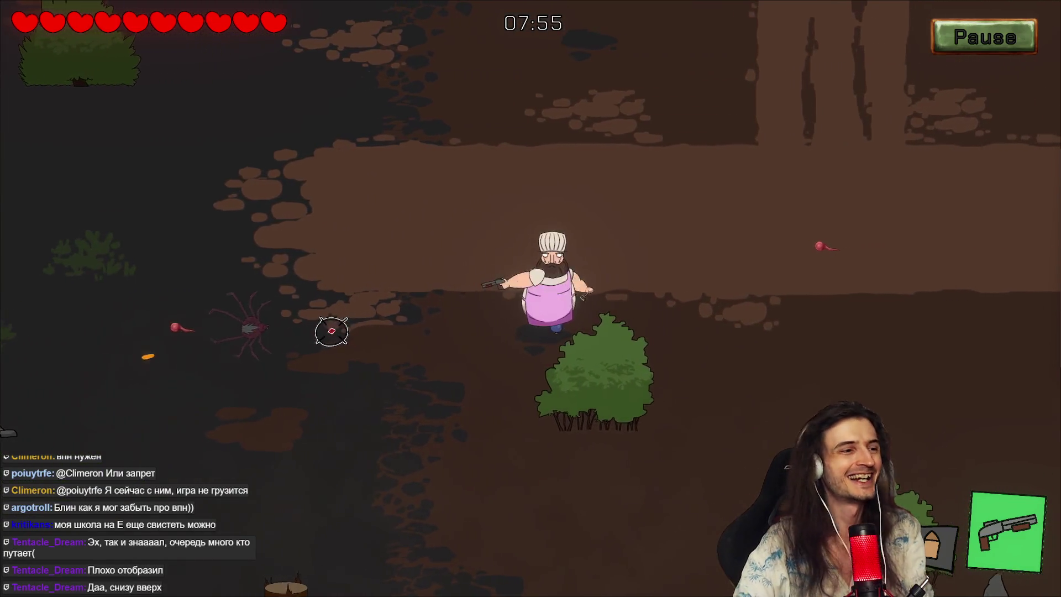
key("w")
key("w")
key("d")
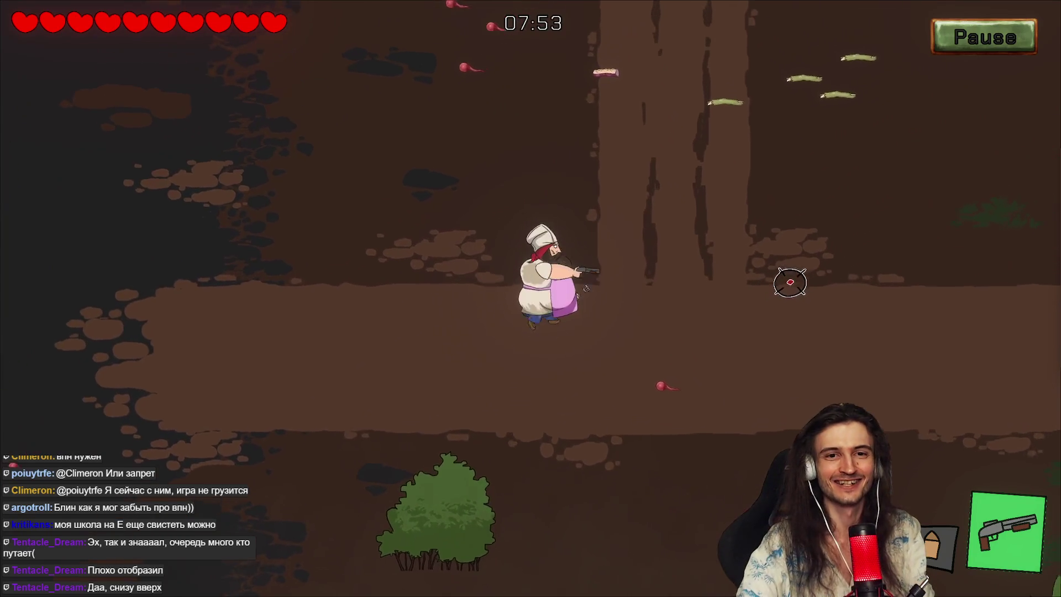
key("w")
key("d")
left_click(829, 171)
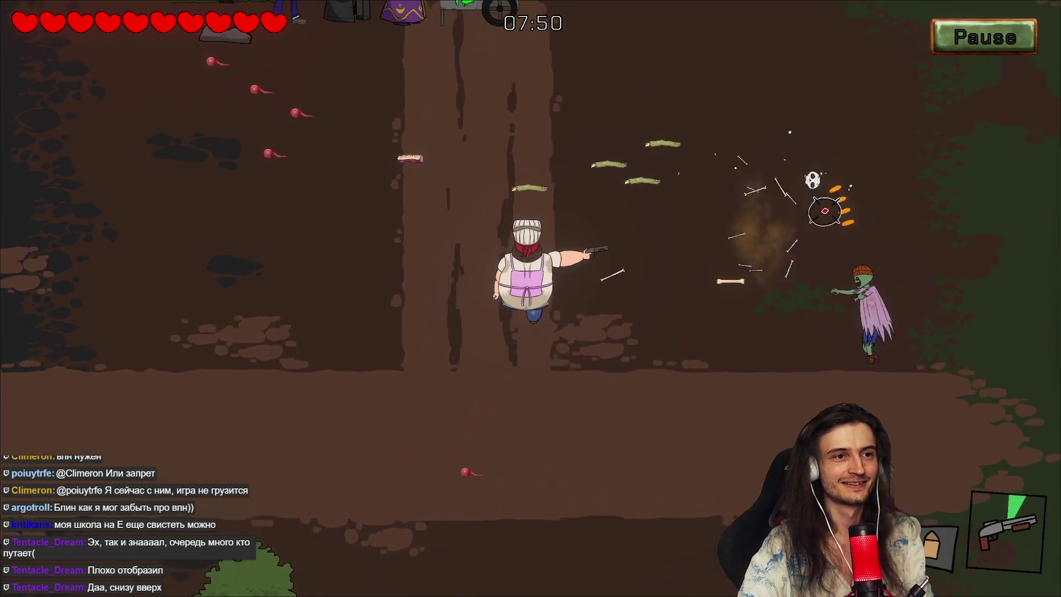
key("d")
left_click(804, 386)
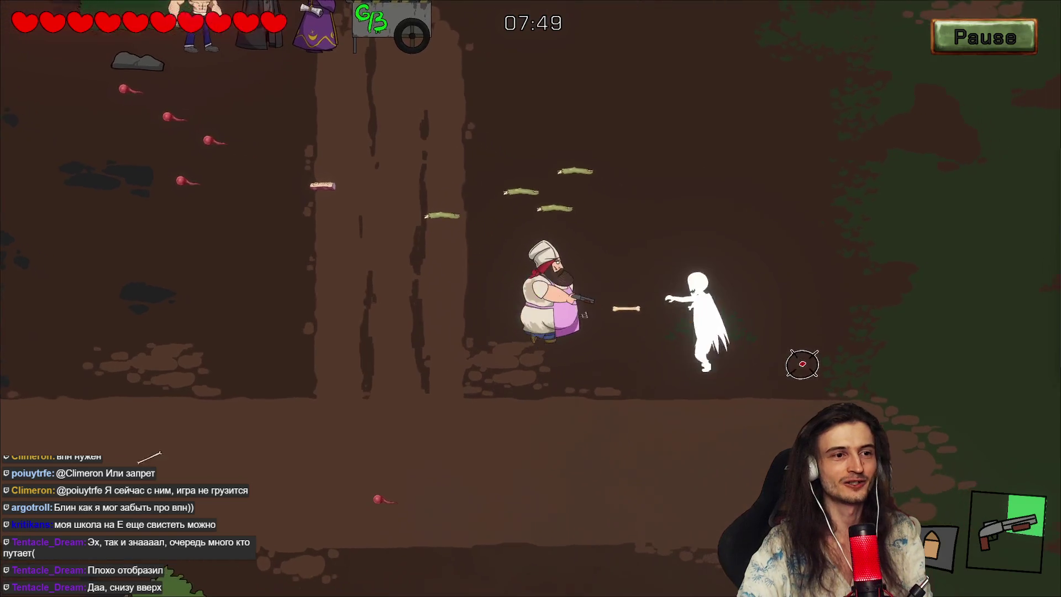
key("a")
left_click(785, 359)
left_click(763, 332)
Step: Open the burger kitchen at the cart, then step out and shoot the skeleton on the right
key("w")
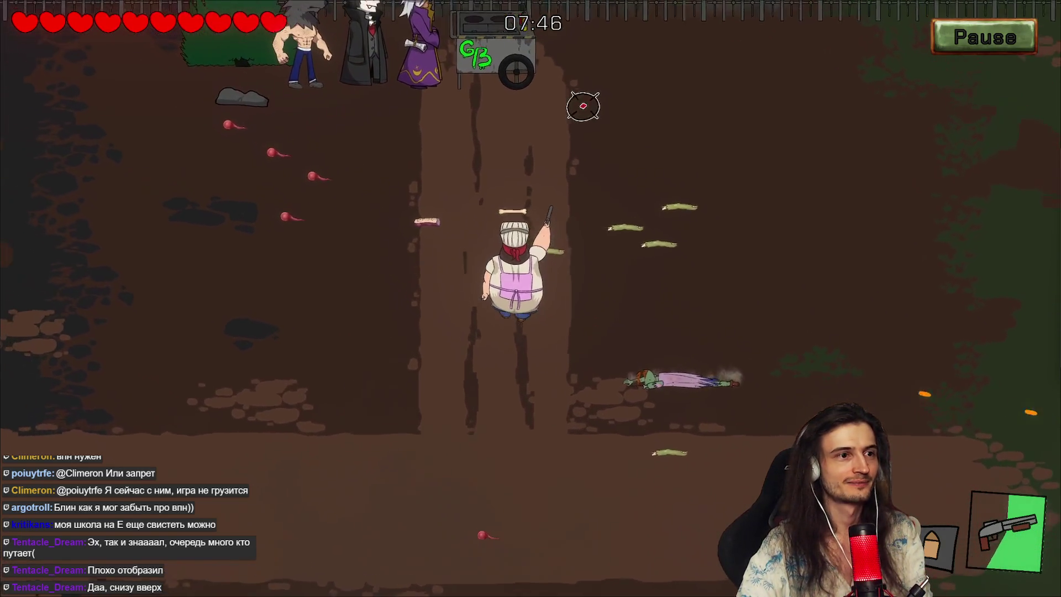
key("w")
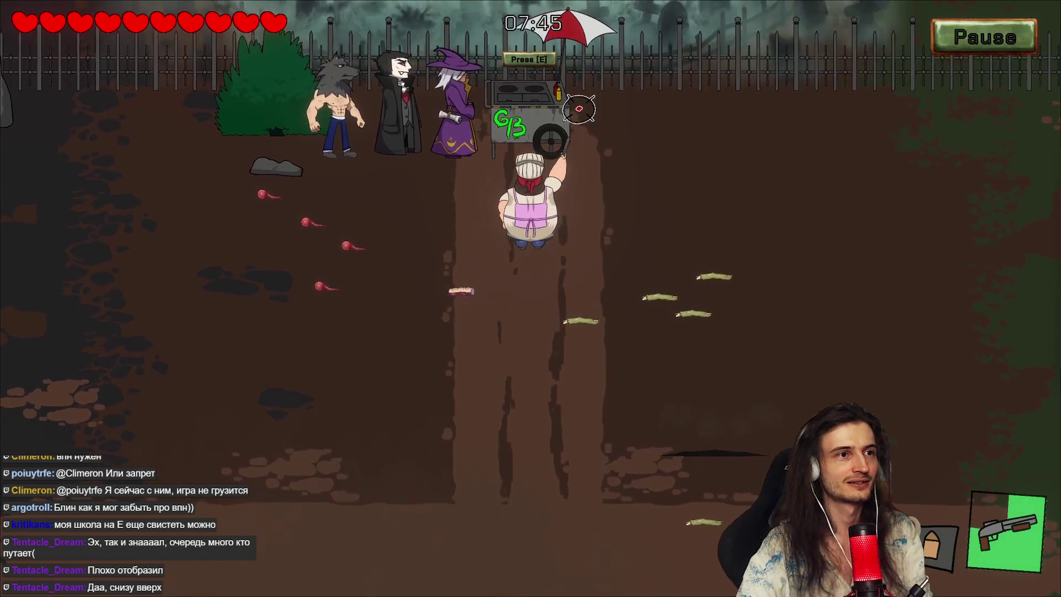
key("e")
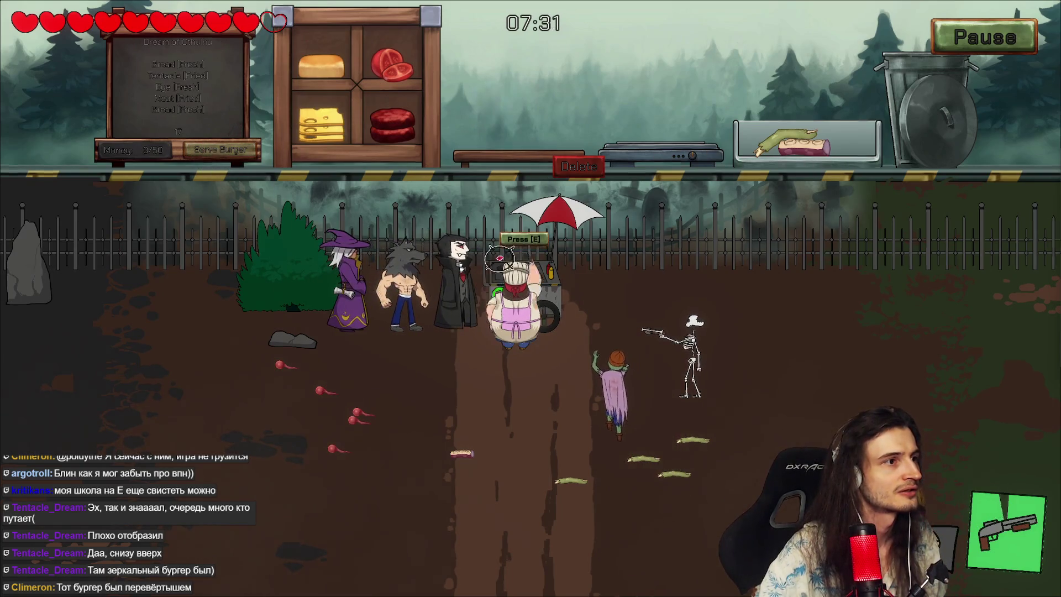
key("s")
left_click(753, 189)
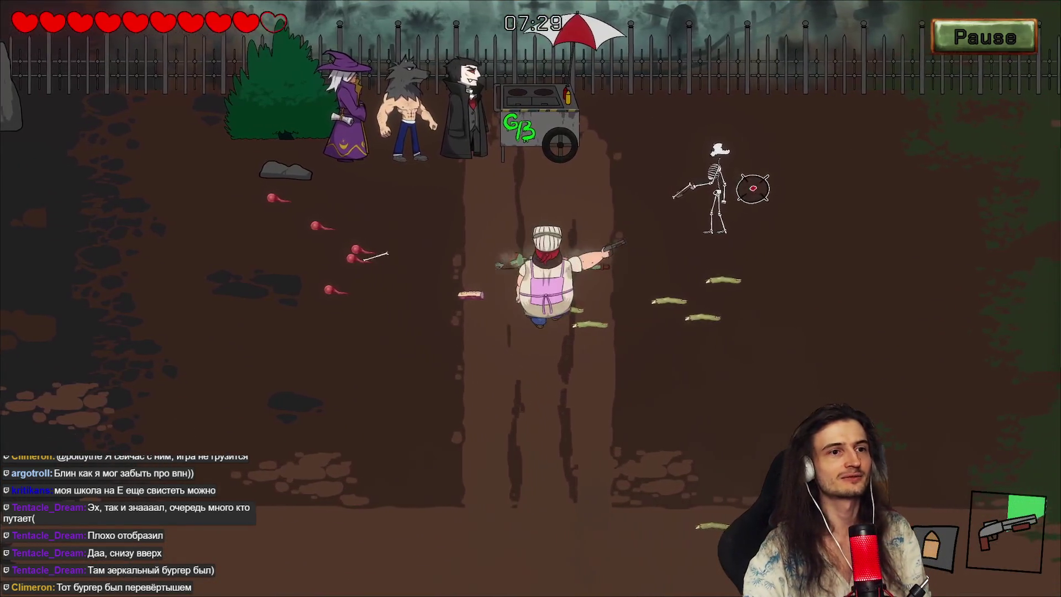
key("w")
left_click(773, 206)
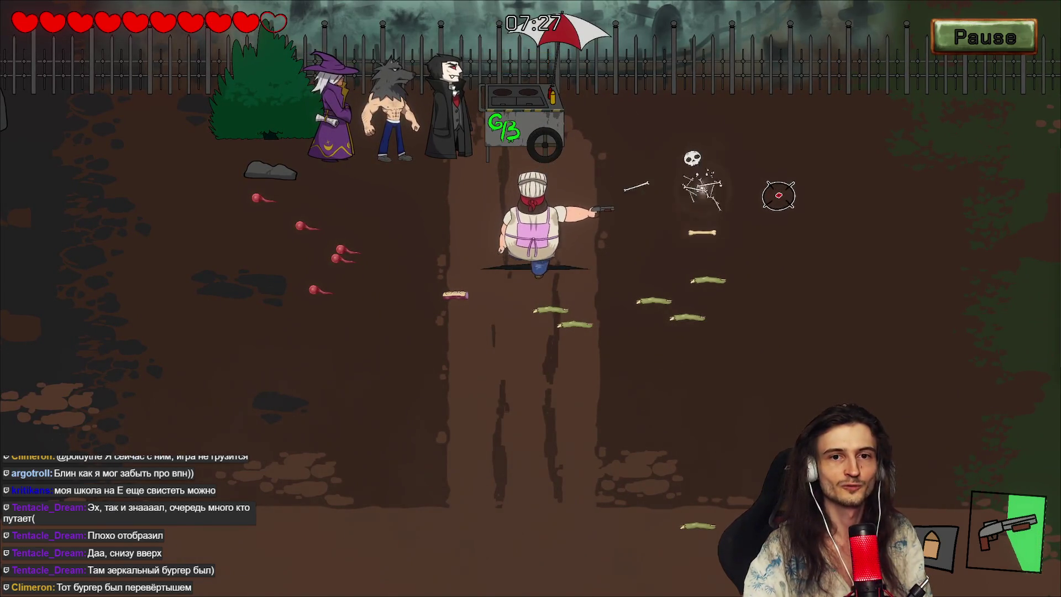
Step: Return to the cart, fire at the incoming zombies and reopen the kitchen
key("w")
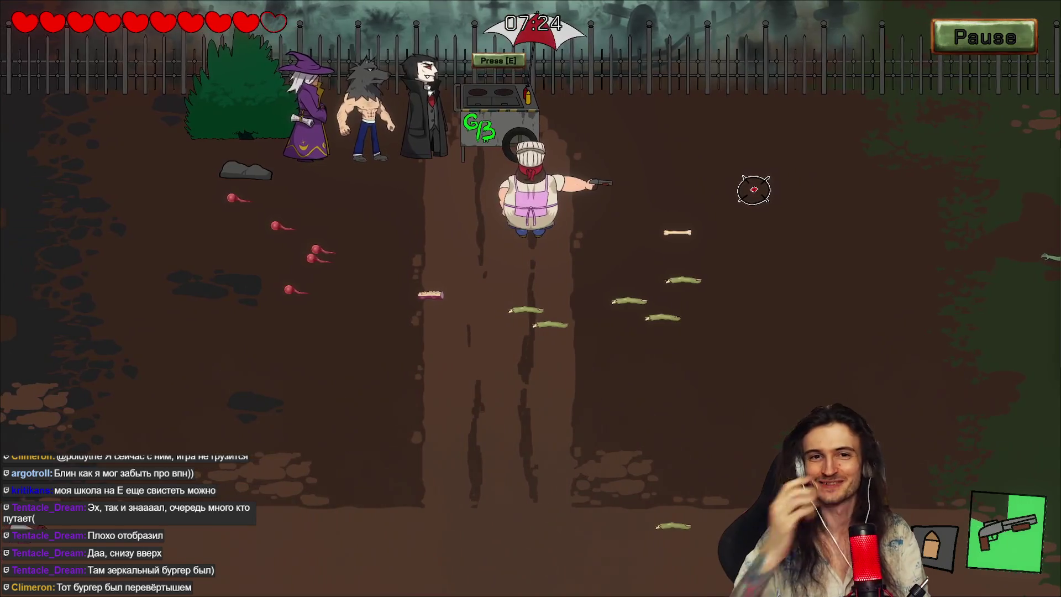
key("s")
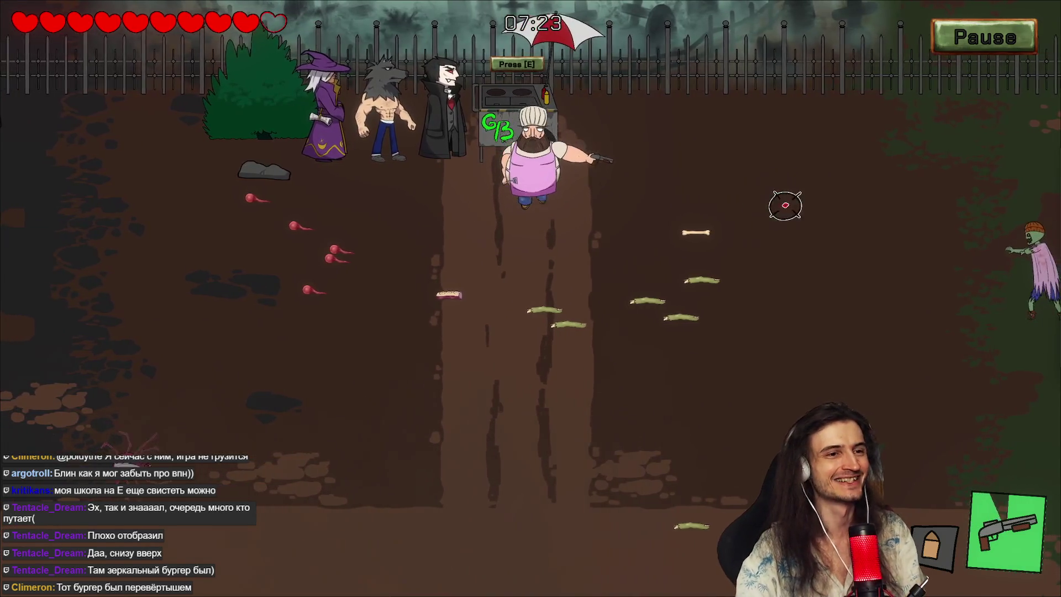
left_click(932, 254)
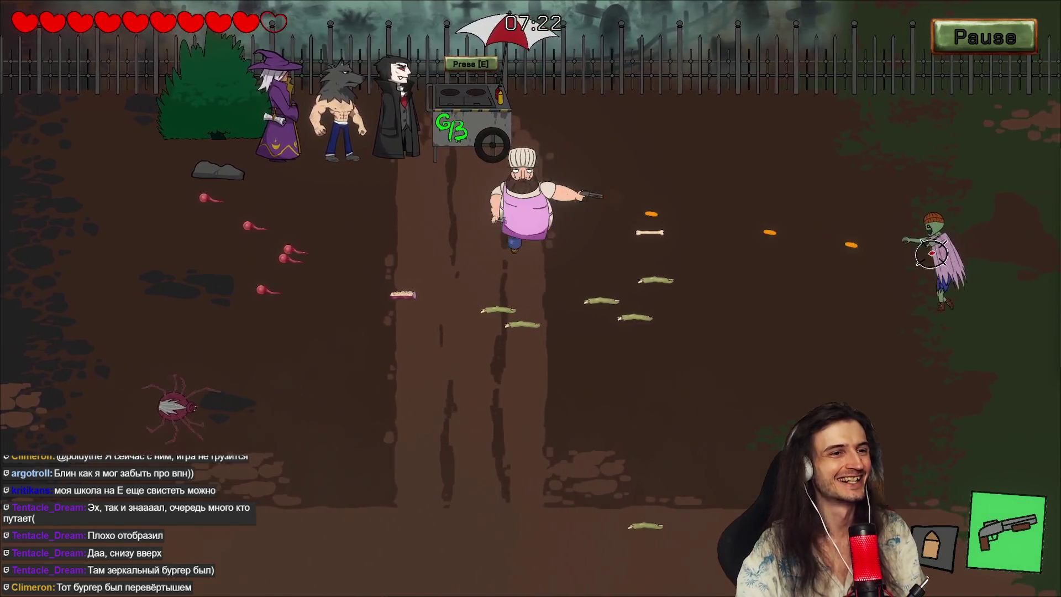
key("w")
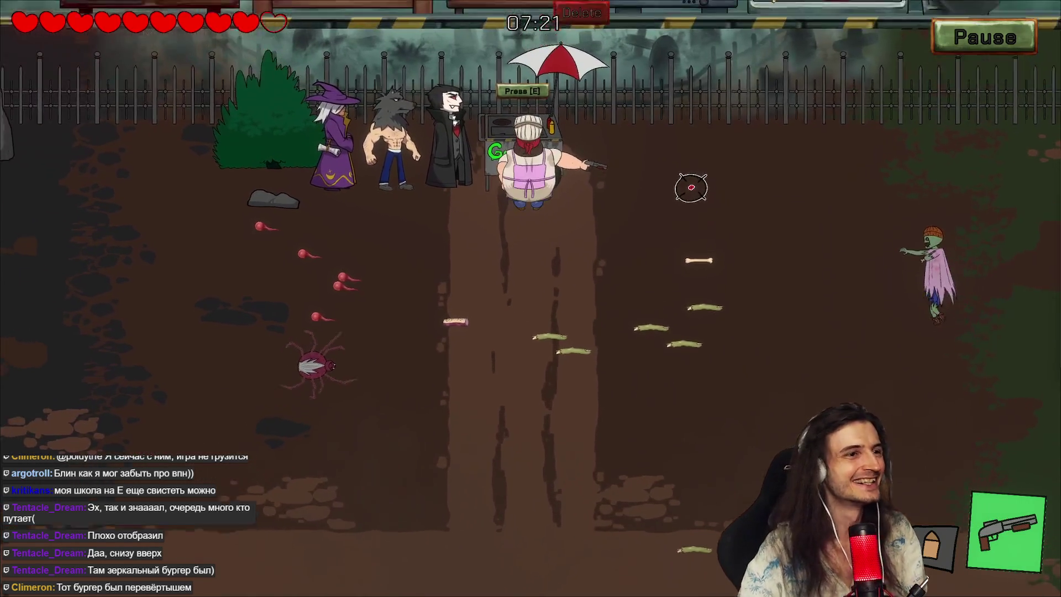
key("e")
left_click(392, 433)
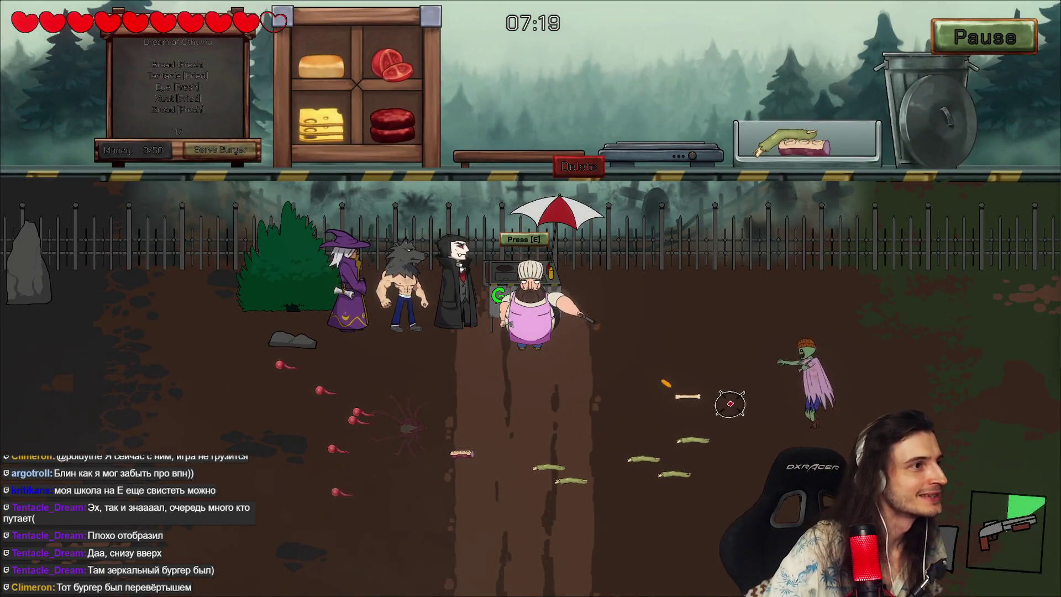
Step: Shoot the right-side zombie and the spider on the left, then reopen the kitchen at the cart
left_click(758, 391)
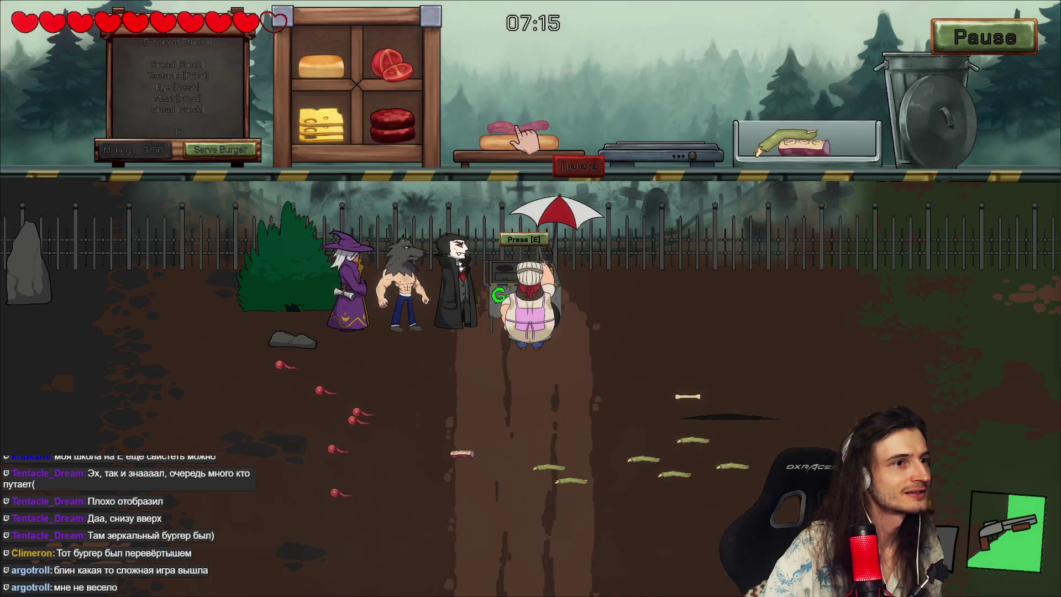
key("s")
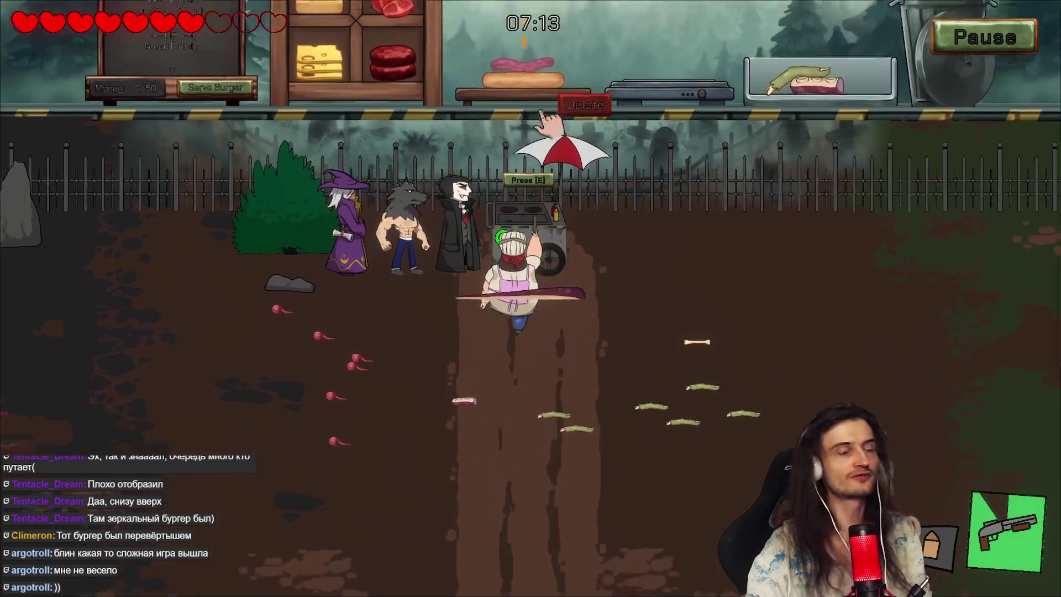
left_click(407, 277)
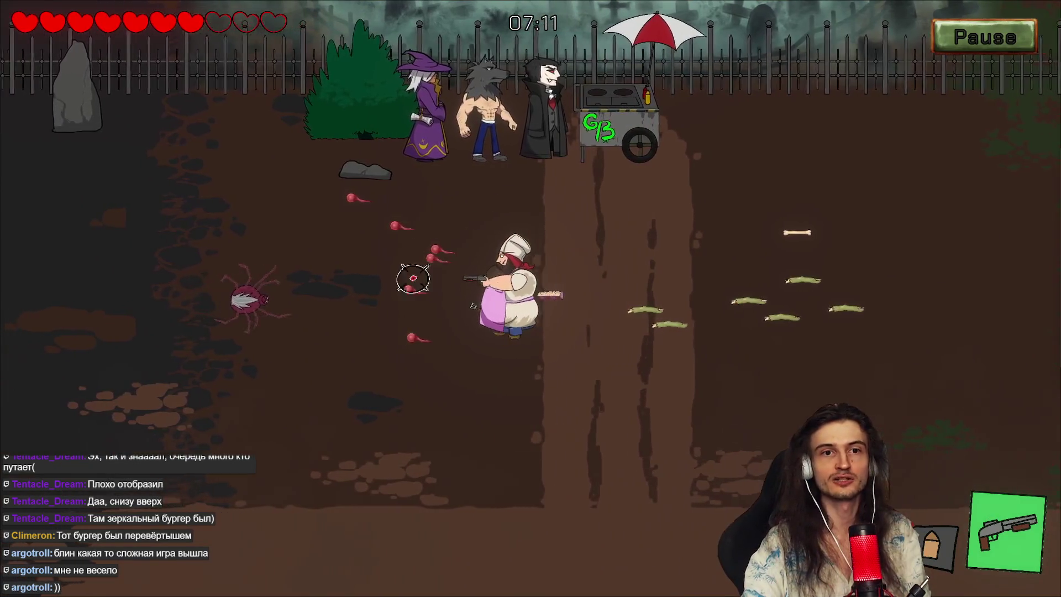
left_click(384, 284)
key("w")
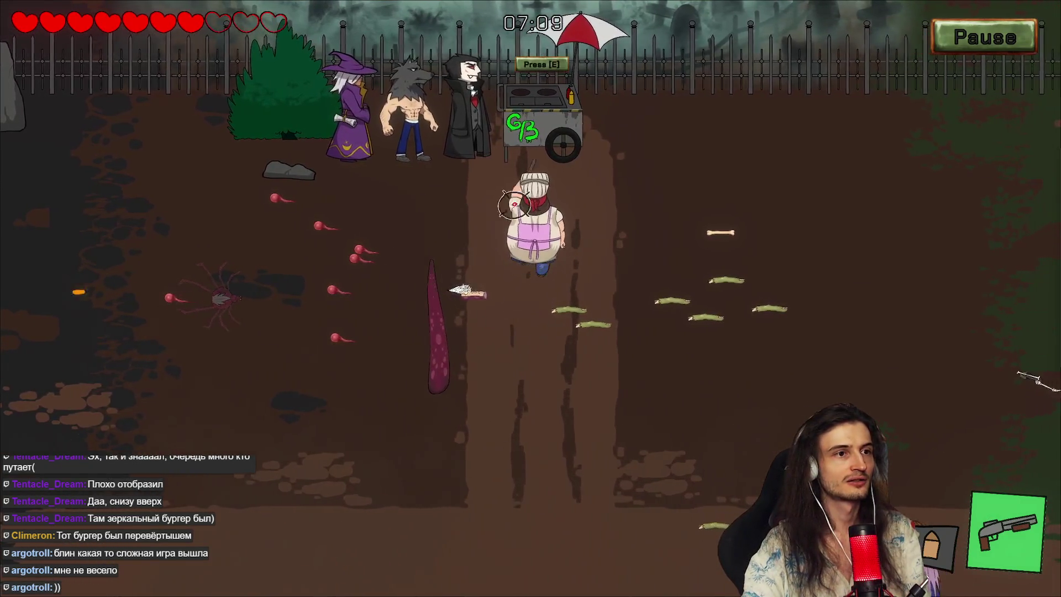
key("e")
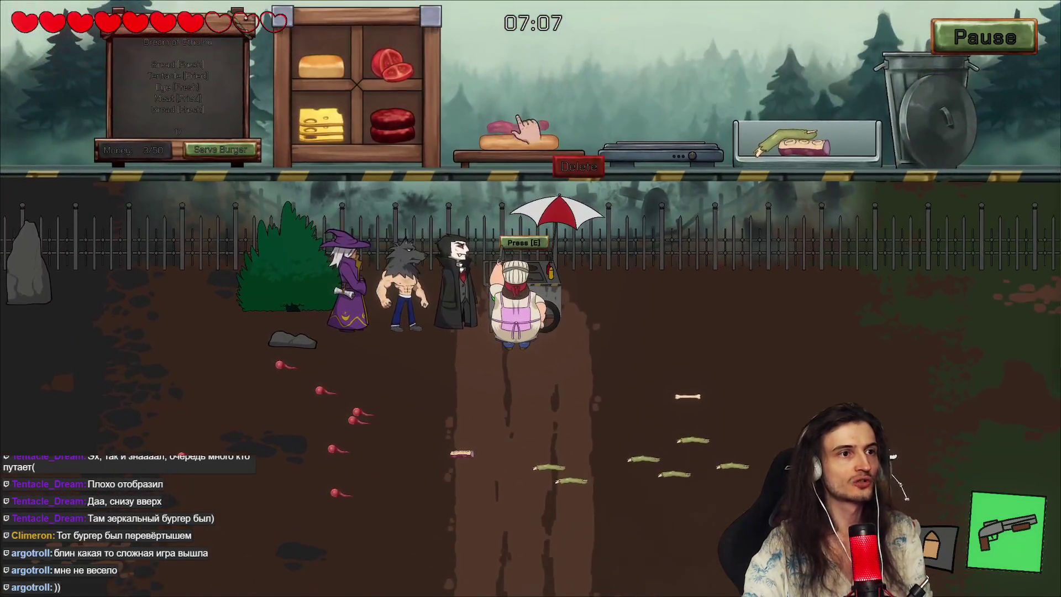
Step: Shoot the skeleton and the zombies near the cart, then open the kitchen again
left_click(575, 163)
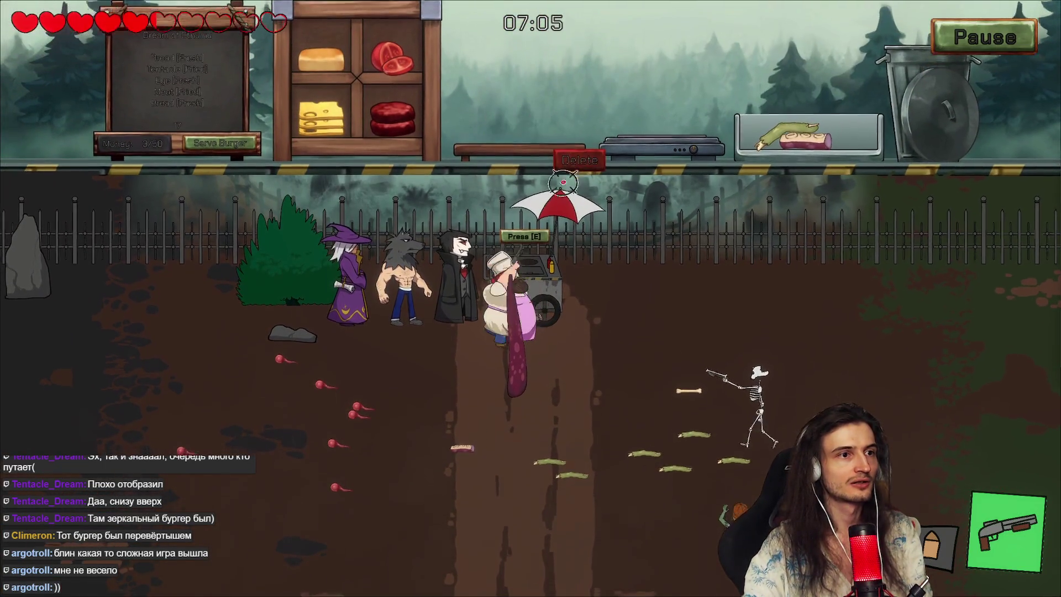
key("s")
left_click(738, 232)
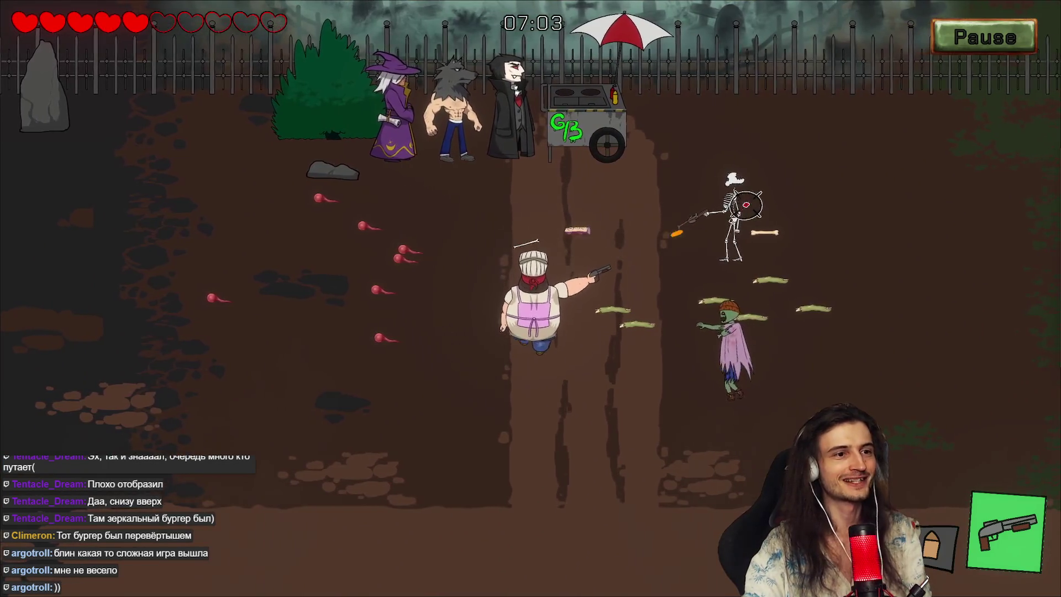
left_click(727, 279)
key("w")
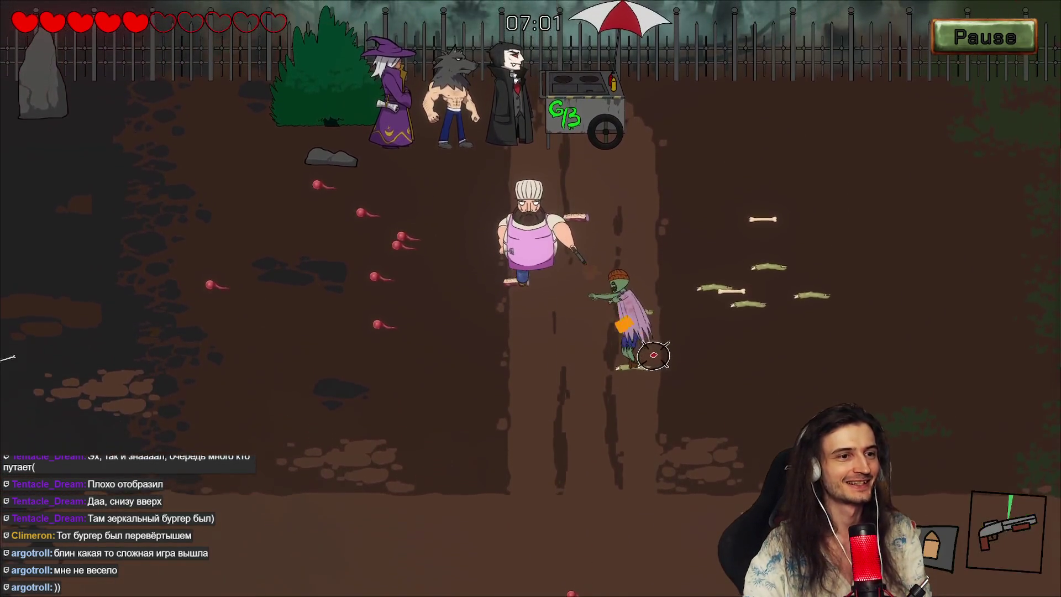
left_click(649, 332)
key("e")
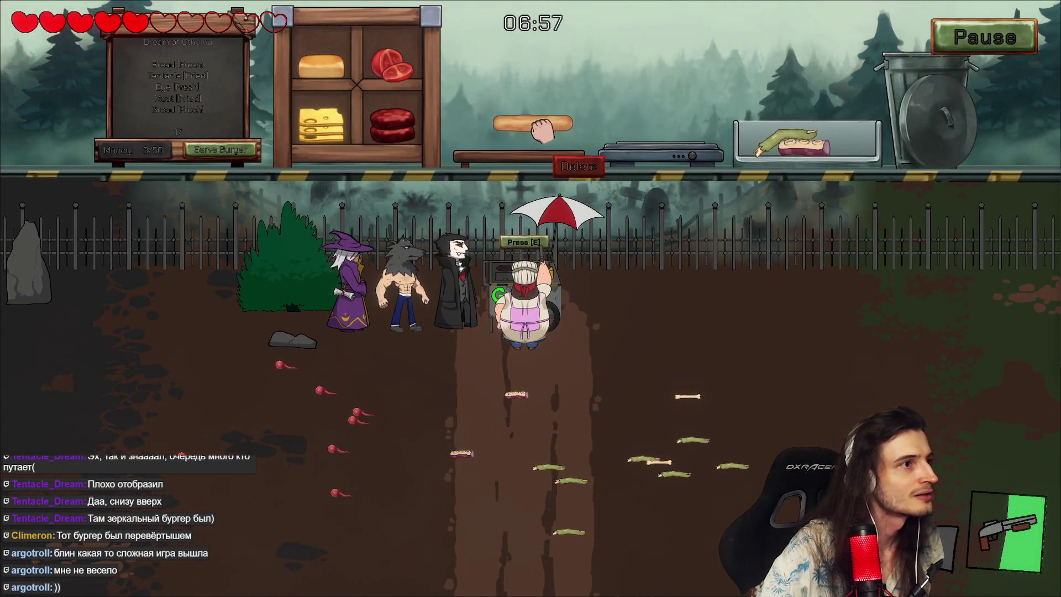
Step: Toggle the kitchen to watch the yard, shooting the zombie beside the cart before resuming cooking
key("e")
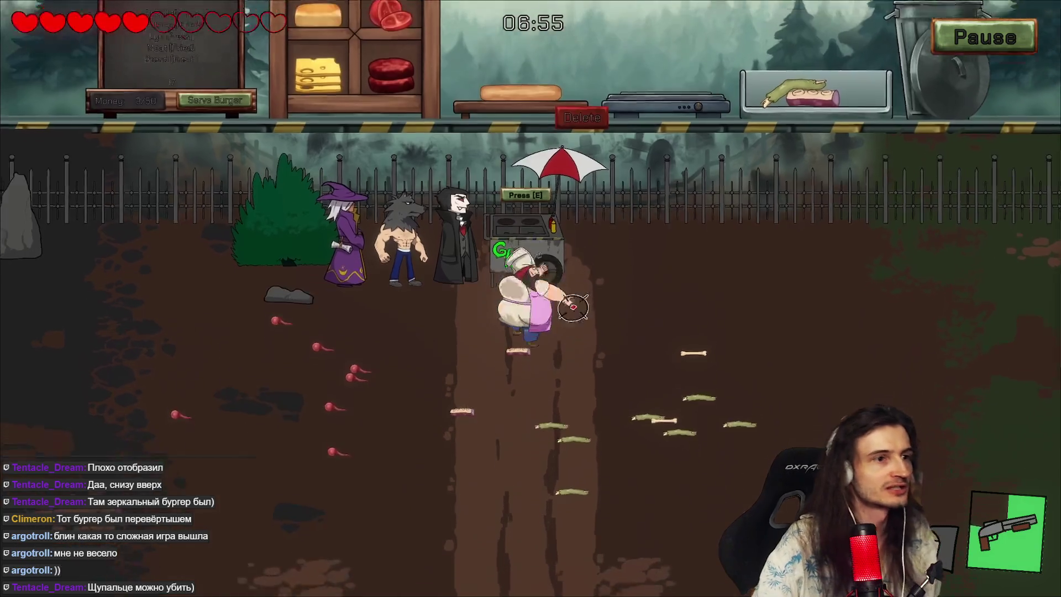
key("e")
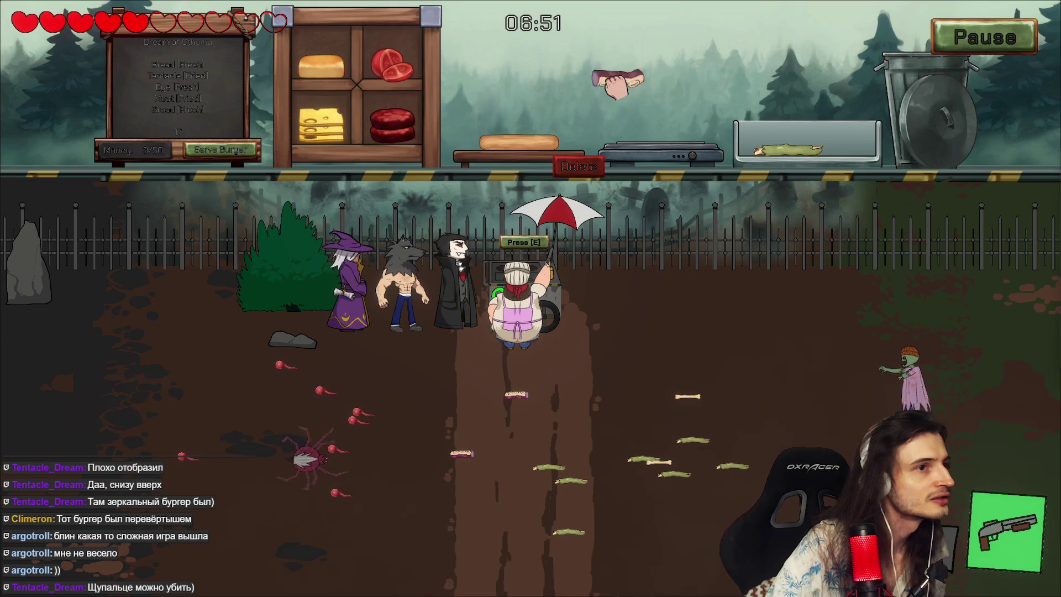
key("e")
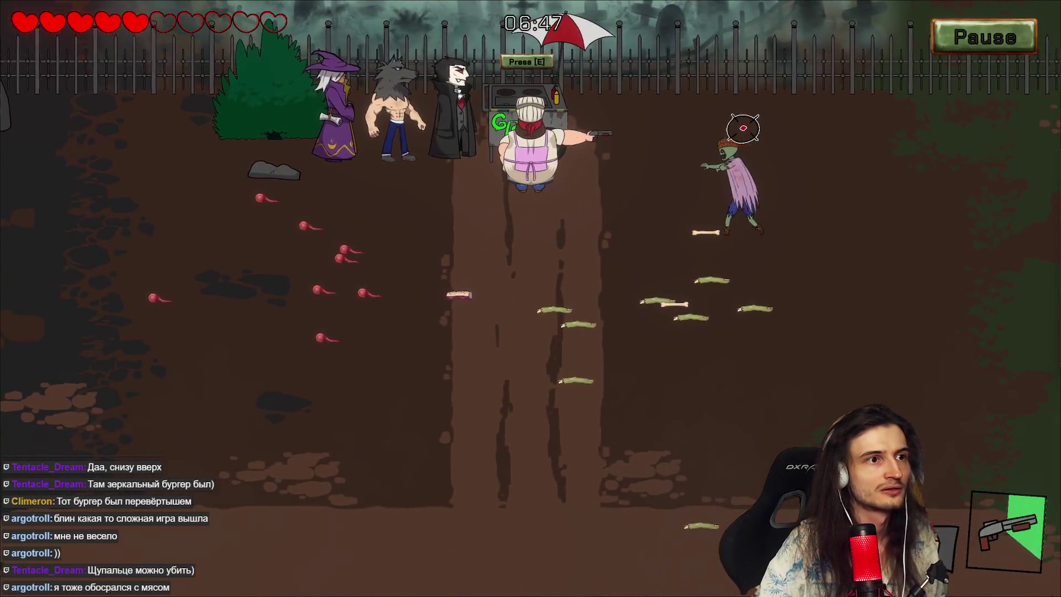
key("e")
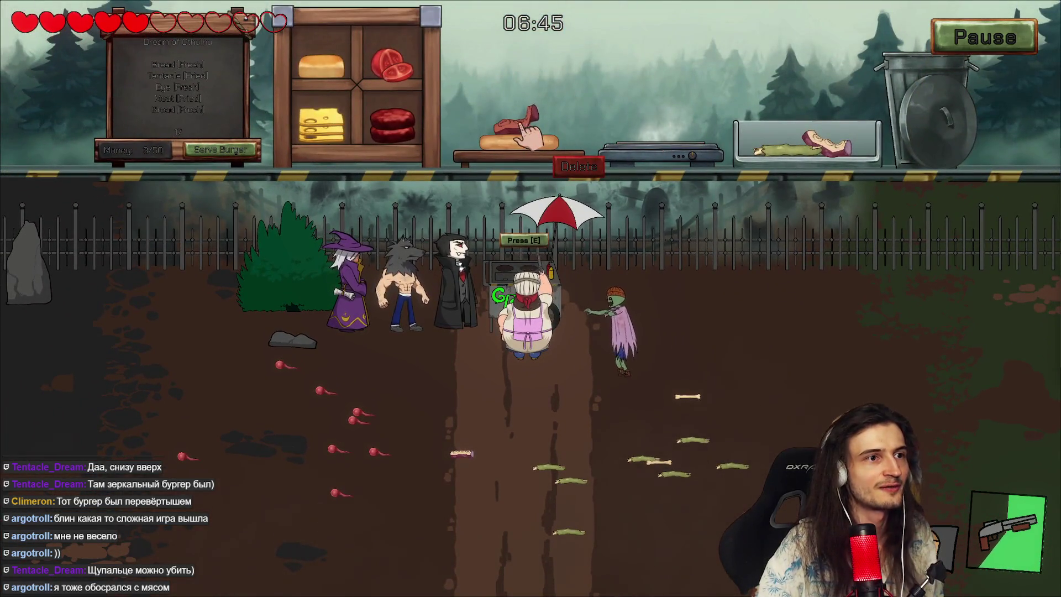
key("e")
left_click(678, 182)
left_click(689, 200)
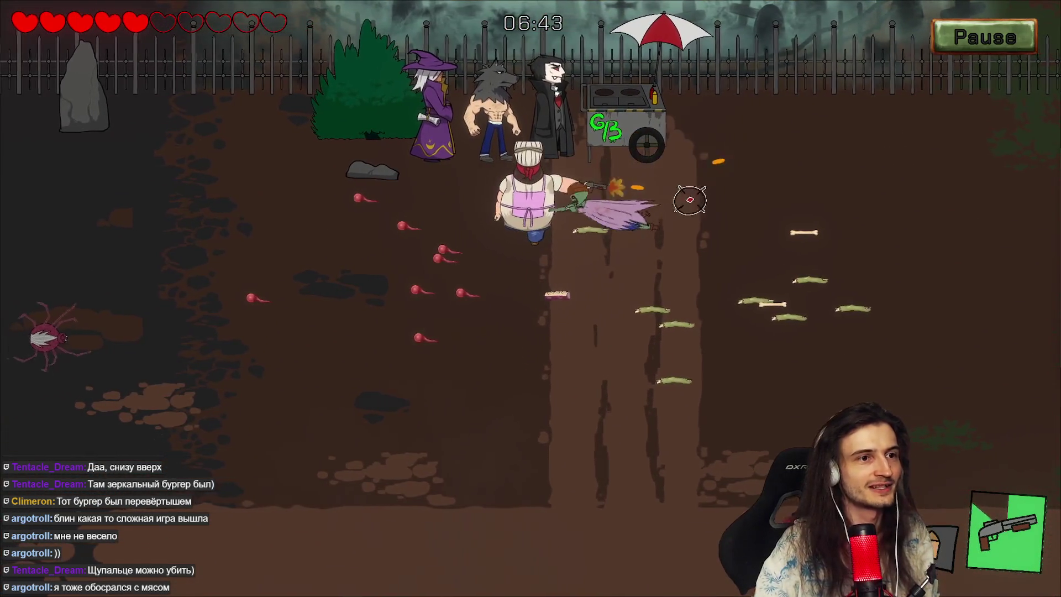
key("e")
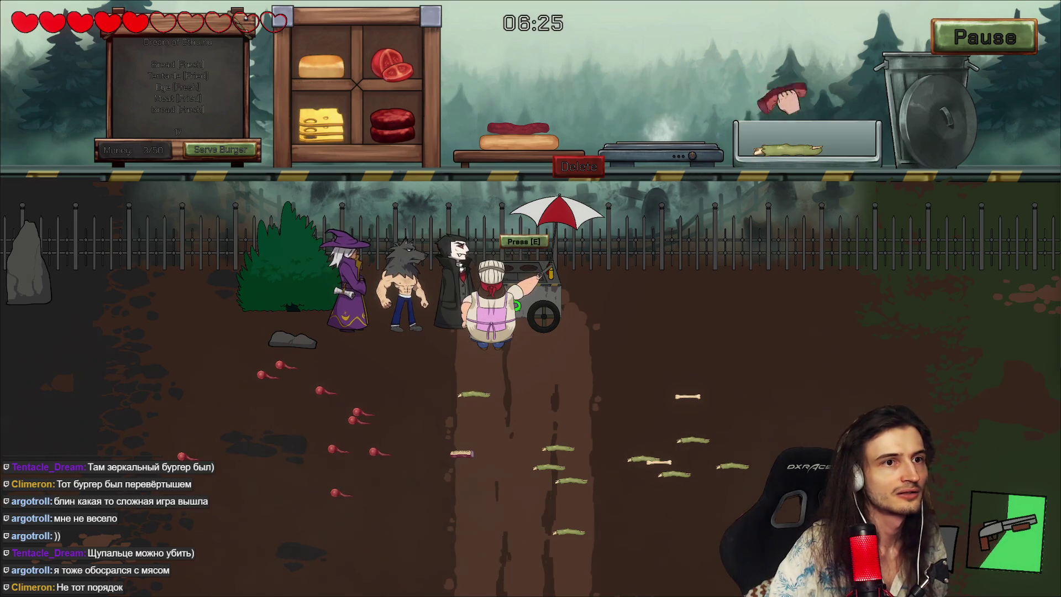
Step: Leave the cart to shoot a spider and a zombie from the right, then reopen the kitchen
key("e")
key("s")
key("a")
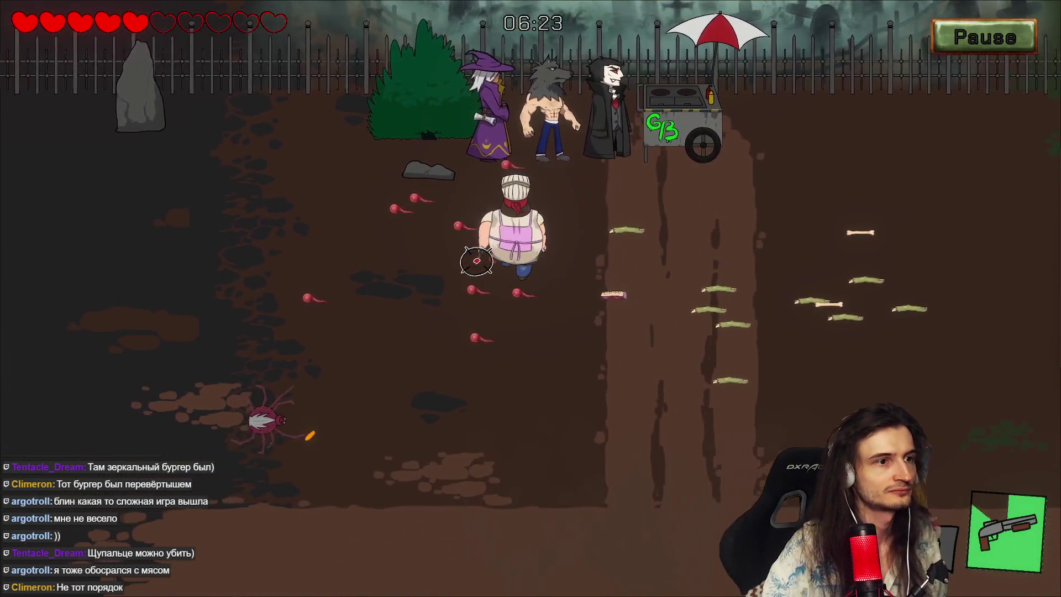
key("w")
key("d")
left_click(309, 322)
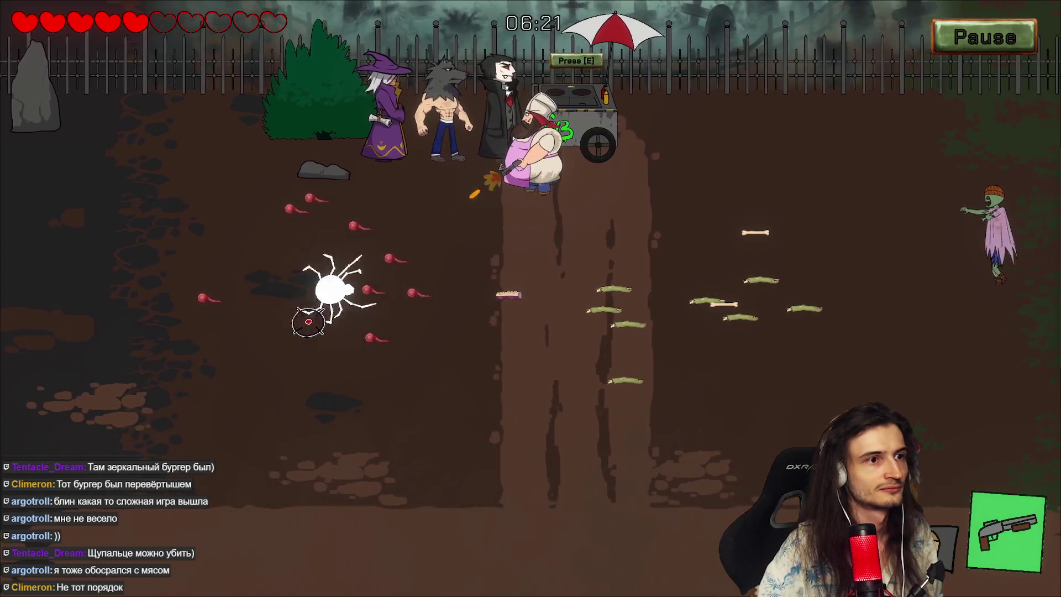
key("d")
left_click(304, 290)
key("s")
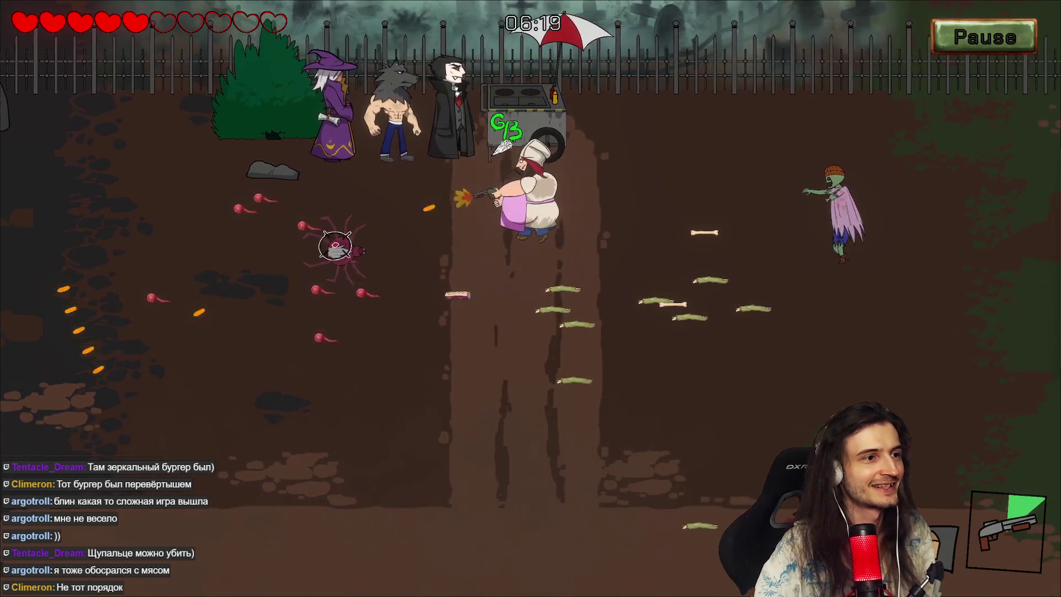
key("w")
left_click(710, 230)
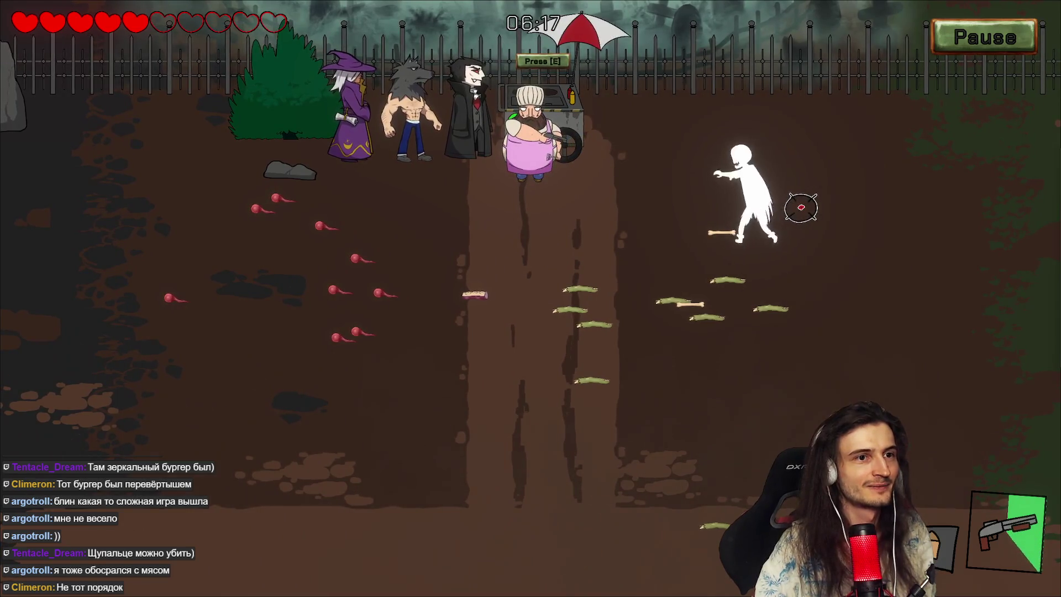
key("e")
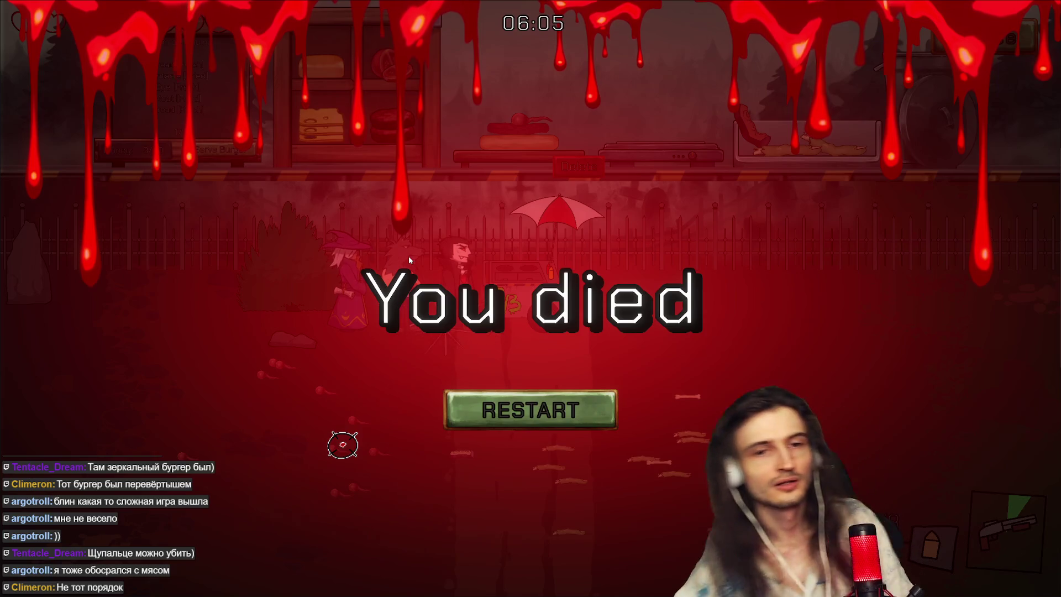
Step: Hit RESTART and START GAME, then walk the chef back to the food cart and open the kitchen
left_click(584, 412)
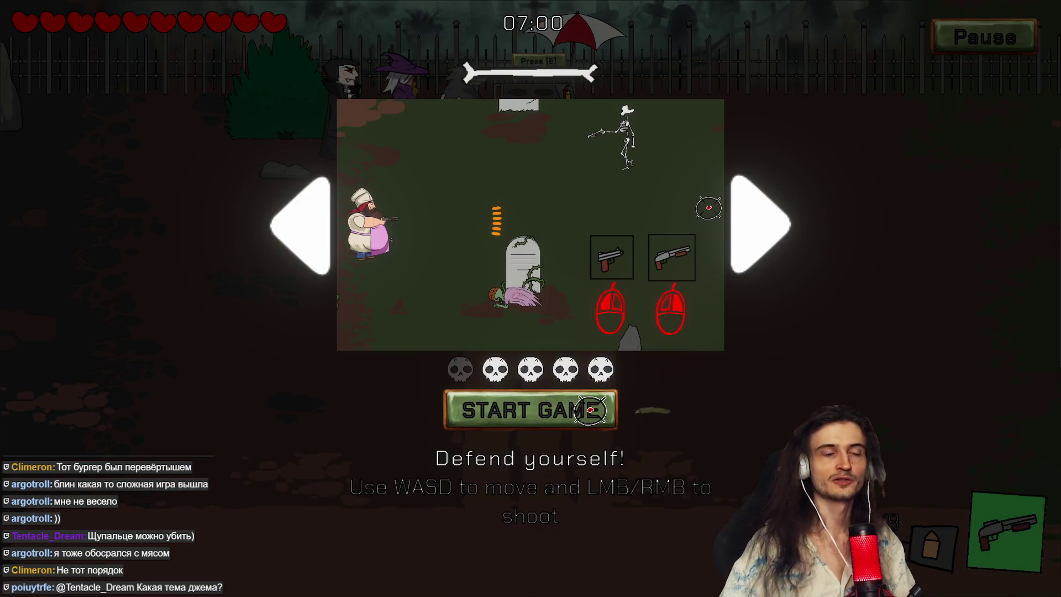
left_click(613, 408)
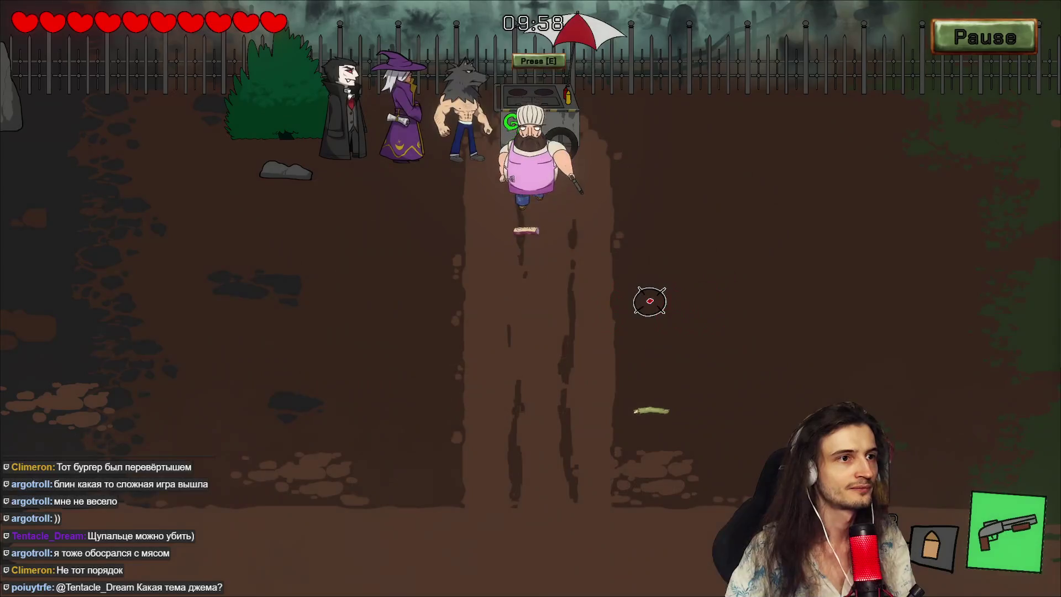
key("s")
key("d")
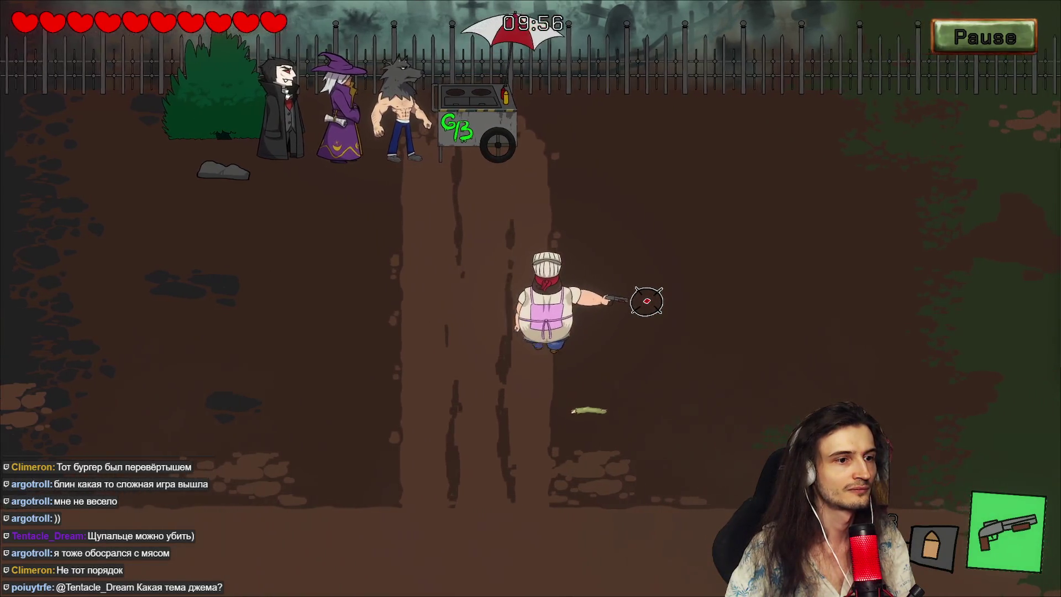
key("w")
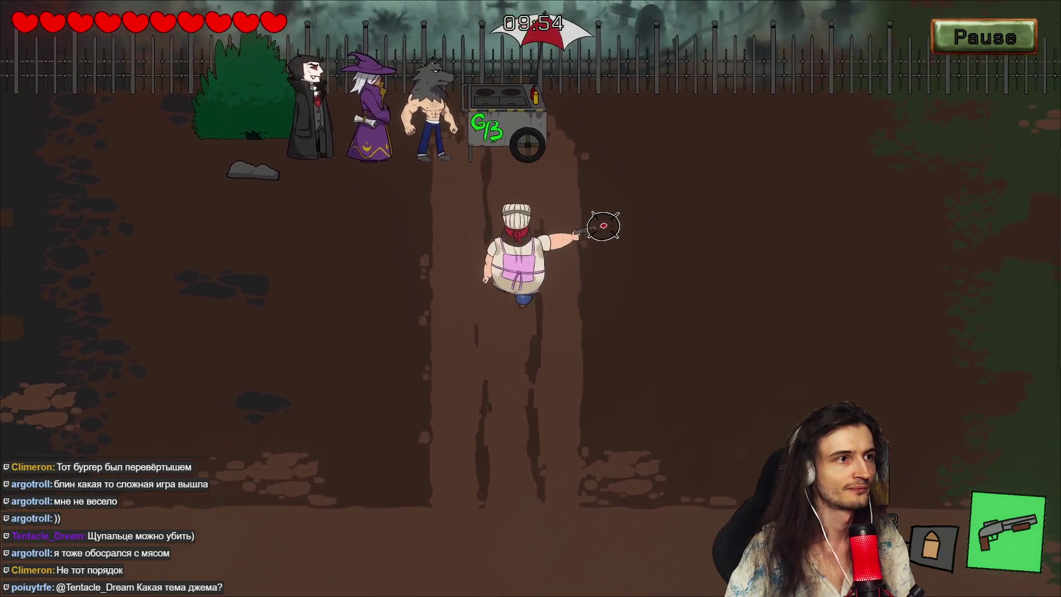
key("e")
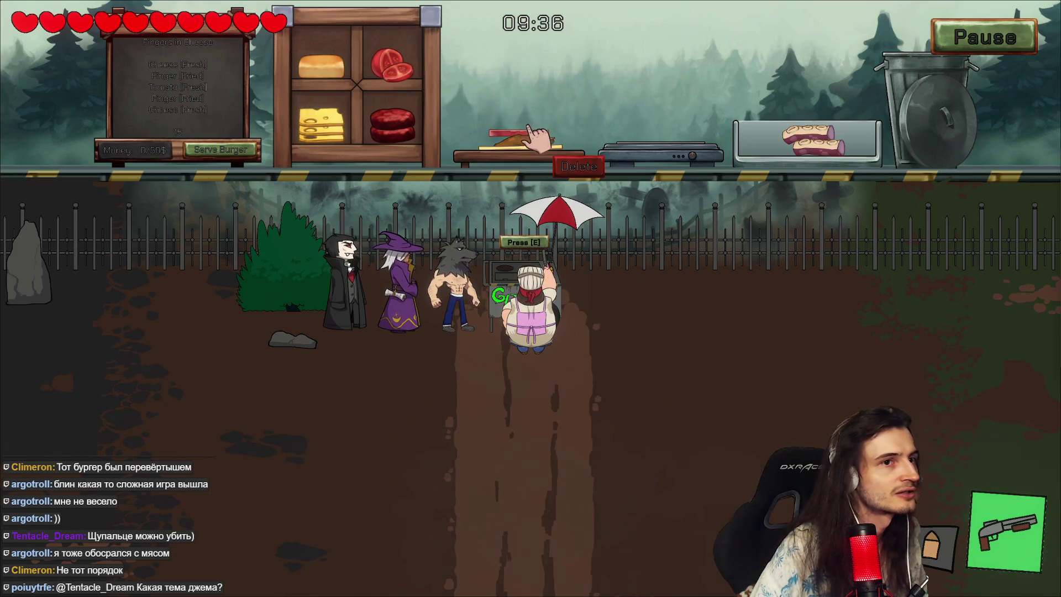
Step: Walk the chef out of the kitchen and around the graveyard paths toward the spider
key("s")
key("d")
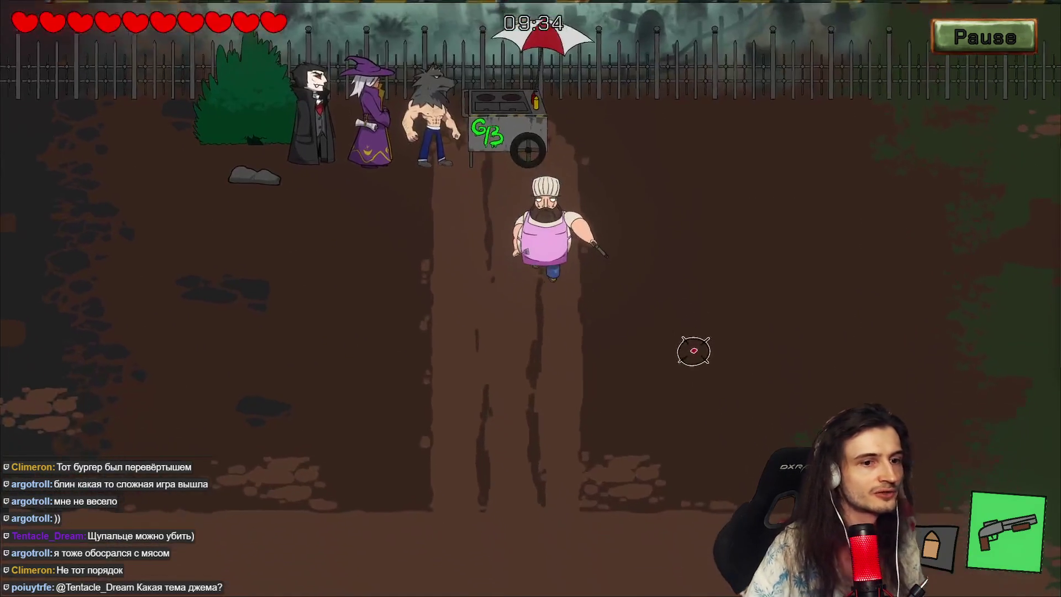
key("s")
key("d")
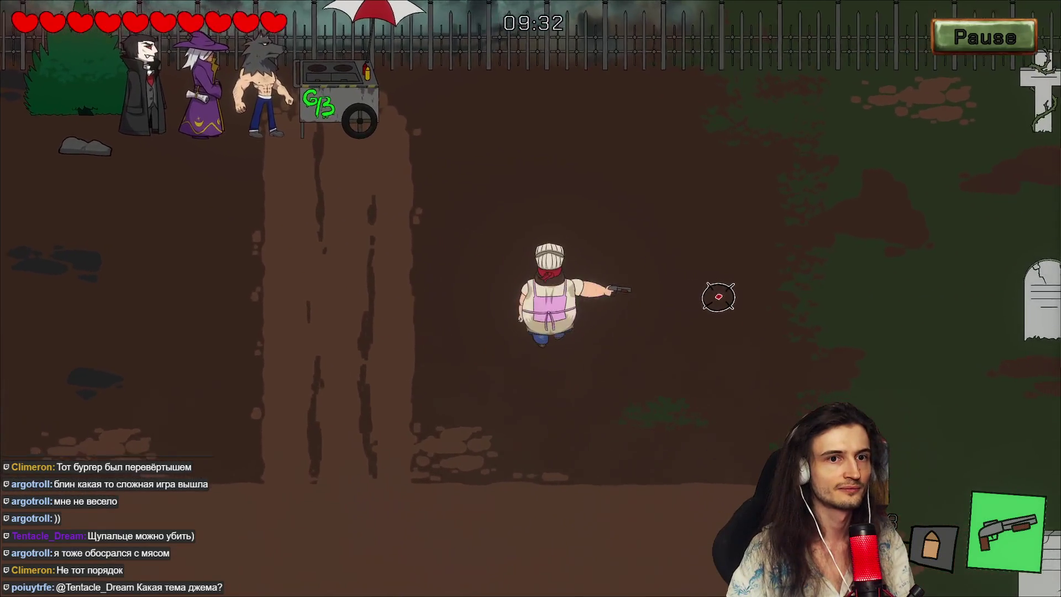
key("s")
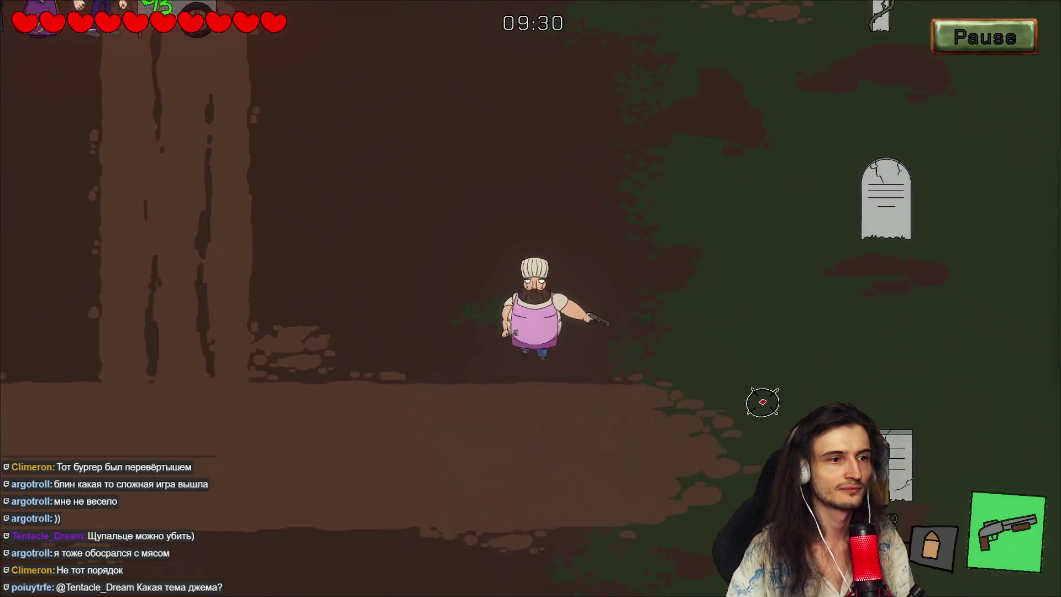
key("a")
key("s")
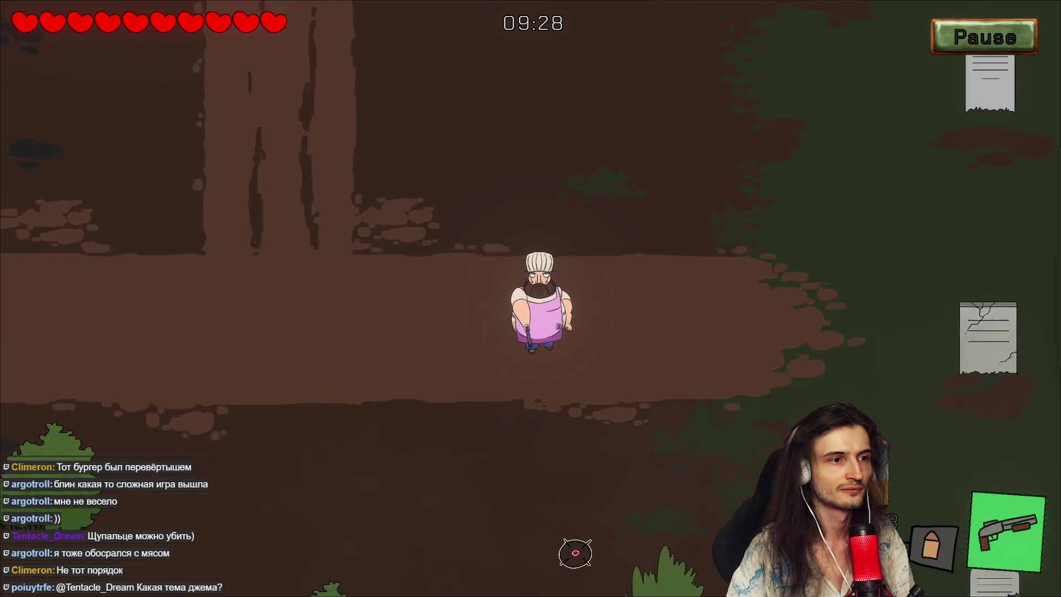
key("d")
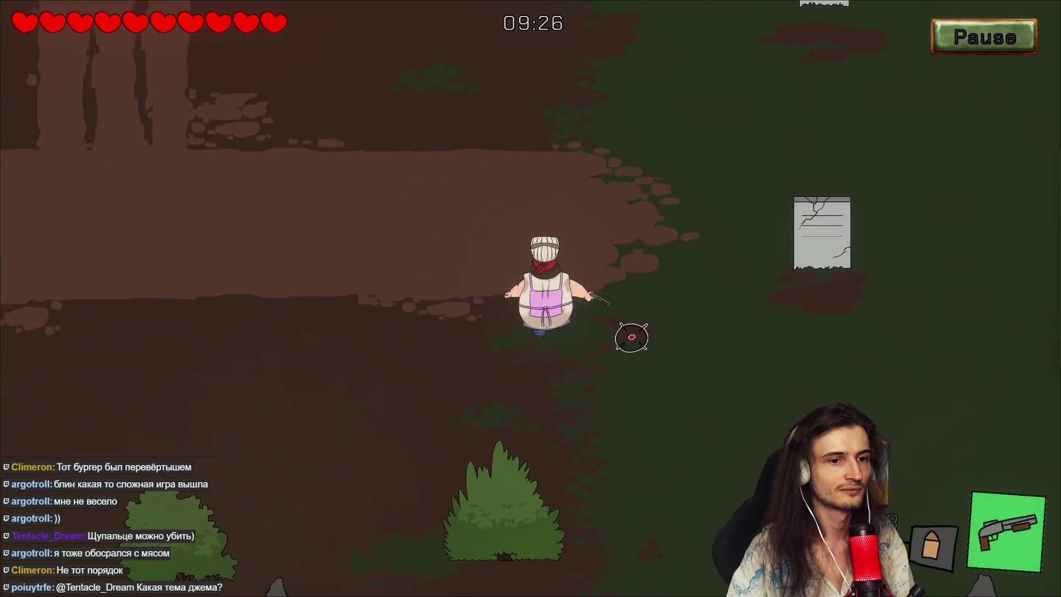
key("w")
key("a")
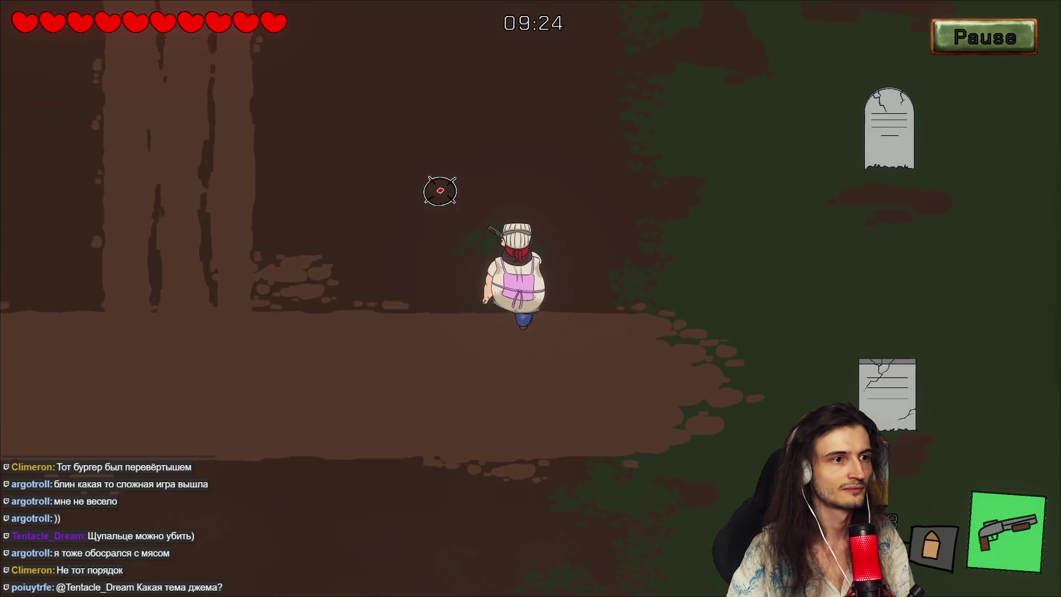
key("w")
key("a")
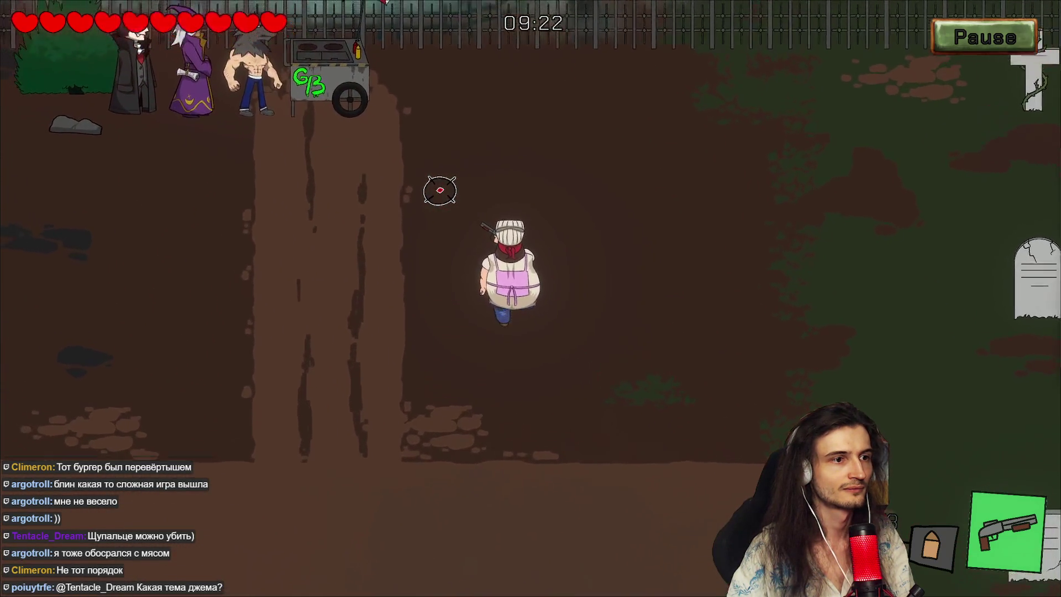
key("a")
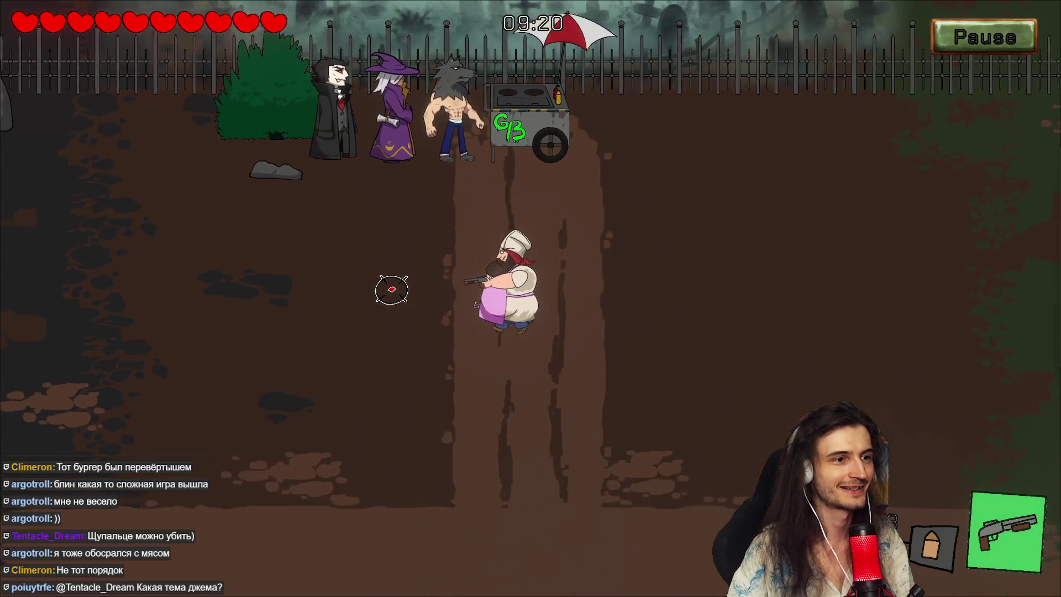
key("a")
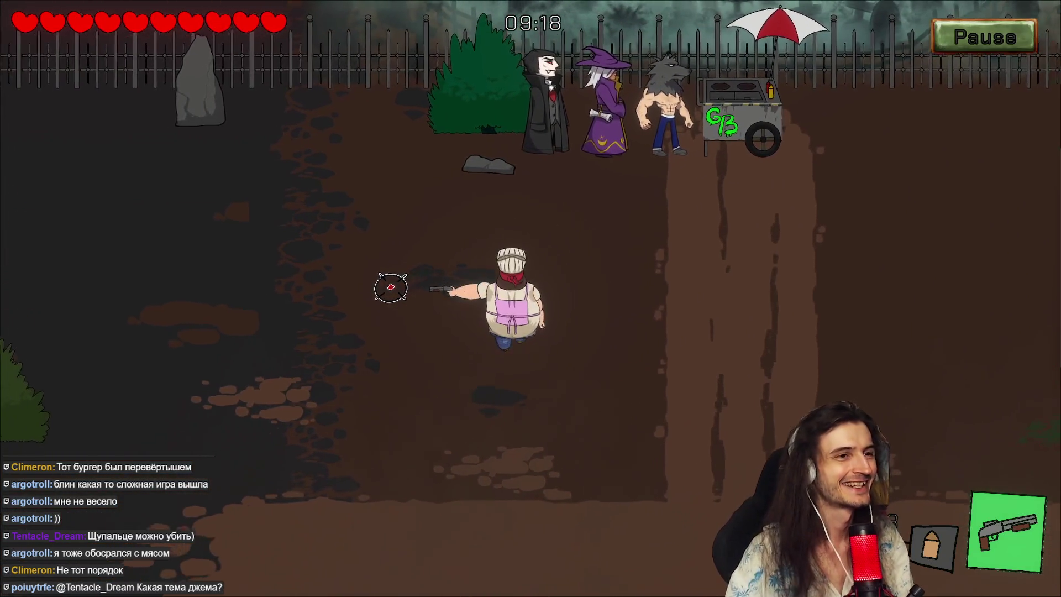
key("s")
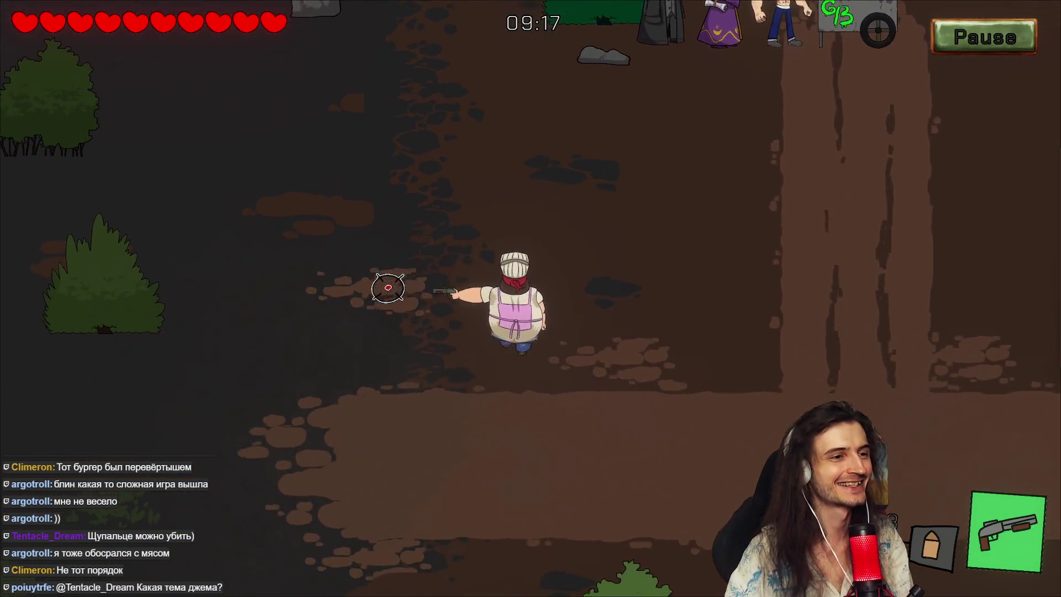
key("s")
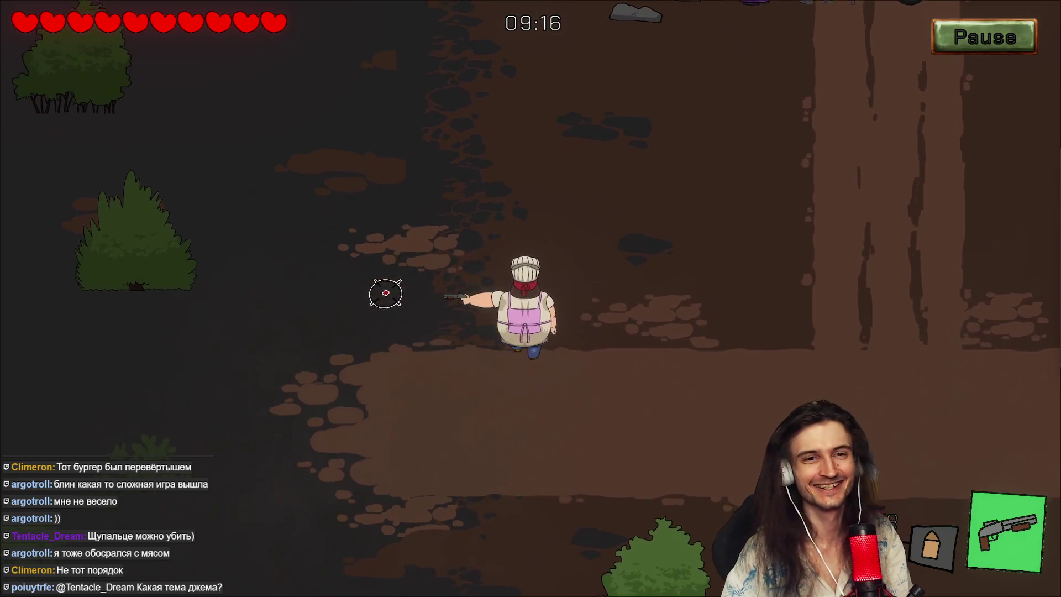
key("a")
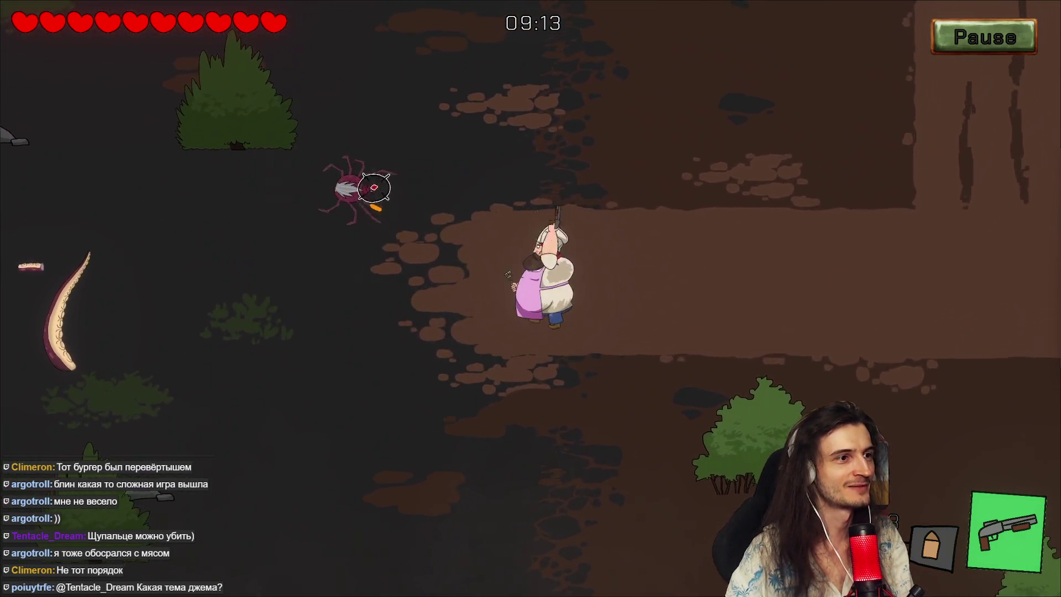
Step: Shoot the spider and the tentacles while moving around the paths
left_click(375, 188)
key("d")
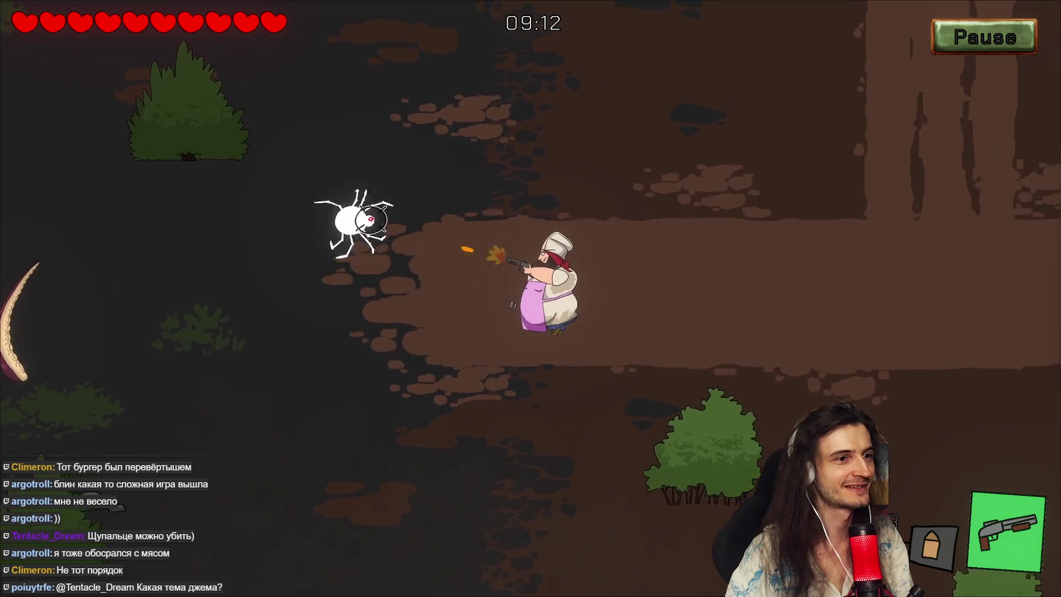
key("alt+Tab")
key("alt+Tab")
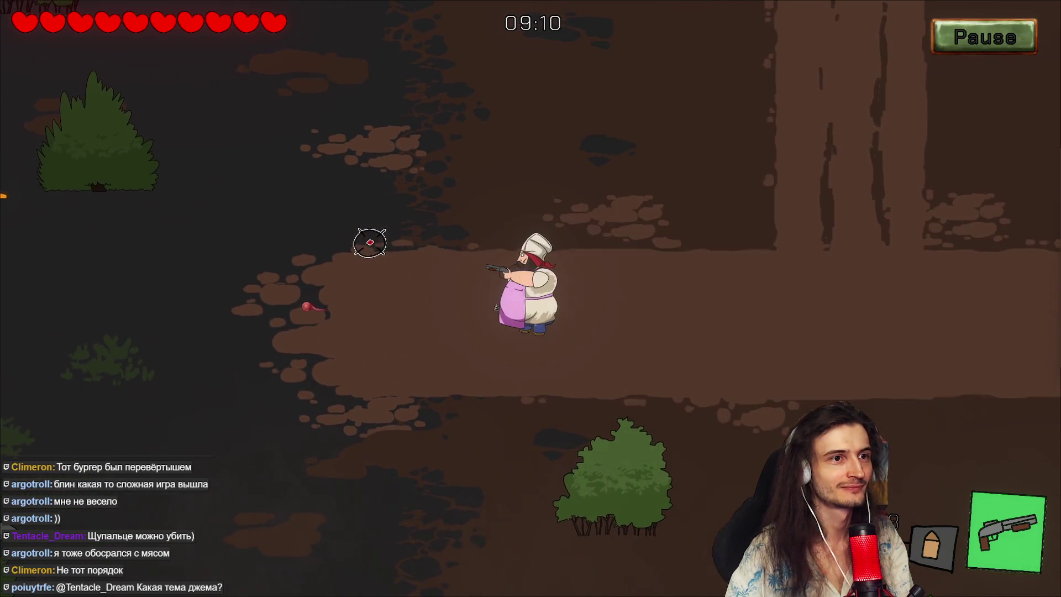
key("a")
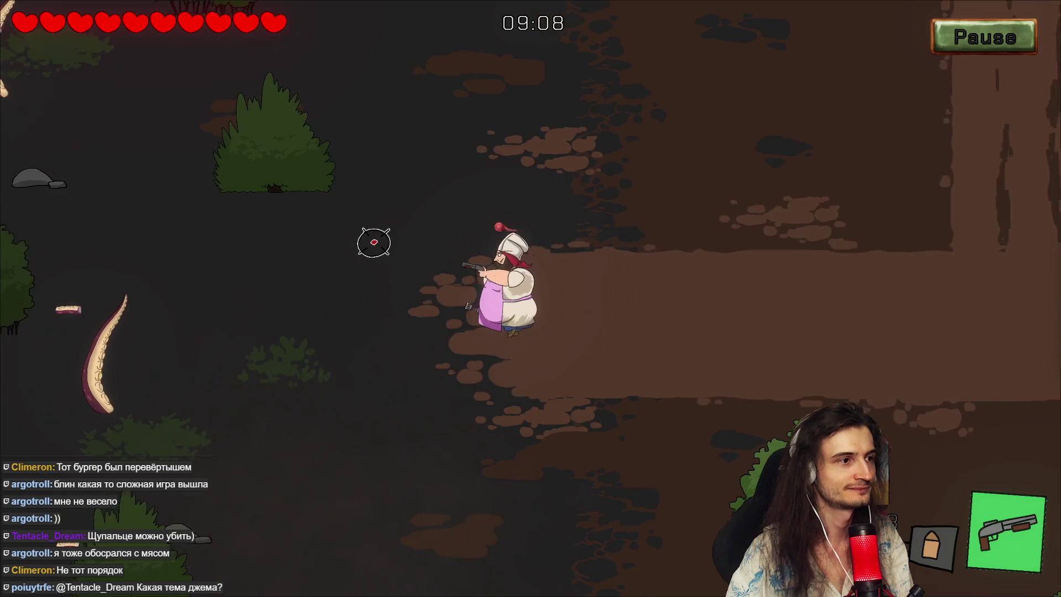
left_click(257, 326)
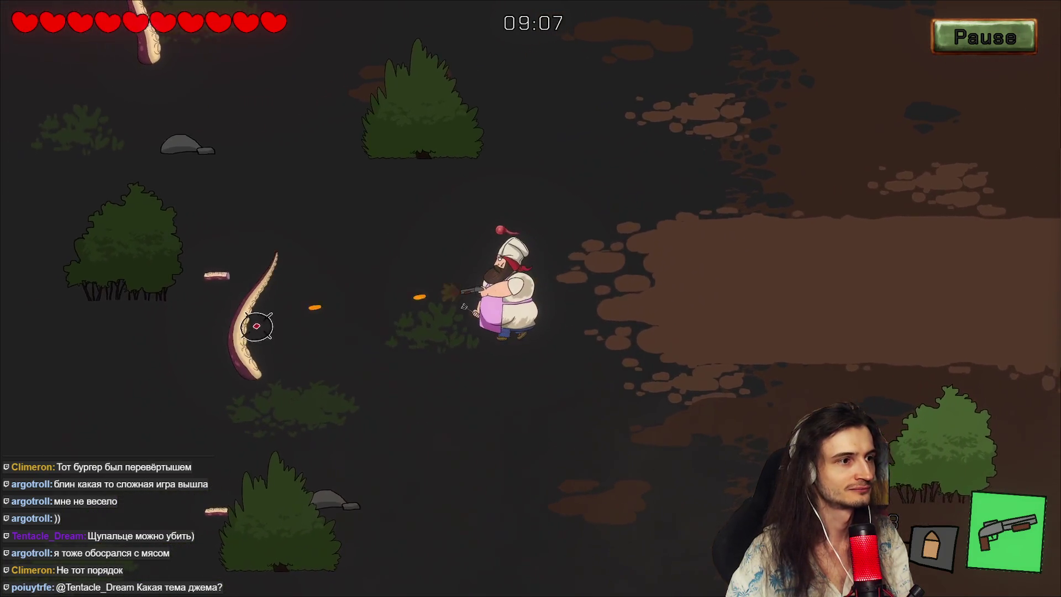
key("w")
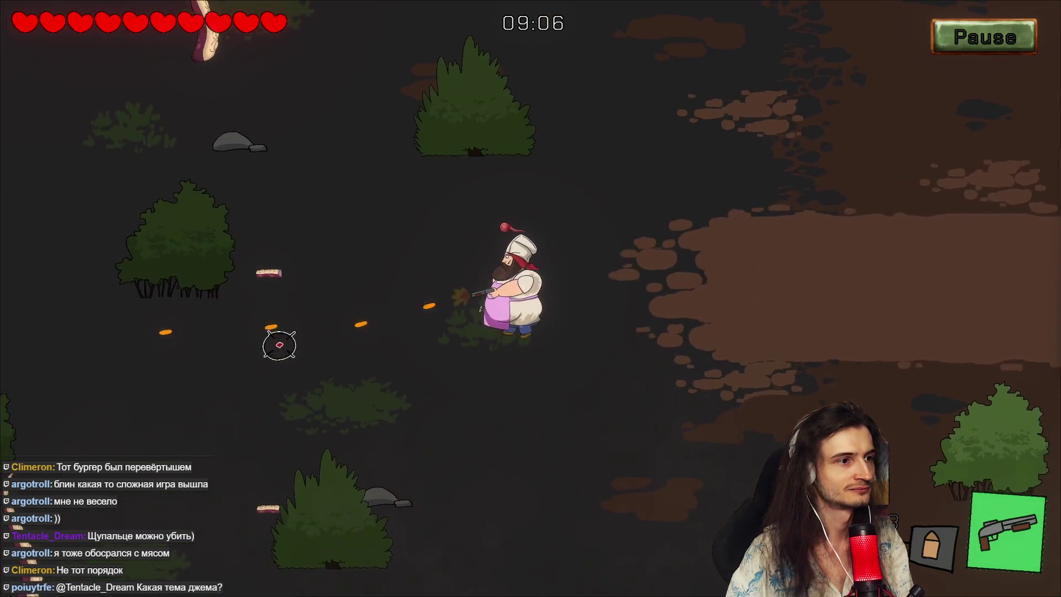
left_click(268, 92)
key("a")
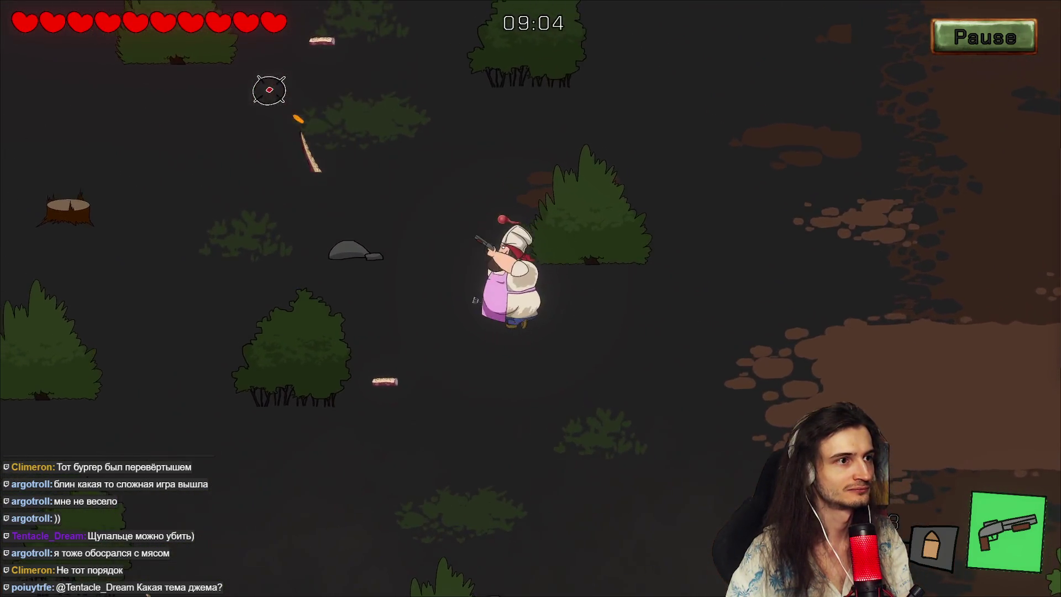
key("s")
key("d")
Step: Shoot the zombie, then head up the vertical path toward the burger cart
key("d")
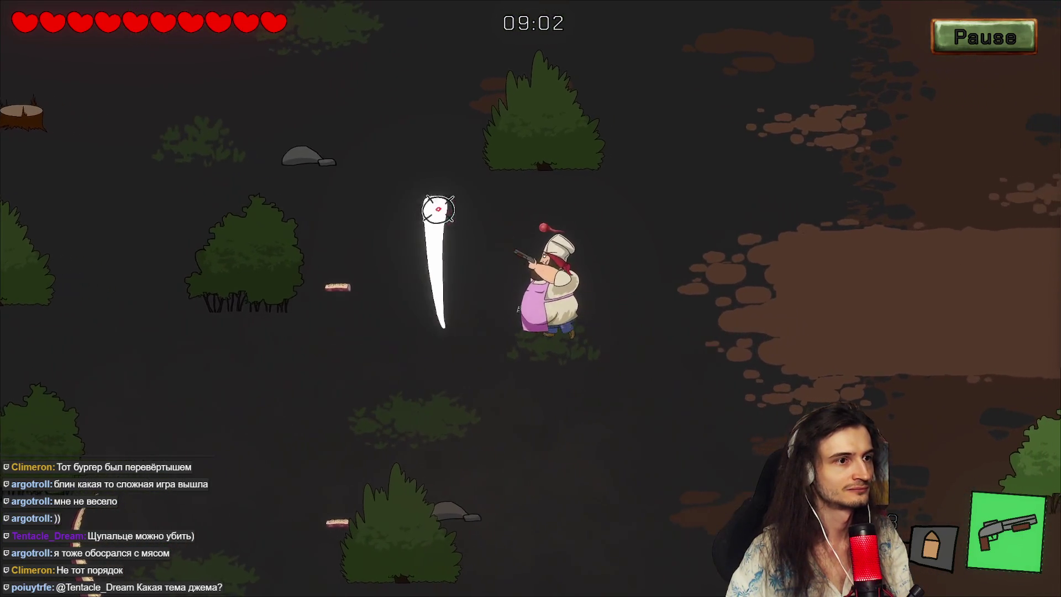
left_click(422, 208)
left_click(394, 295)
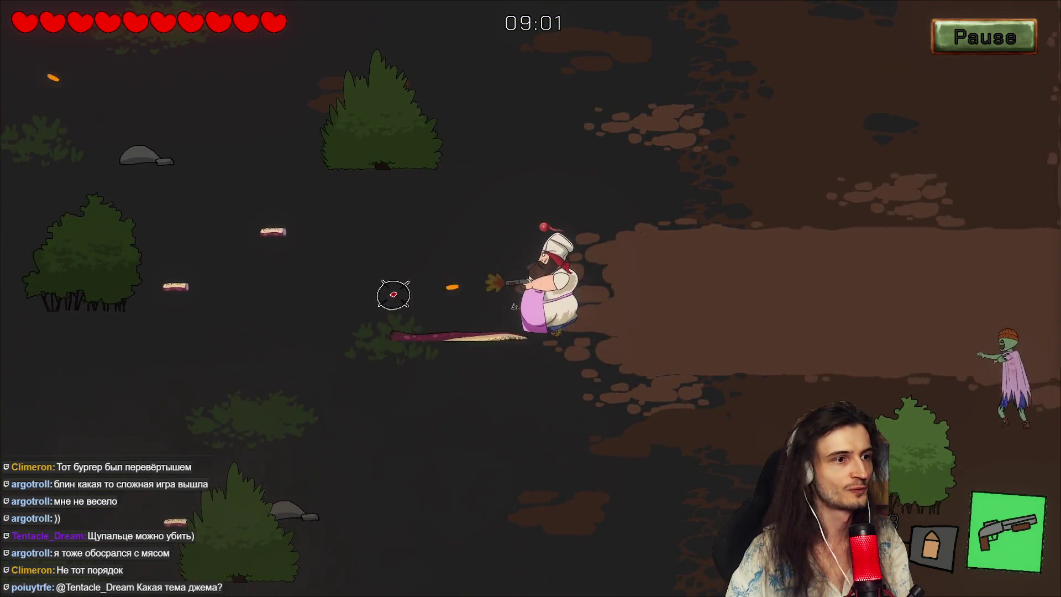
key("d")
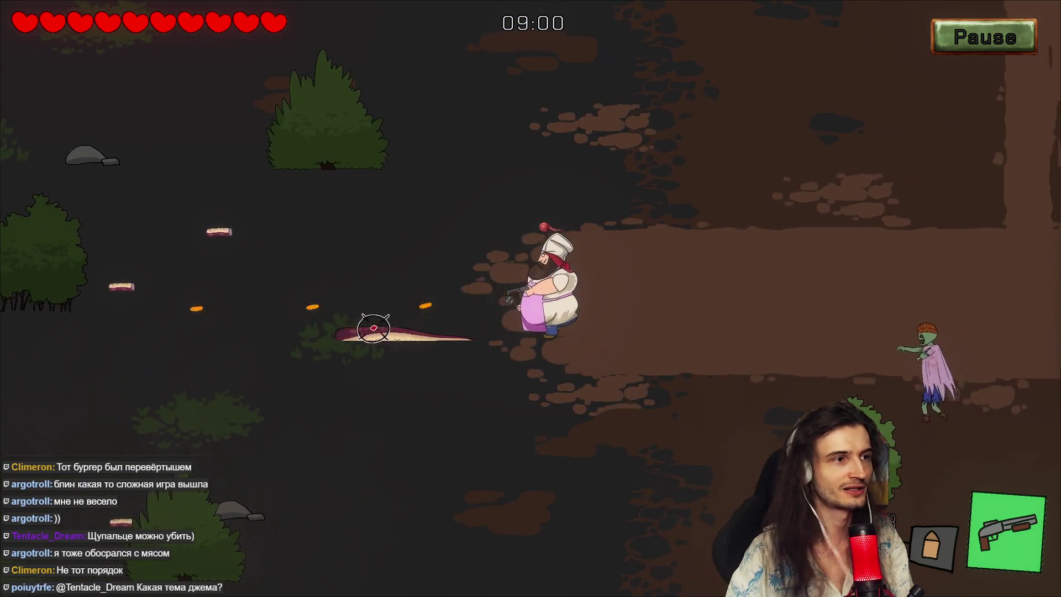
left_click(742, 368)
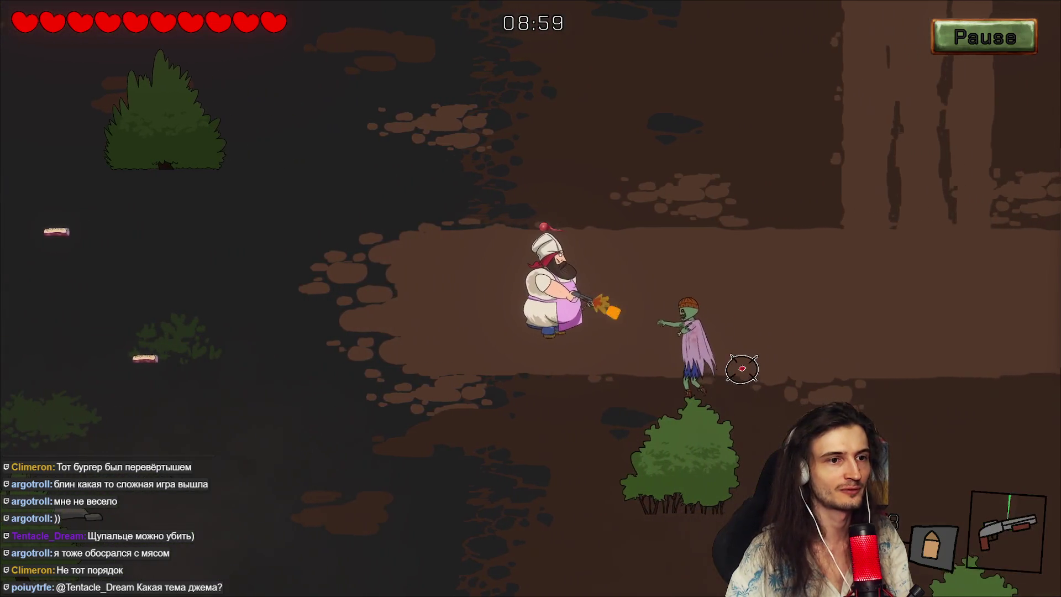
key("d")
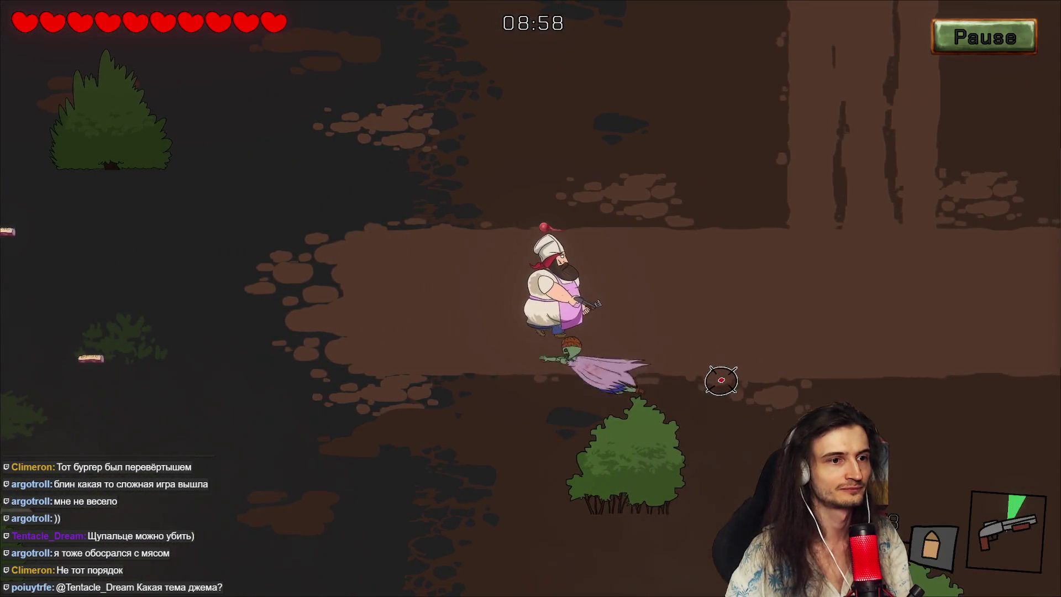
key("s")
key("d")
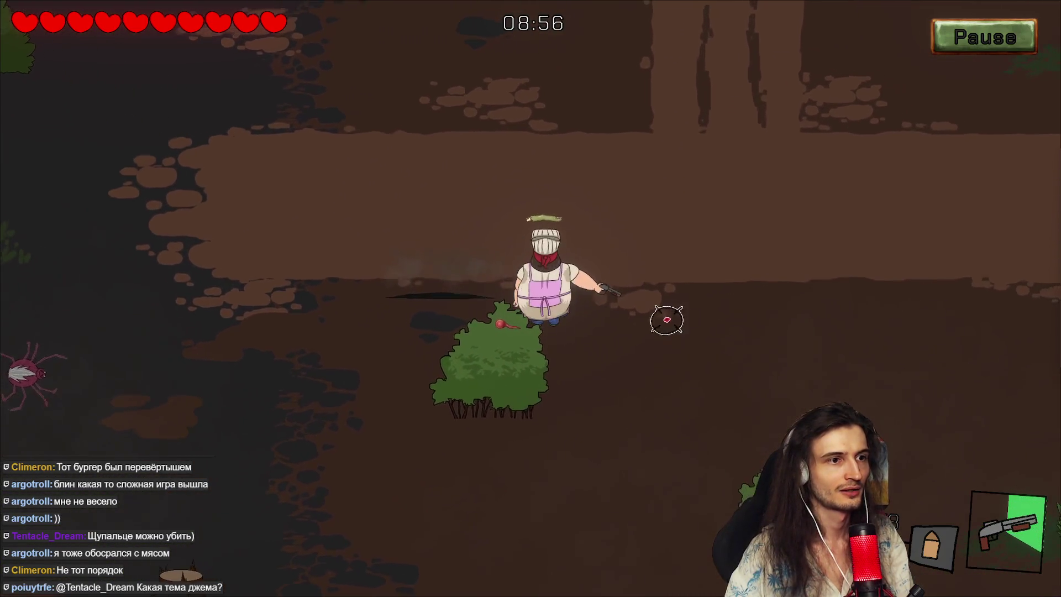
key("w")
key("w")
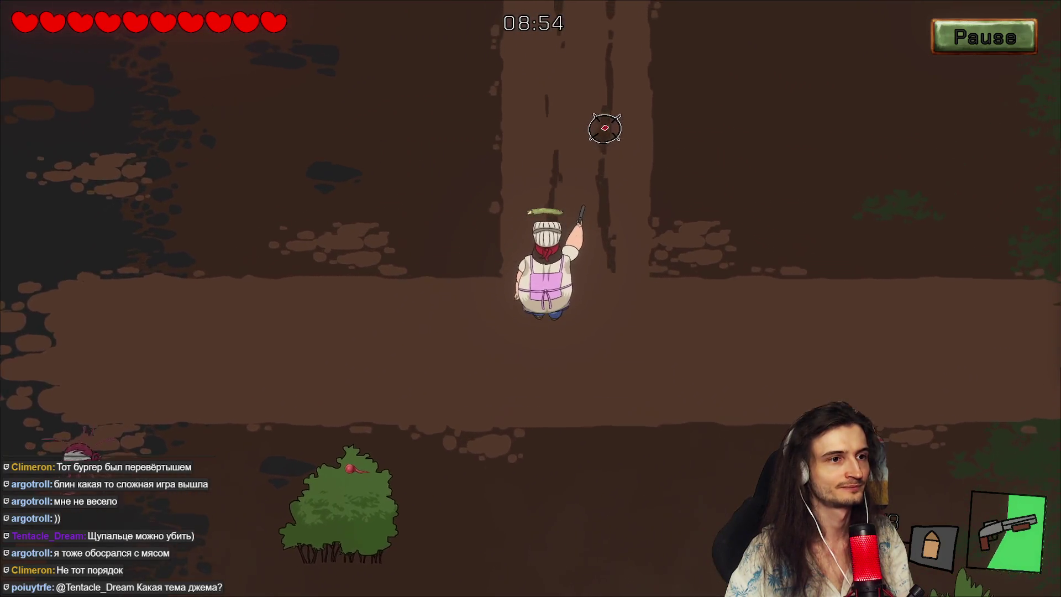
key("w")
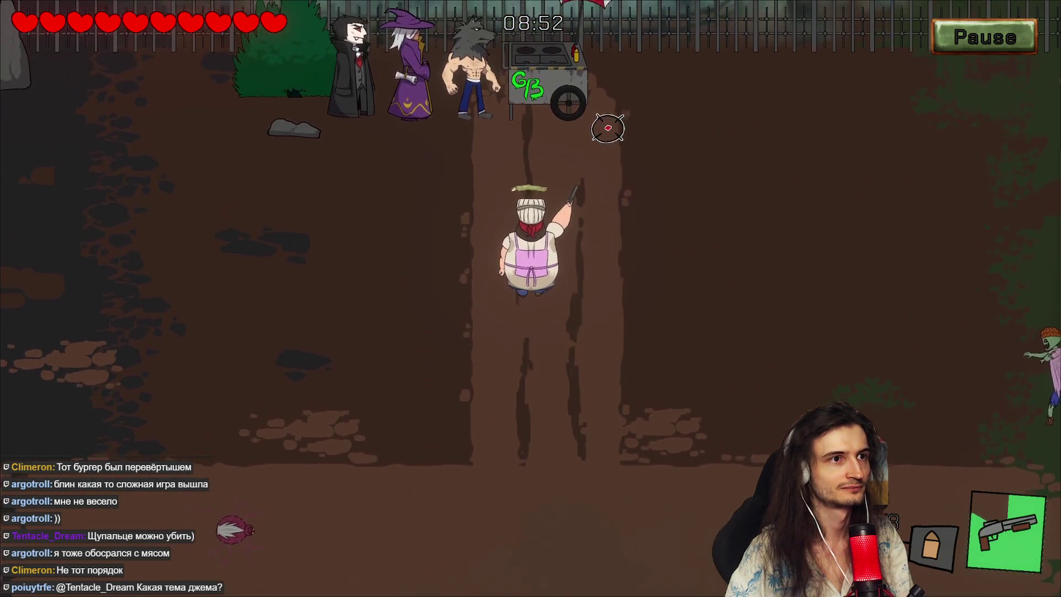
Step: Shoot the spider and two zombies, then return the chef to the food cart
left_click(365, 405)
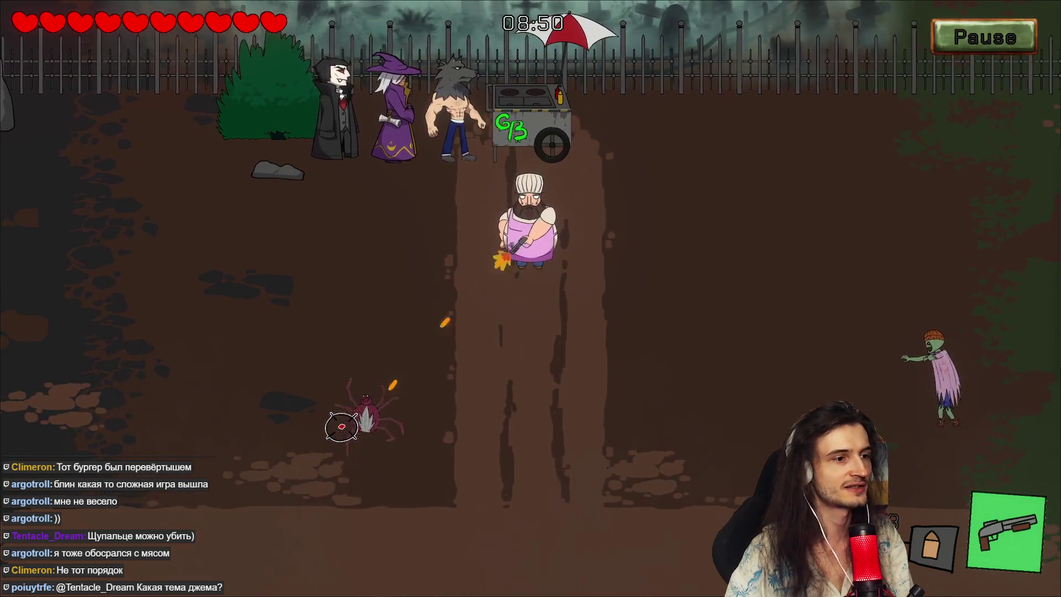
key("d")
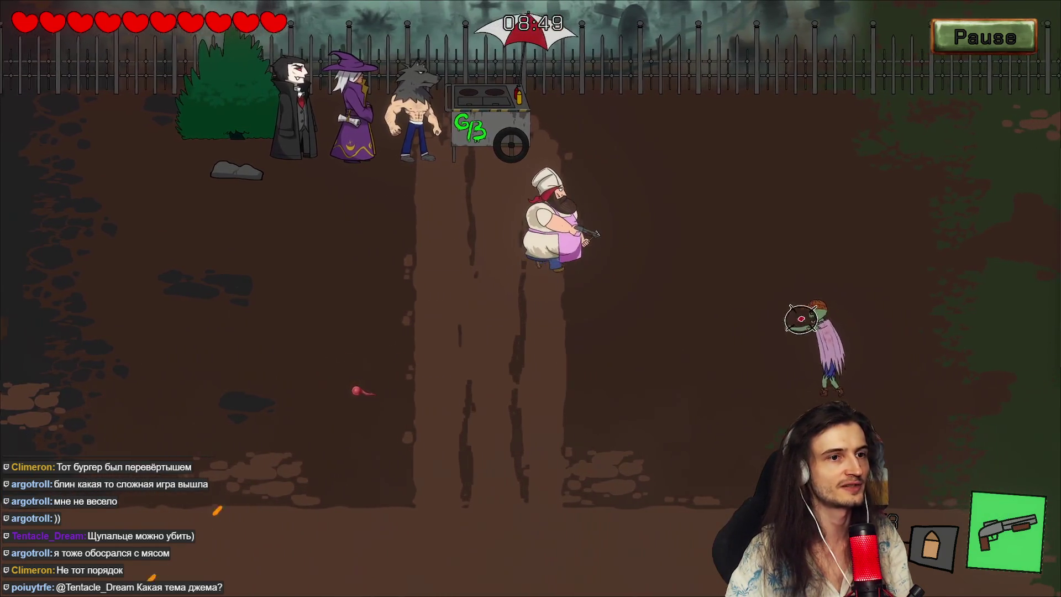
left_click(802, 318)
key("w")
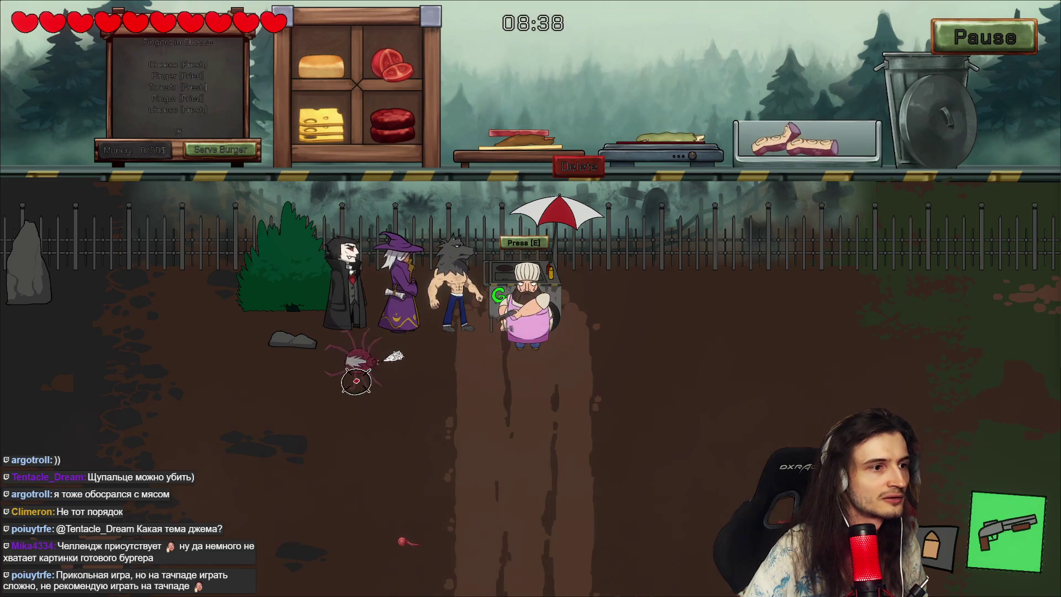
key("s")
key("w")
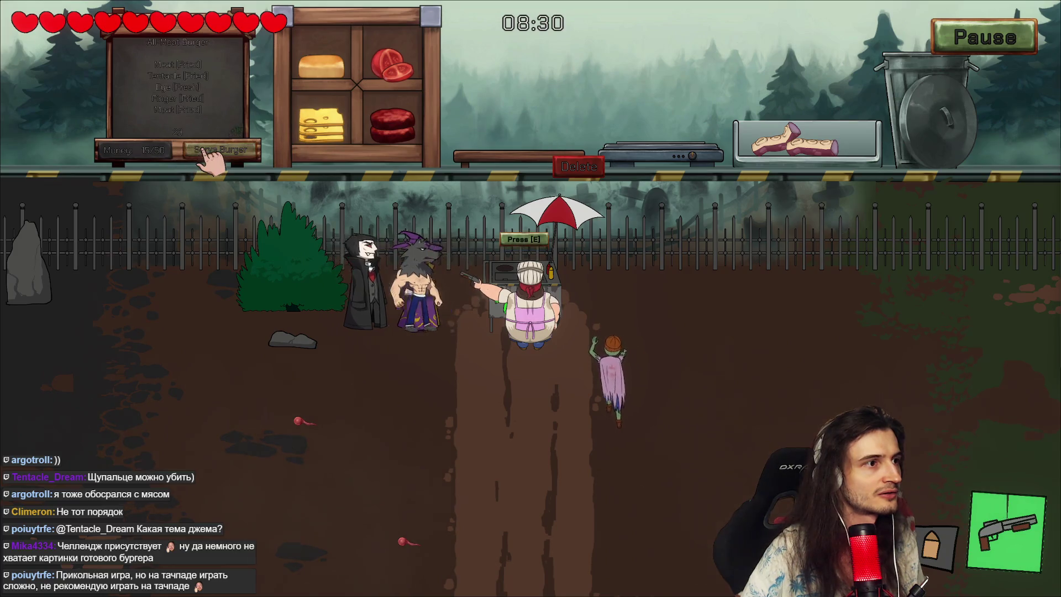
key("s")
left_click(680, 183)
key("w")
key("d")
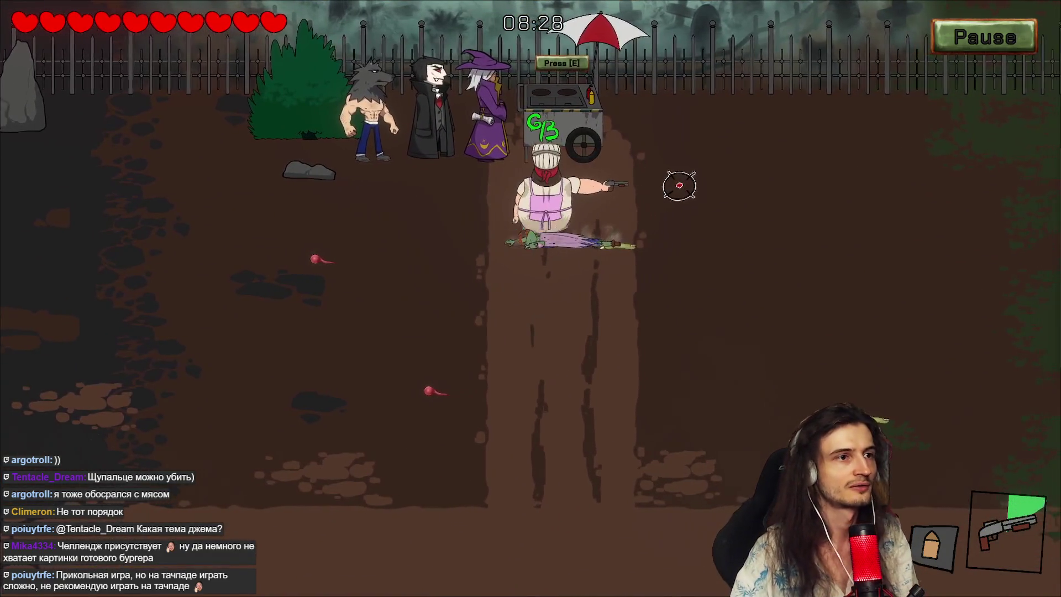
Step: Put the meat patty on the grill, move it to the cutting board, and shoot the spider and zombie
key("e")
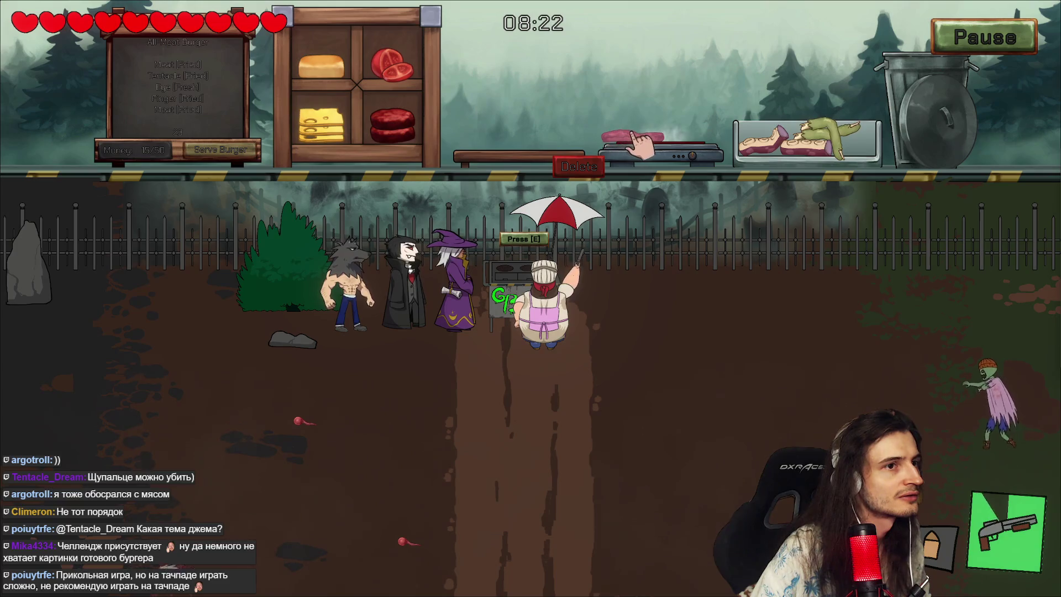
left_click_drag(653, 138, 635, 136)
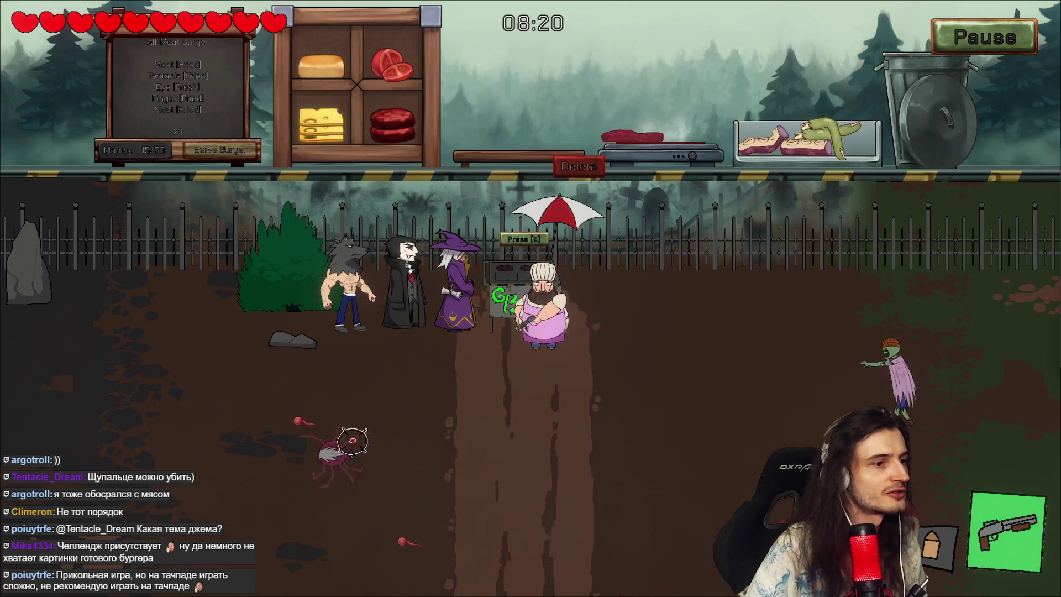
left_click(353, 441)
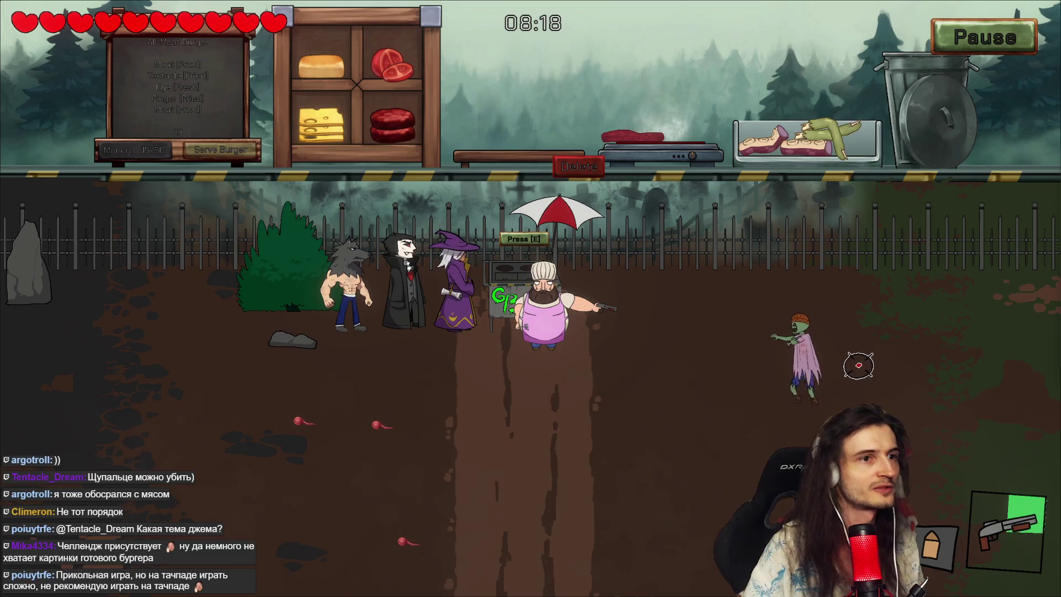
left_click_drag(636, 135, 547, 136)
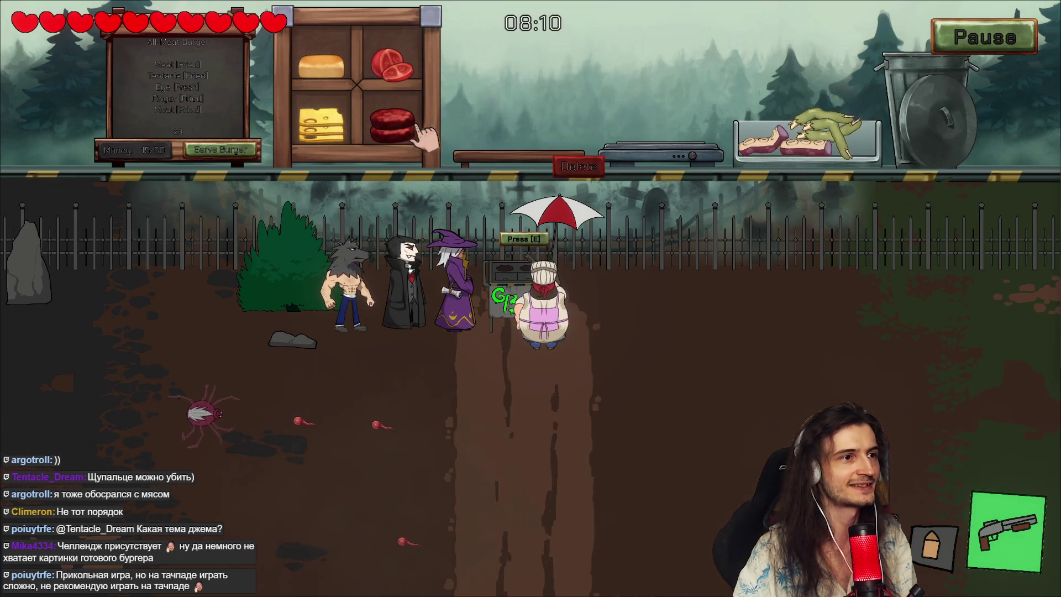
left_click(320, 371)
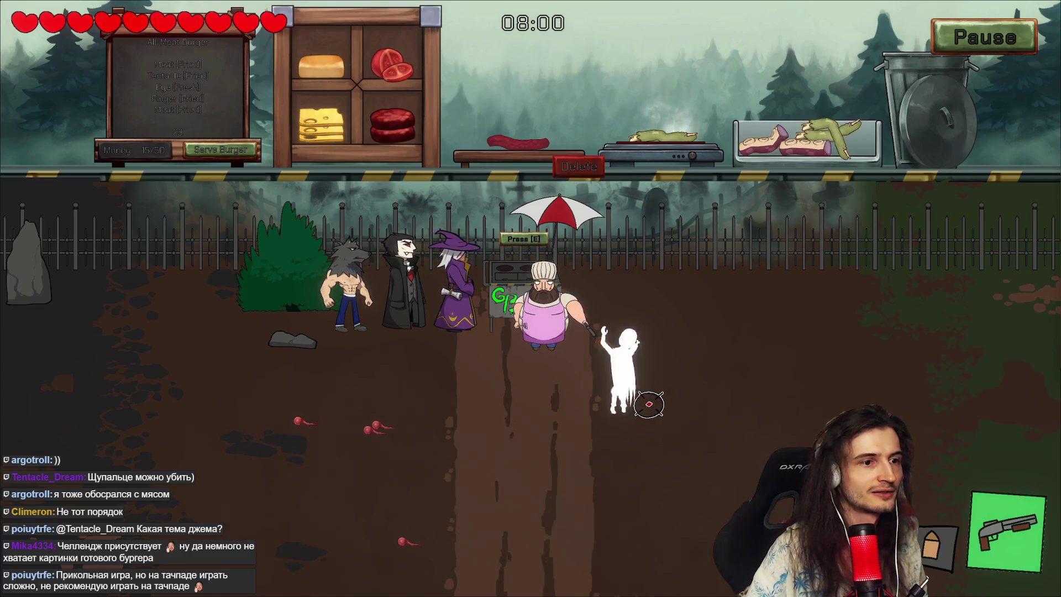
left_click(653, 389)
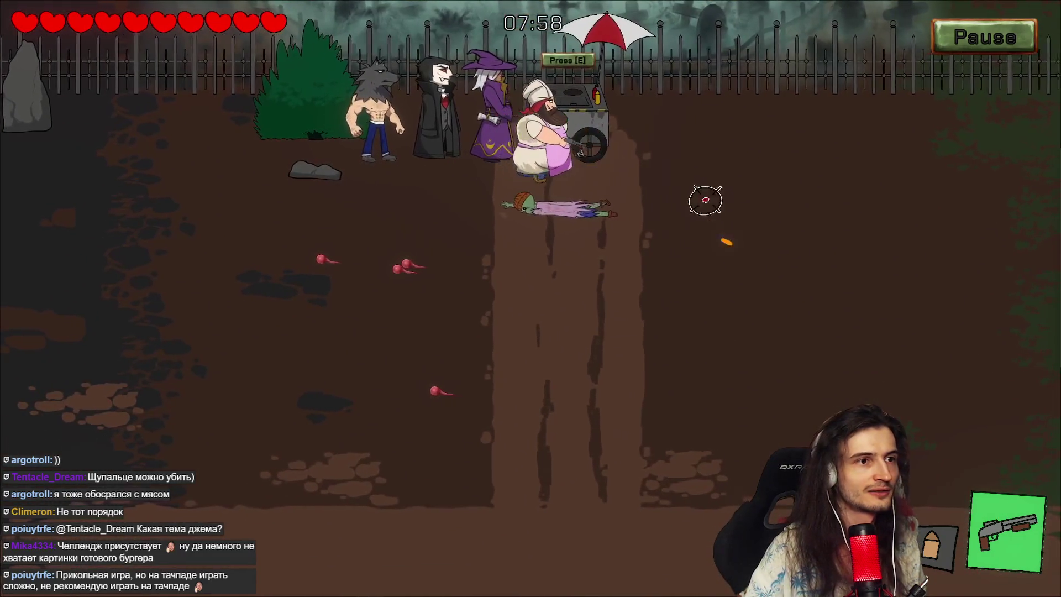
Step: Step away from the cart to shoot the tentacle monster and a spider, resuming cooking each time
key("e")
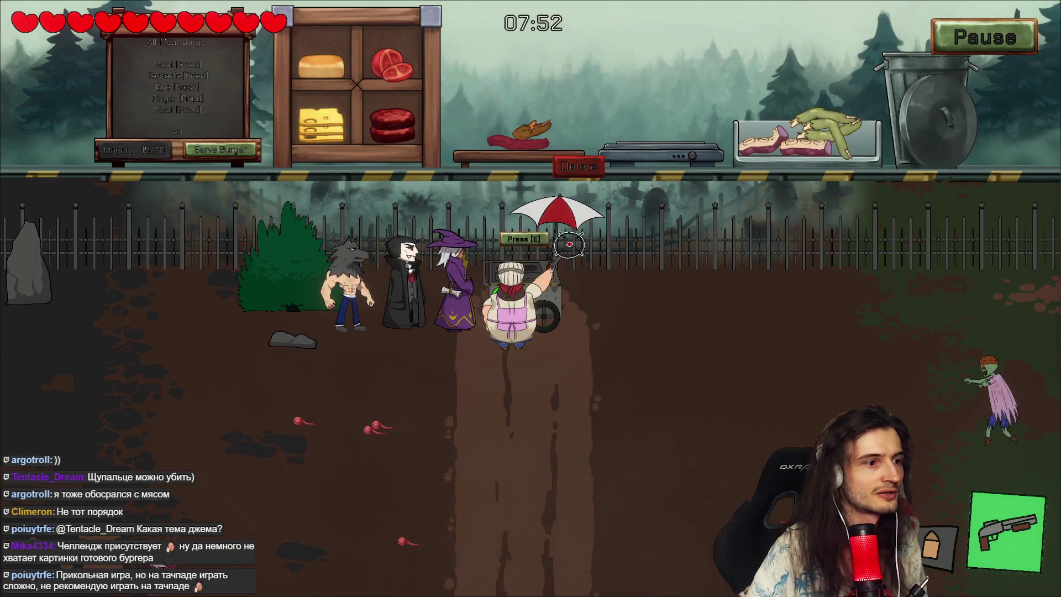
key("e")
key("s")
left_click(378, 324)
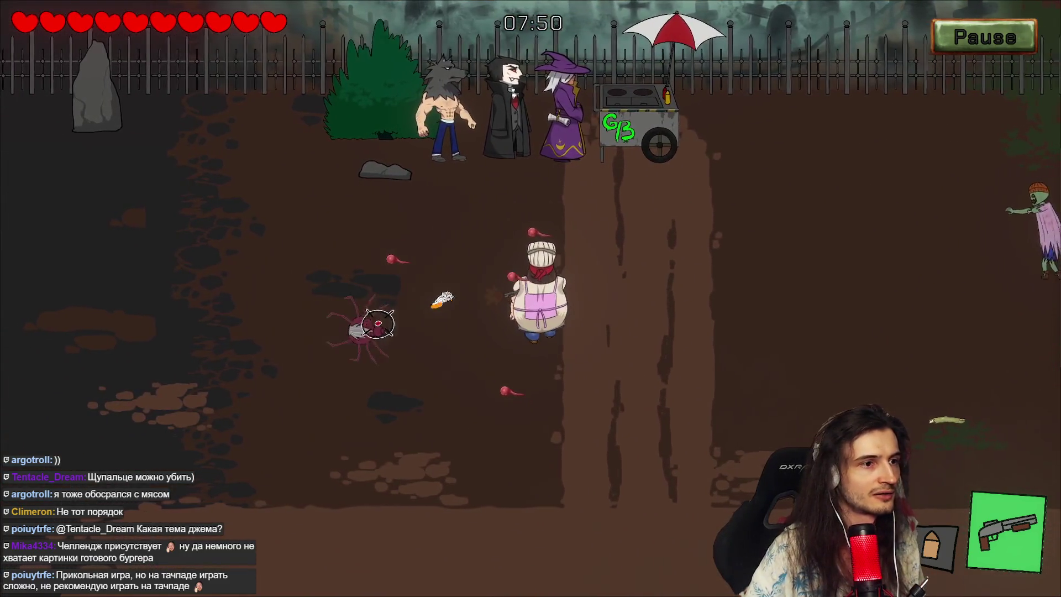
key("w")
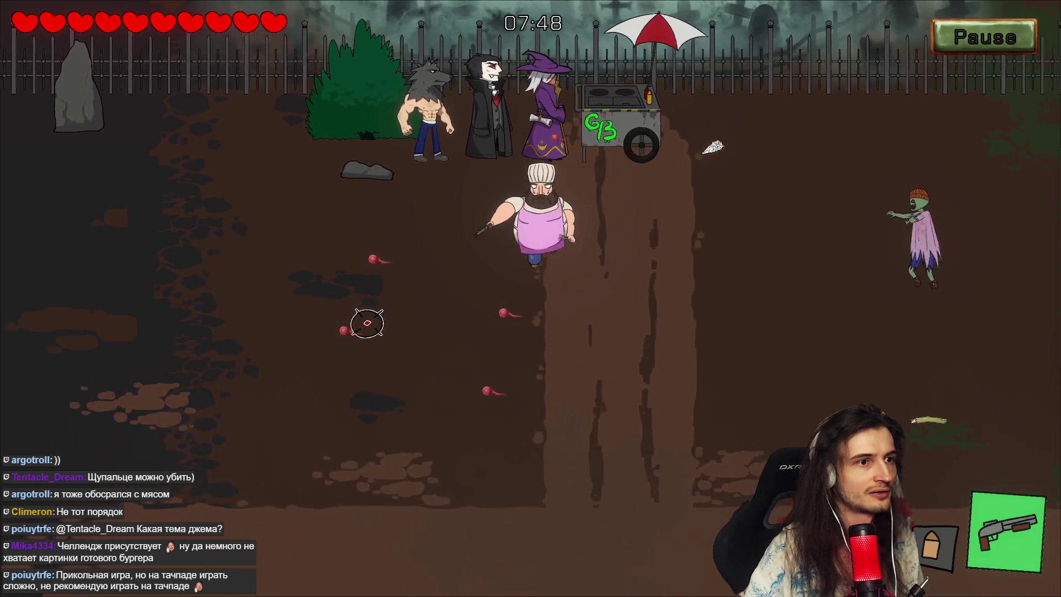
key("e")
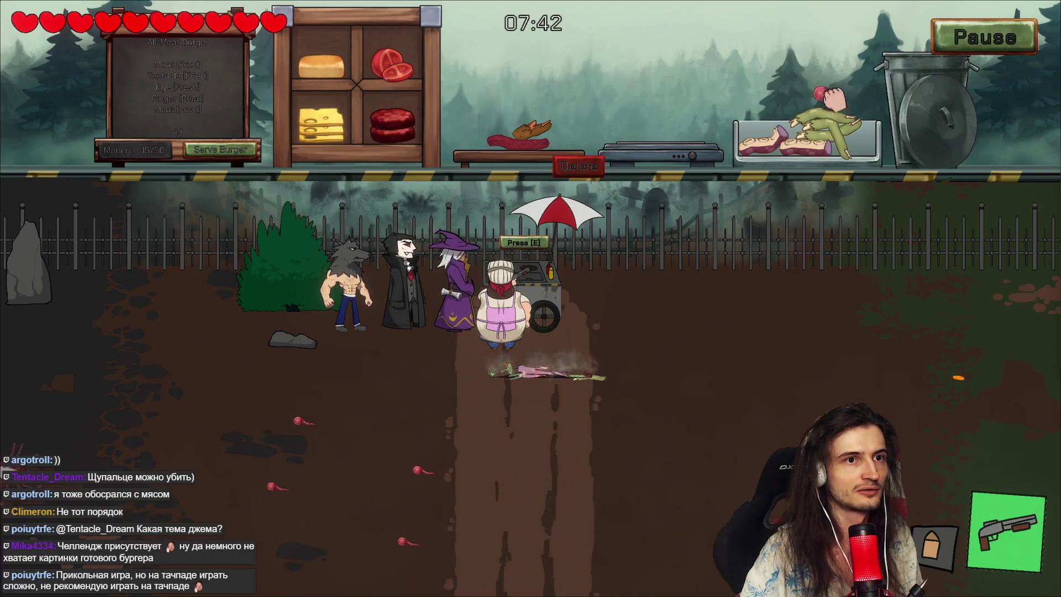
key("e")
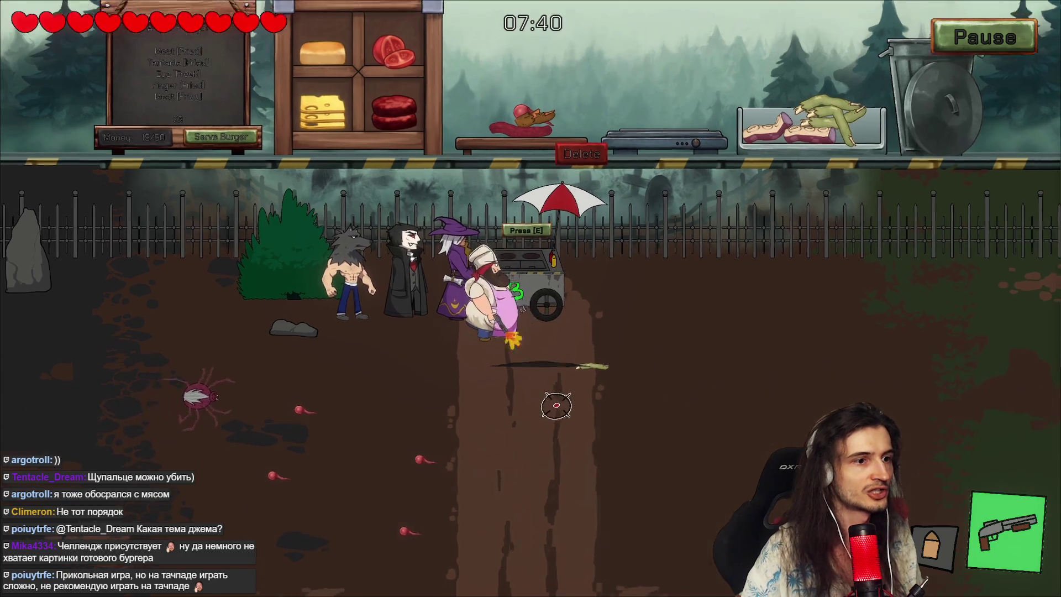
key("s")
left_click(339, 219)
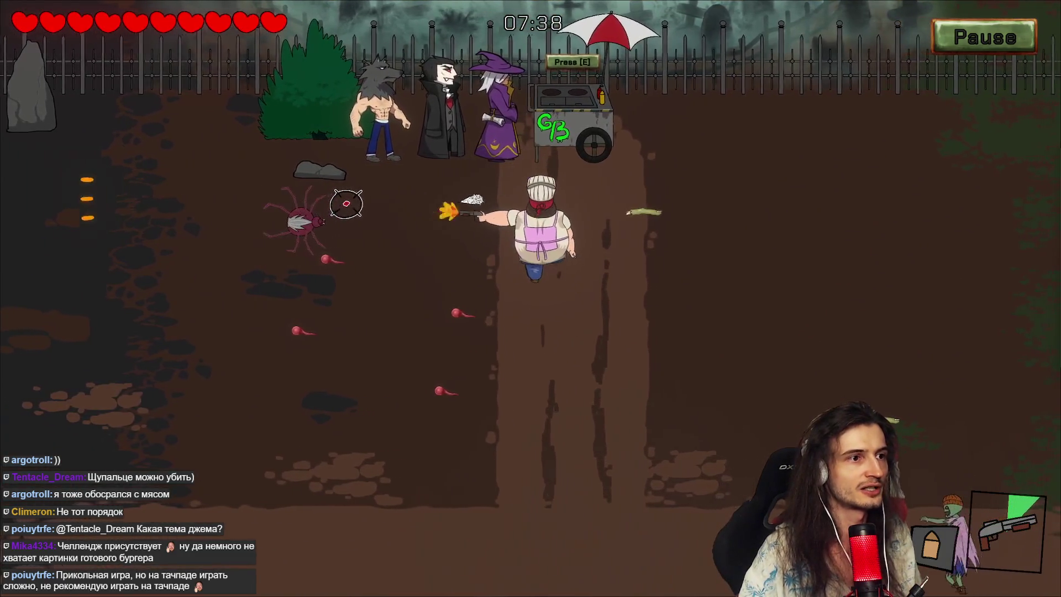
key("w")
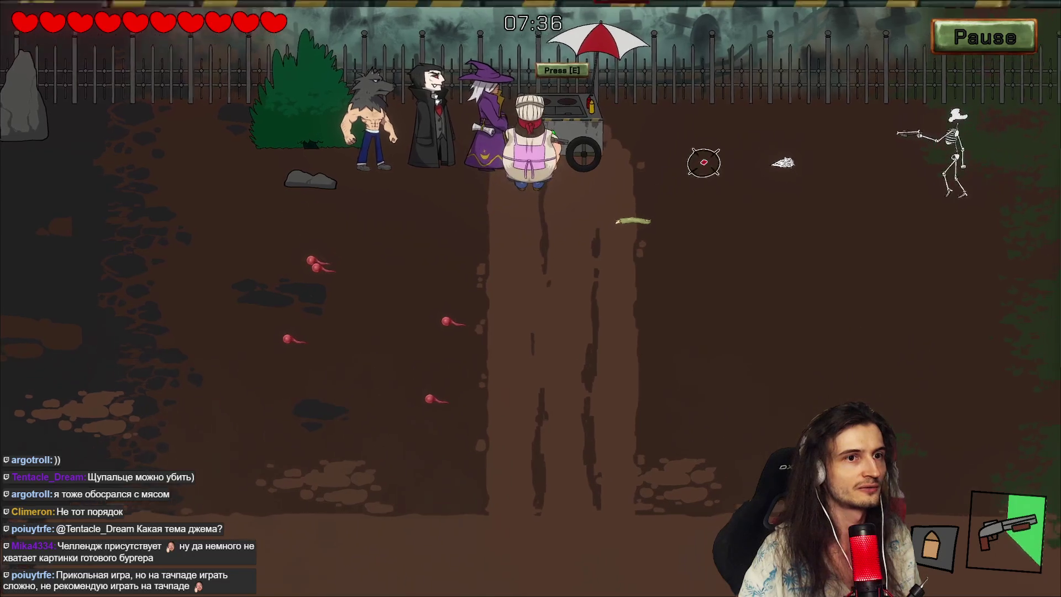
key("e")
Step: Shoot the skeleton, grab meat from the tray, kill the approaching zombie, and reopen the kitchen
left_click(842, 299)
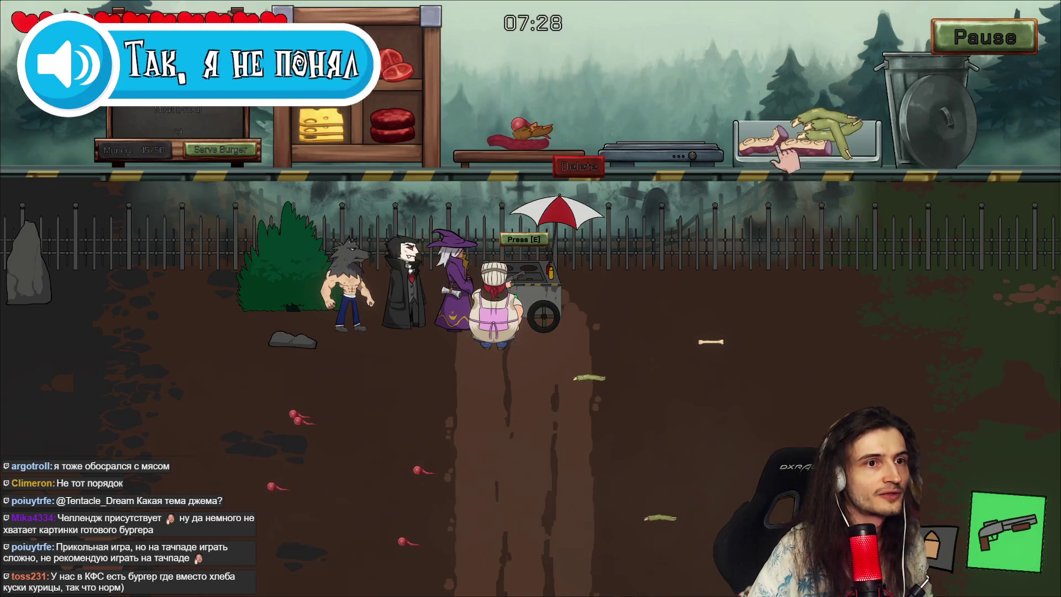
left_click_drag(765, 144, 749, 83)
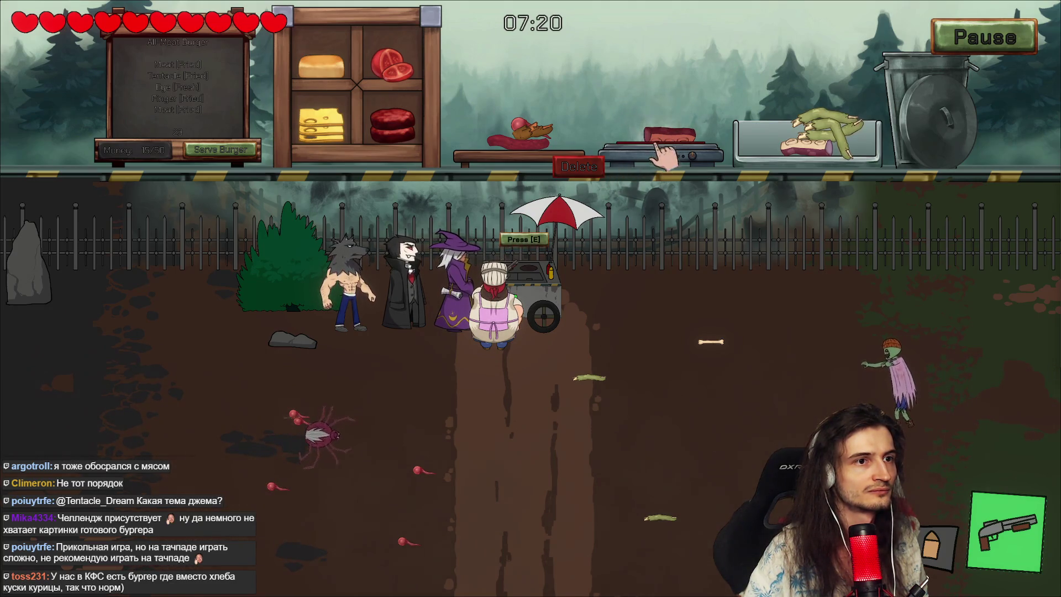
key("s")
key("s")
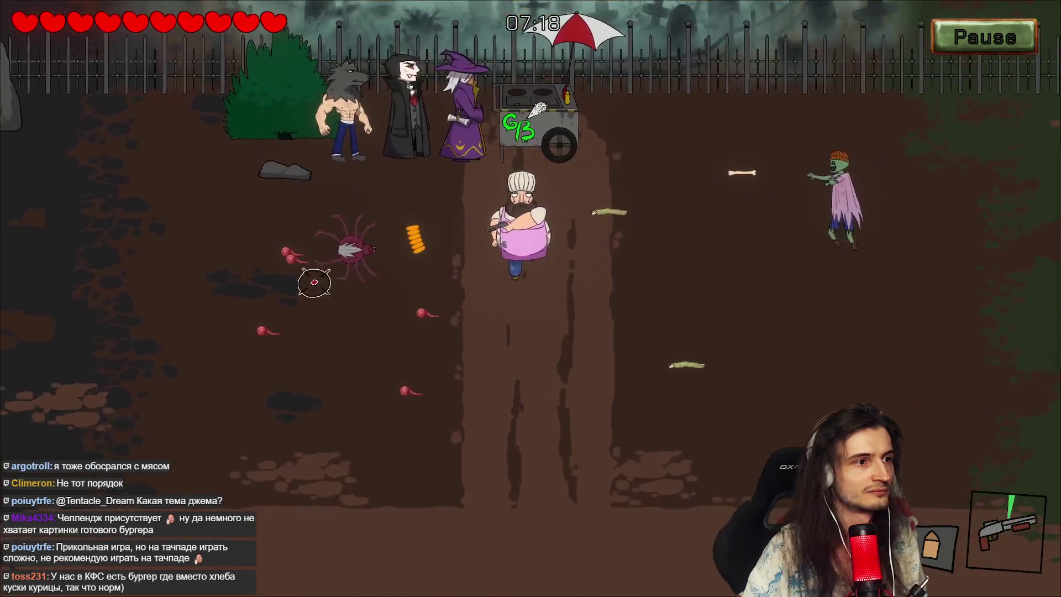
left_click(737, 201)
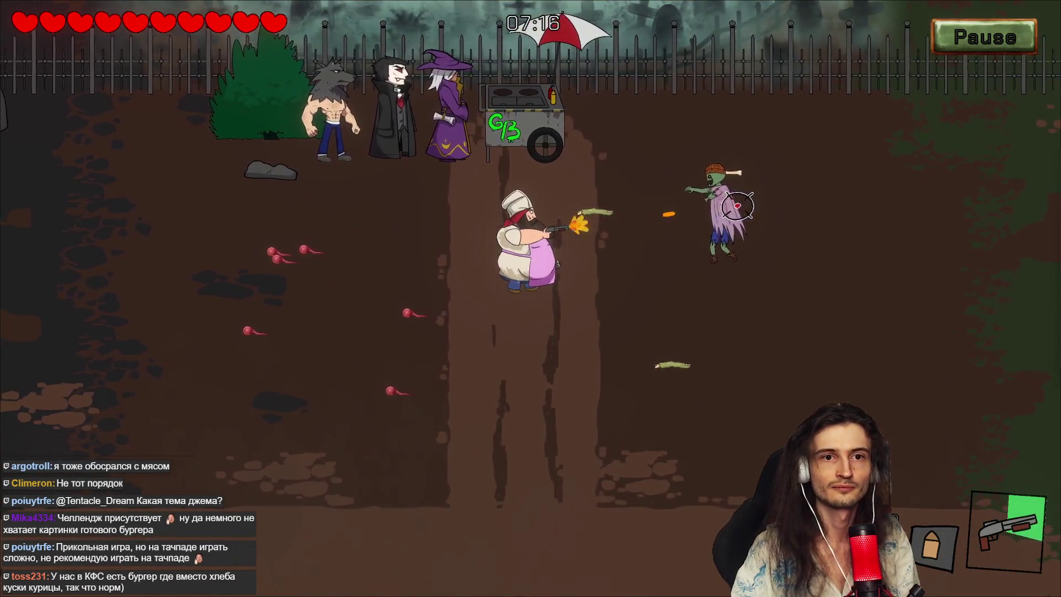
key("w")
key("w")
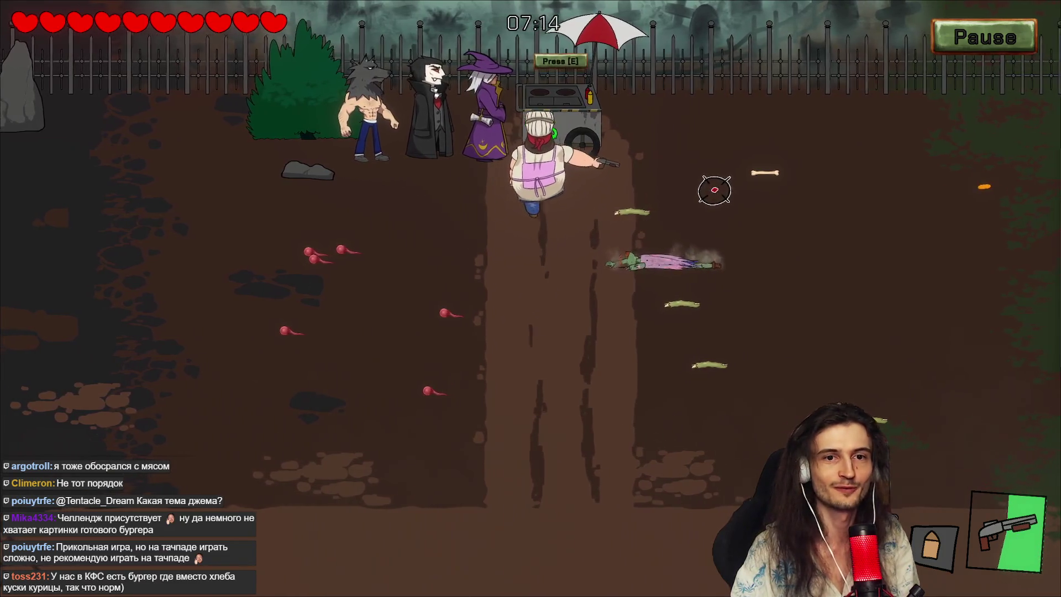
key("e")
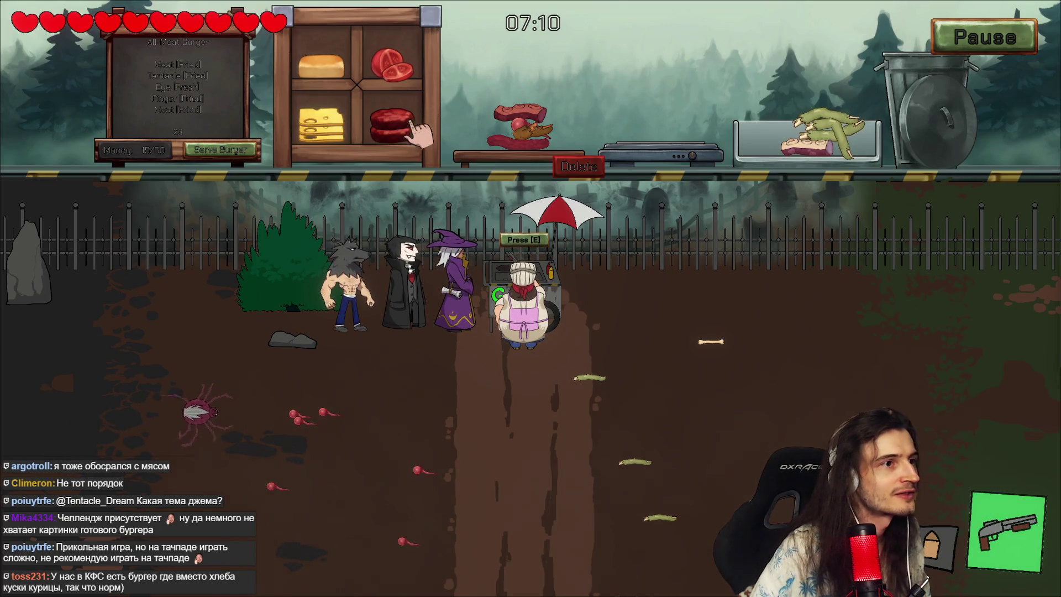
key("e")
key("s")
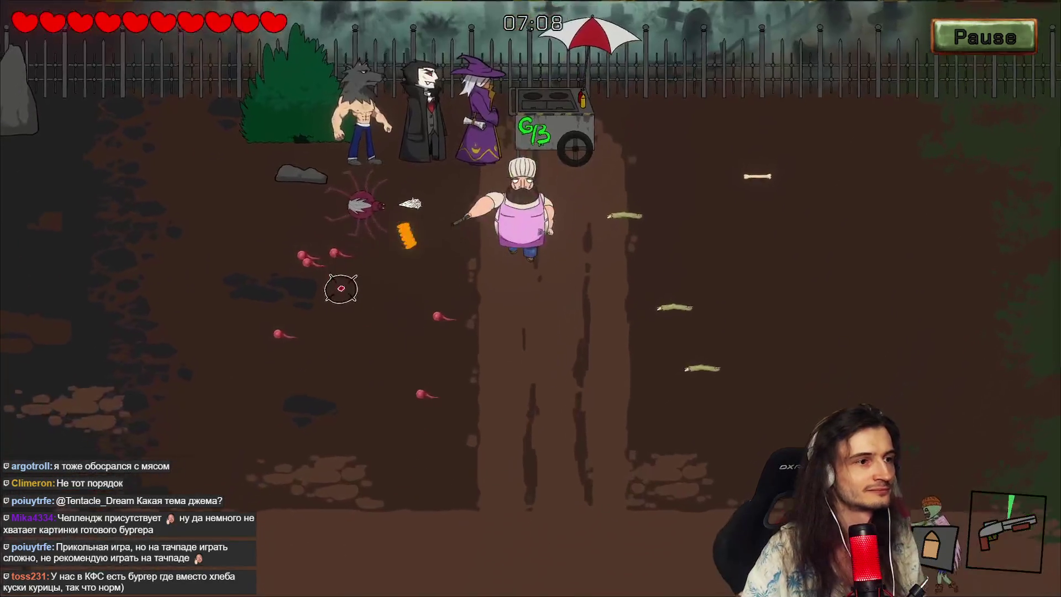
key("w")
key("d")
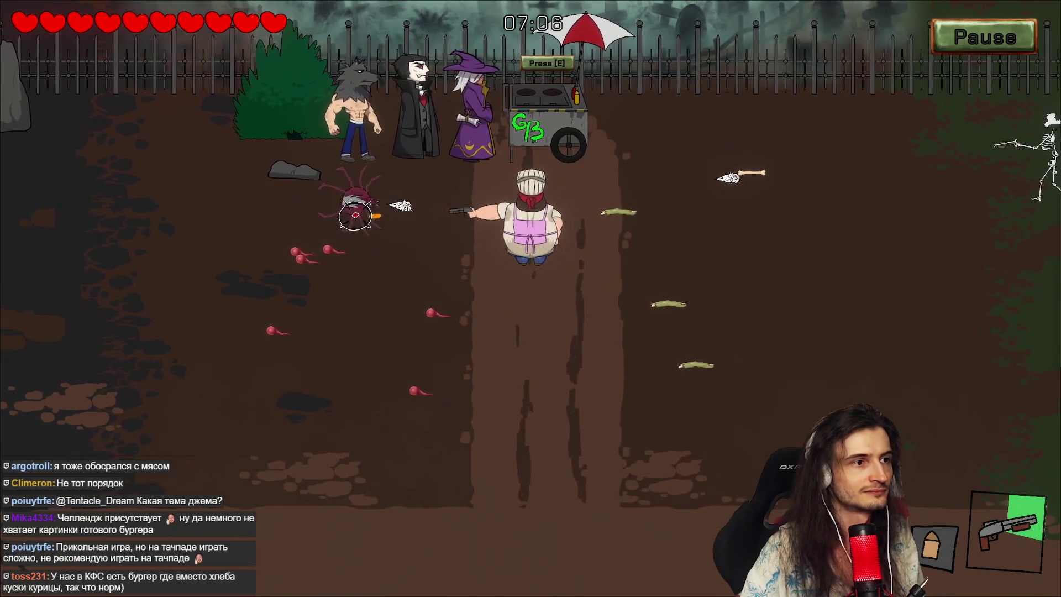
key("e")
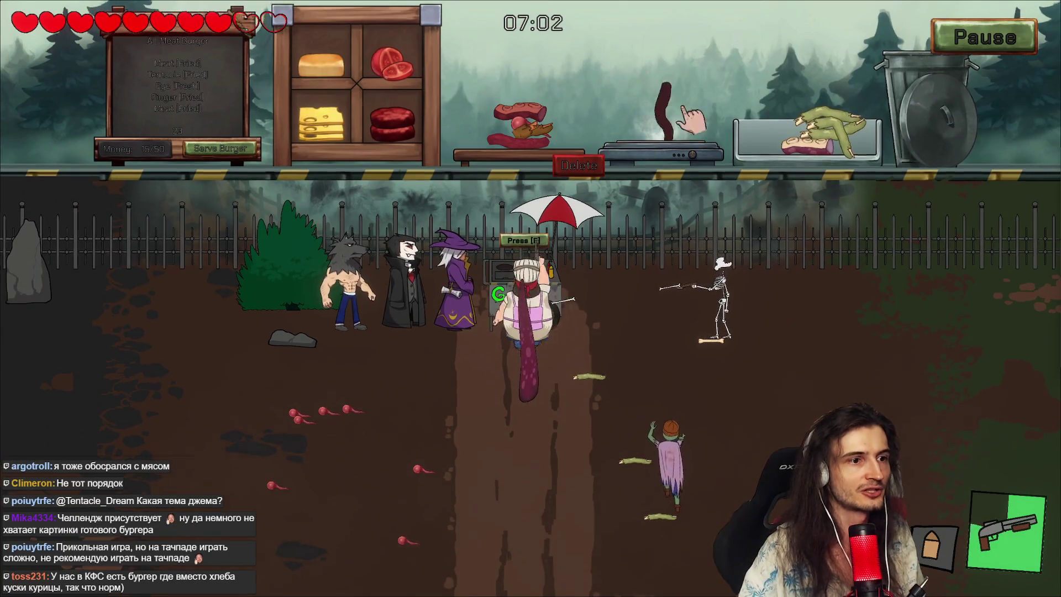
Step: Leave the cart and shoot the zombie, the skeleton and the rising tentacle
key("e")
key("s")
left_click(673, 263)
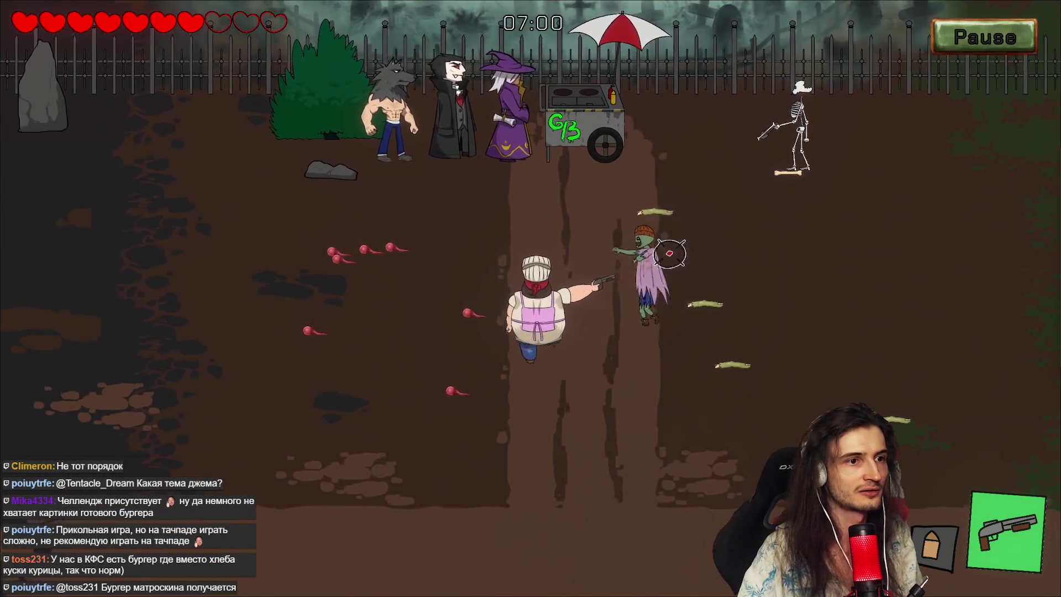
left_click(707, 126)
key("w")
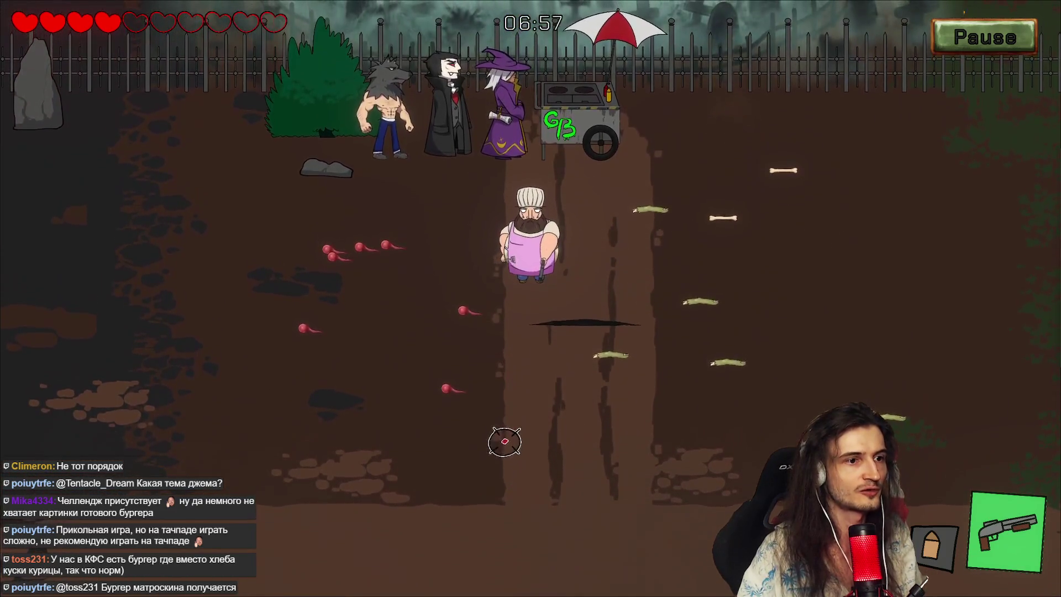
key("s")
key("d")
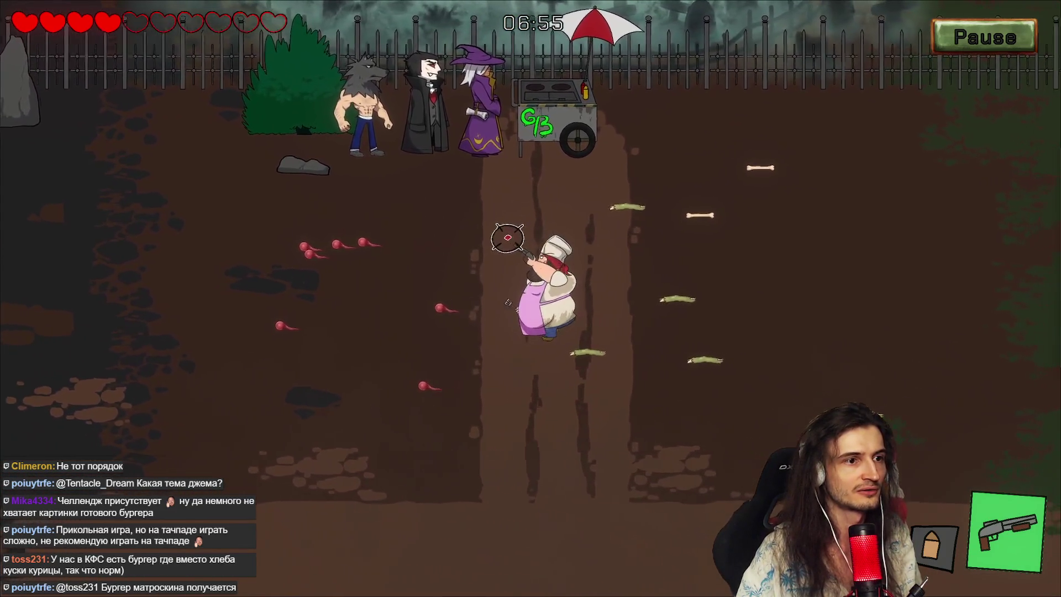
key("w")
left_click(486, 418)
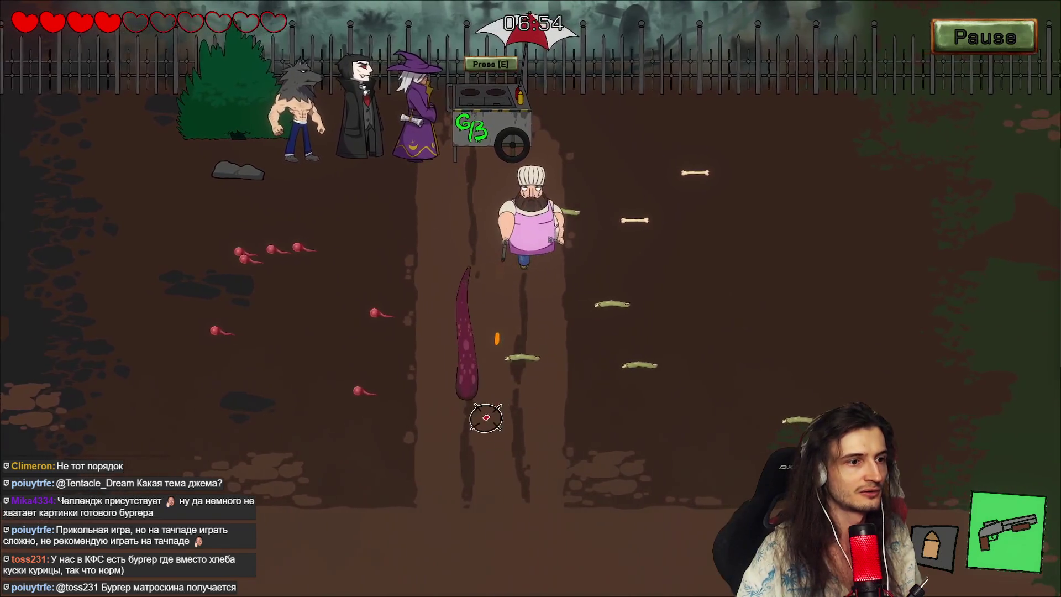
key("s")
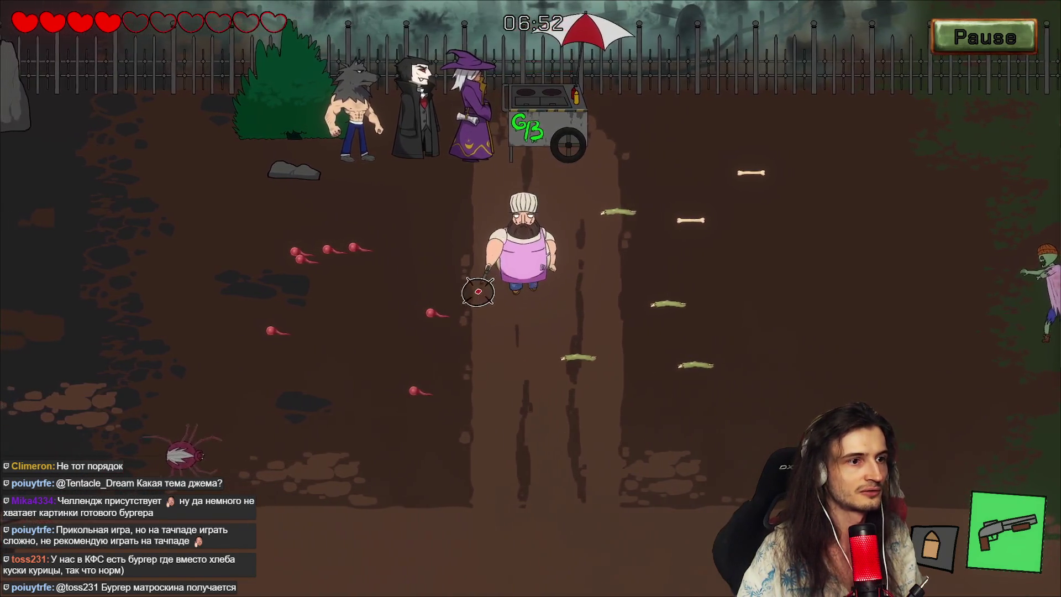
key("s")
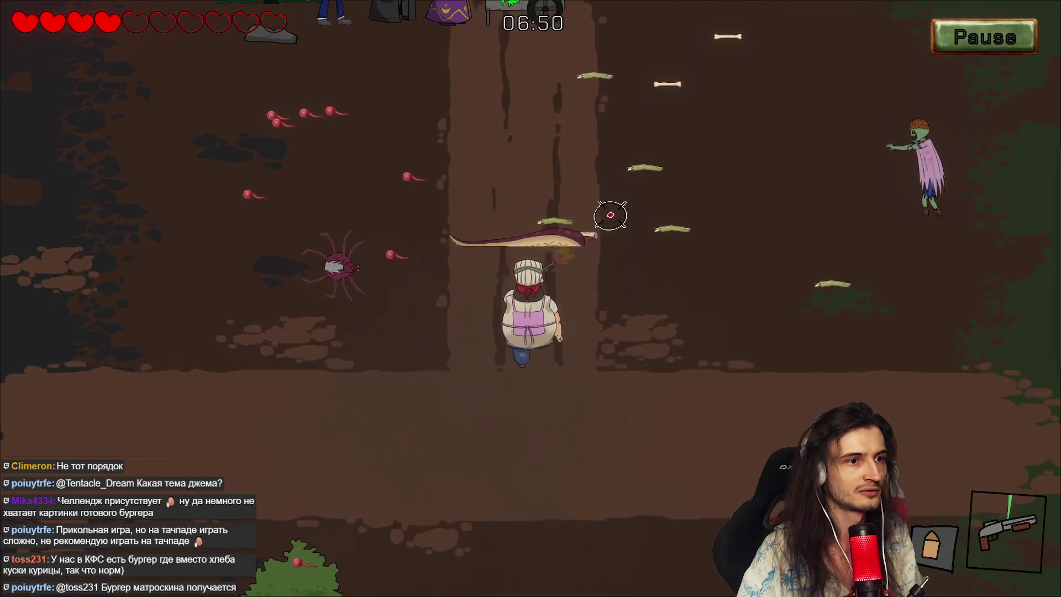
Step: Shotgun the spider on the left, walk back to the cart and shoot the zombie
left_click(371, 246)
key("w")
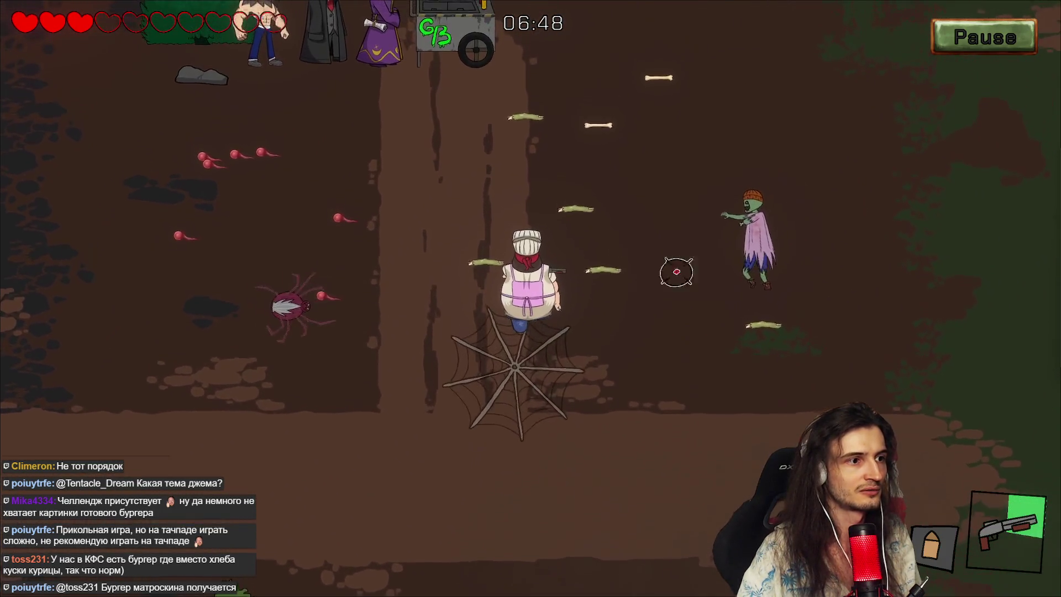
left_click(359, 306)
key("w")
key("a")
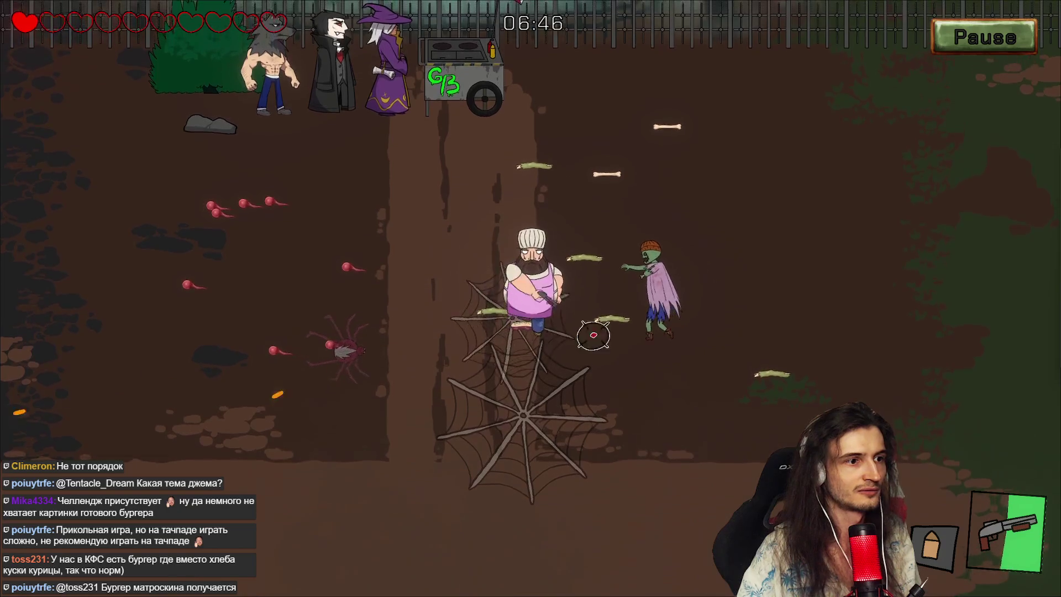
key("w")
key("d")
left_click(663, 331)
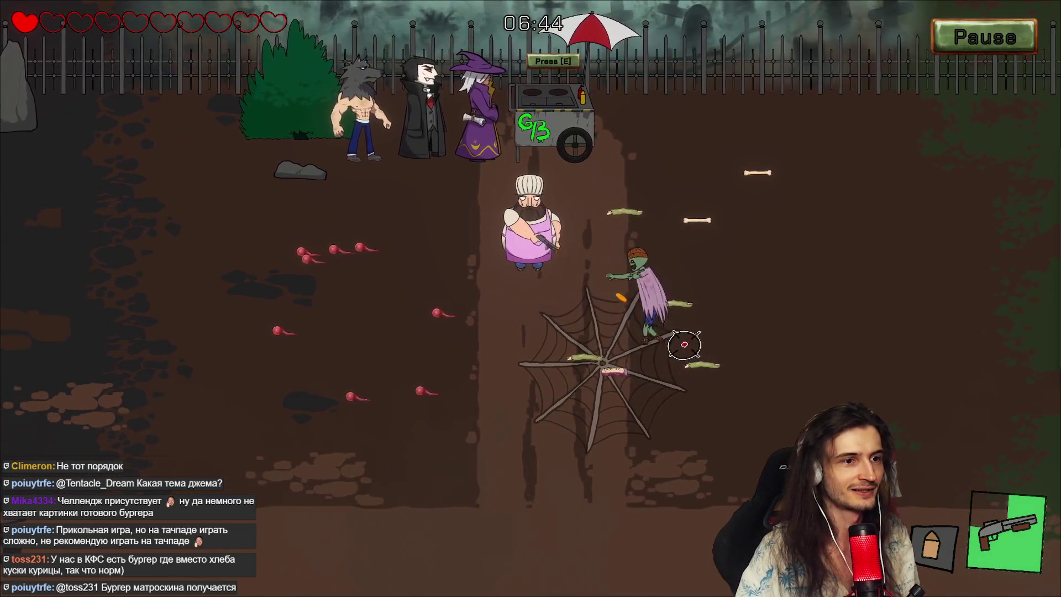
Step: Move the tentacle meat from the grill to the glass tray and discard the stacked burger
key("e")
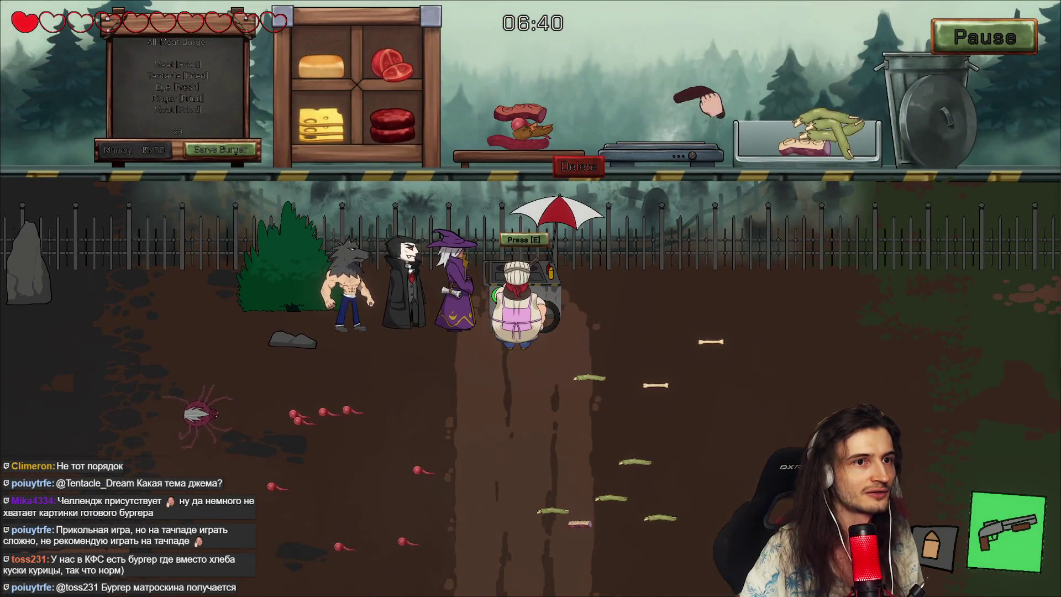
left_click_drag(710, 102, 777, 117)
left_click(285, 389)
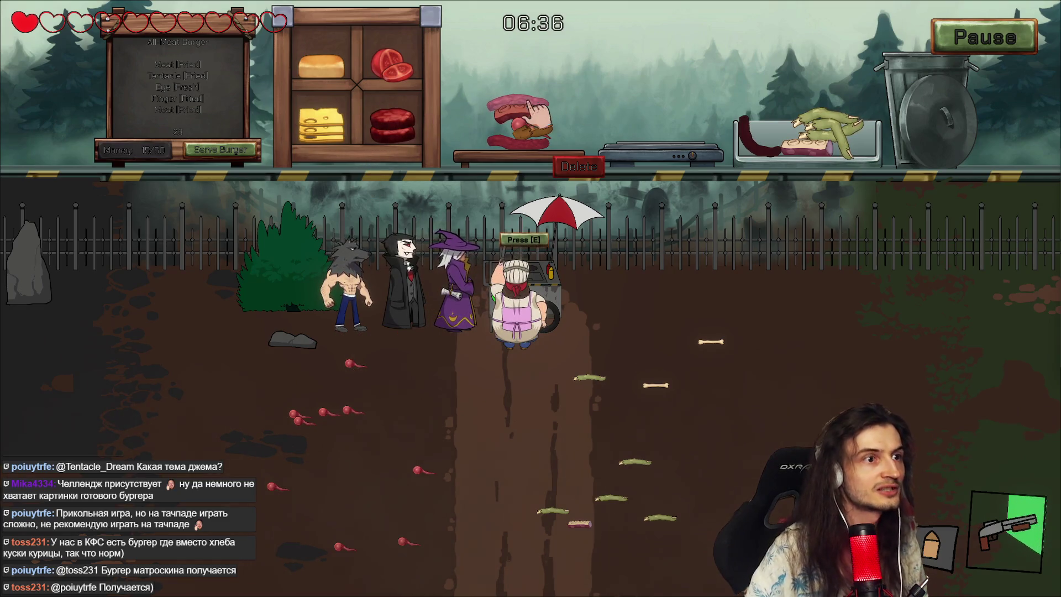
left_click(582, 160)
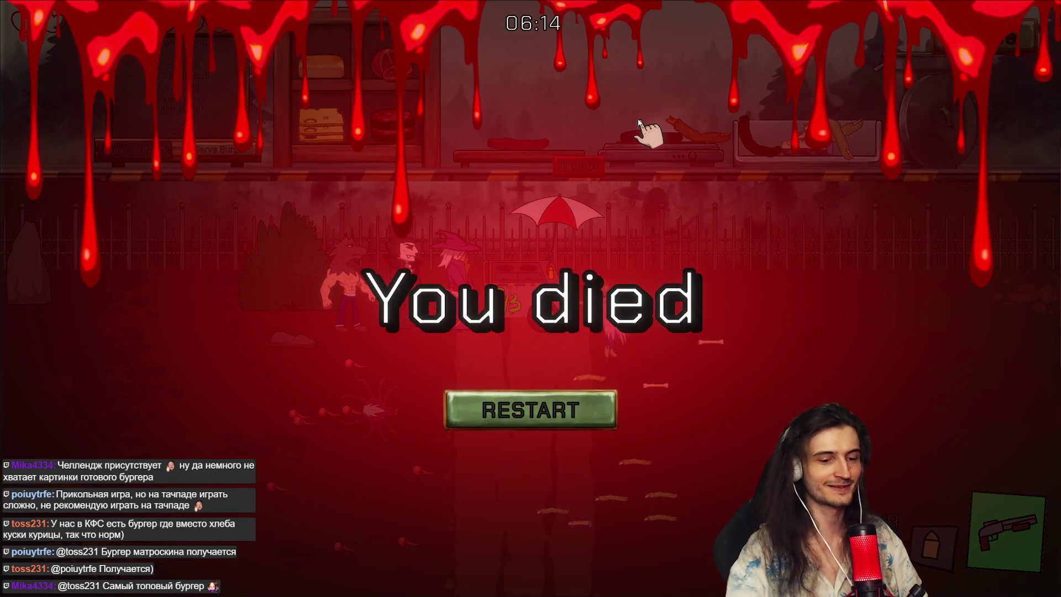
Step: Exit fullscreen, scroll the itch.io game page, and close the browser
key("Escape")
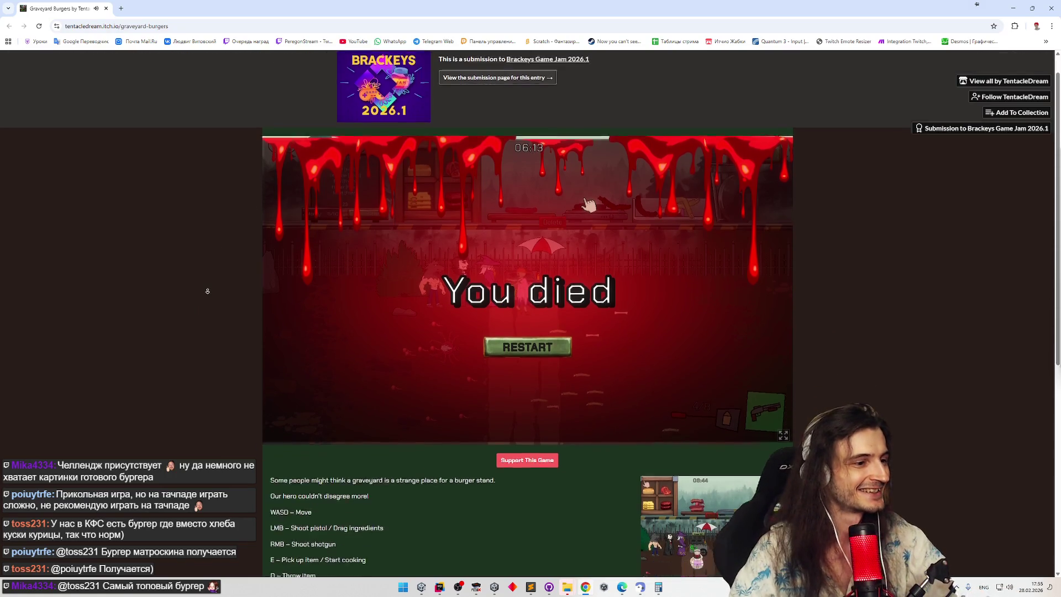
scroll(208, 292, "down", 4)
scroll(212, 282, "down", 3)
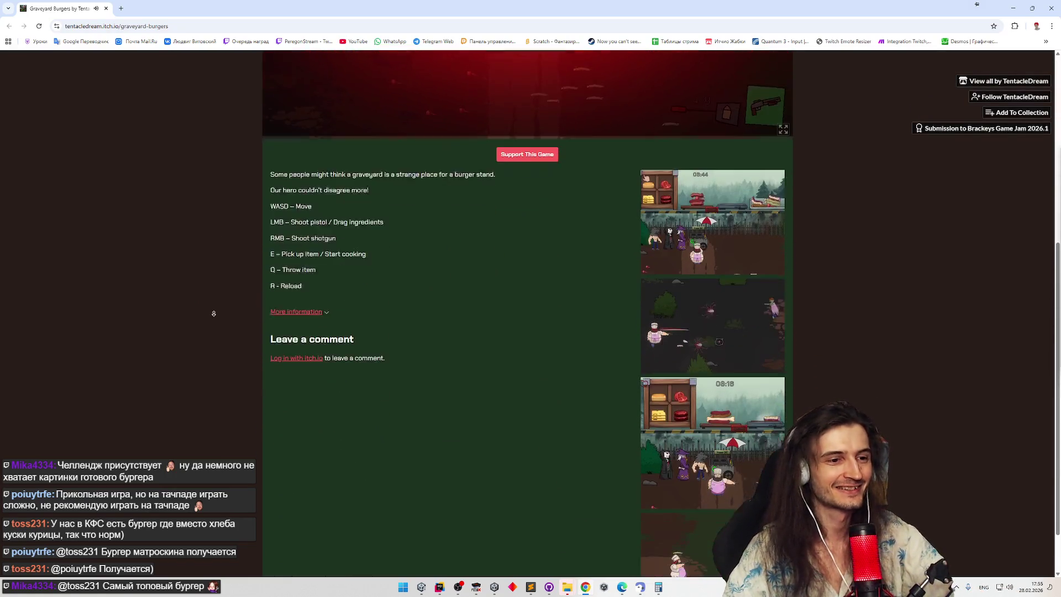
scroll(215, 306, "up", 1)
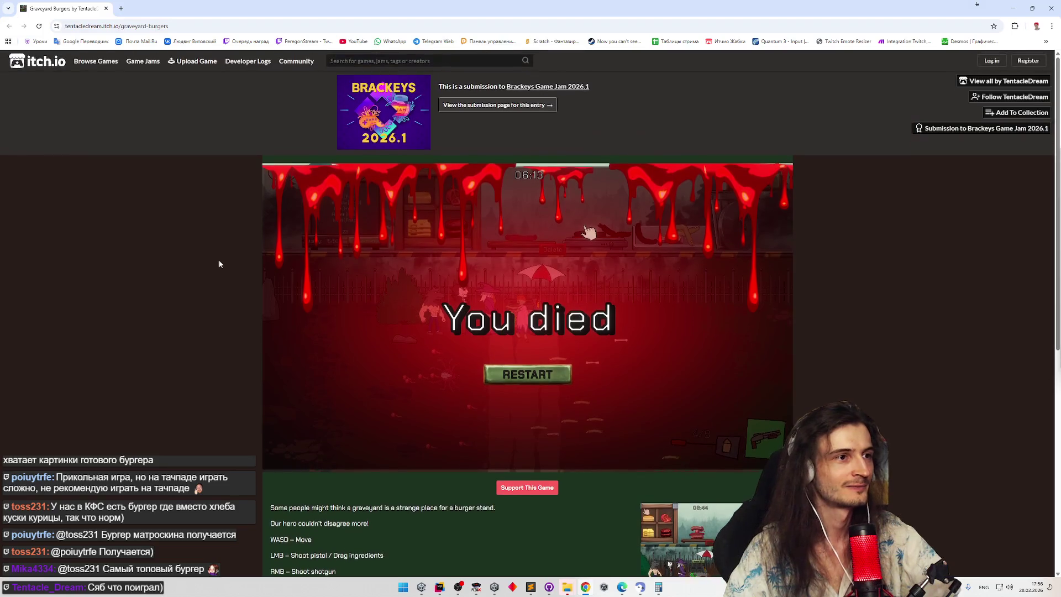
left_click(107, 8)
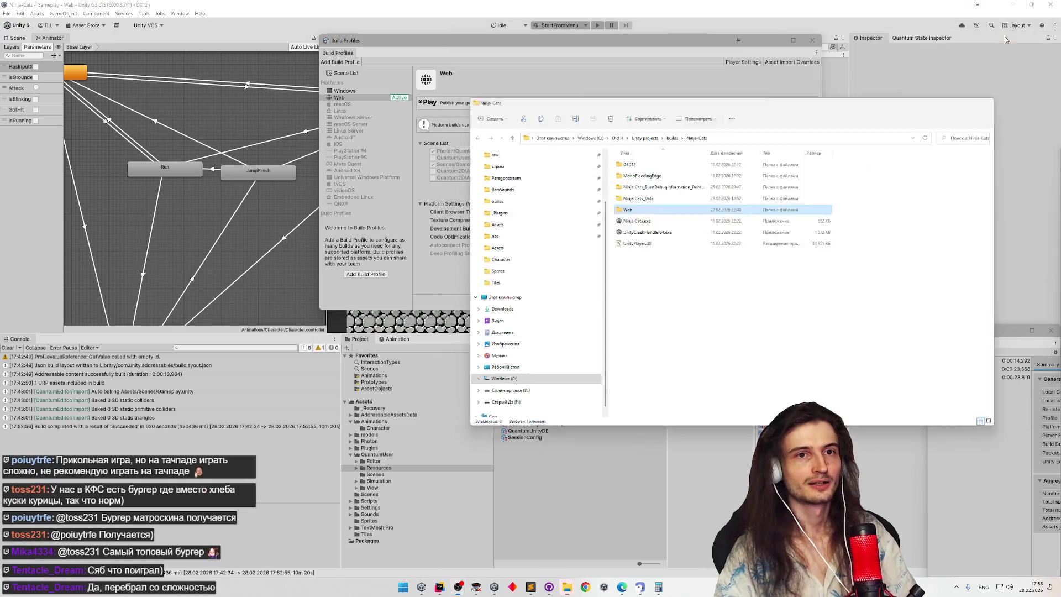
Step: Close File Explorer and publish the Web build to Unity Play as a new game
left_click(1006, 39)
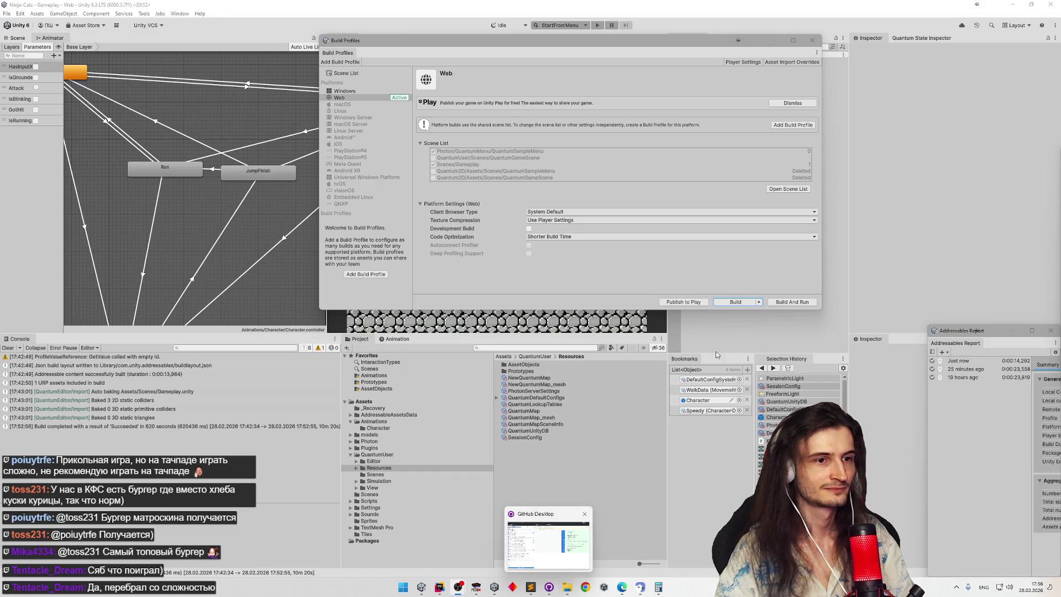
left_click(698, 302)
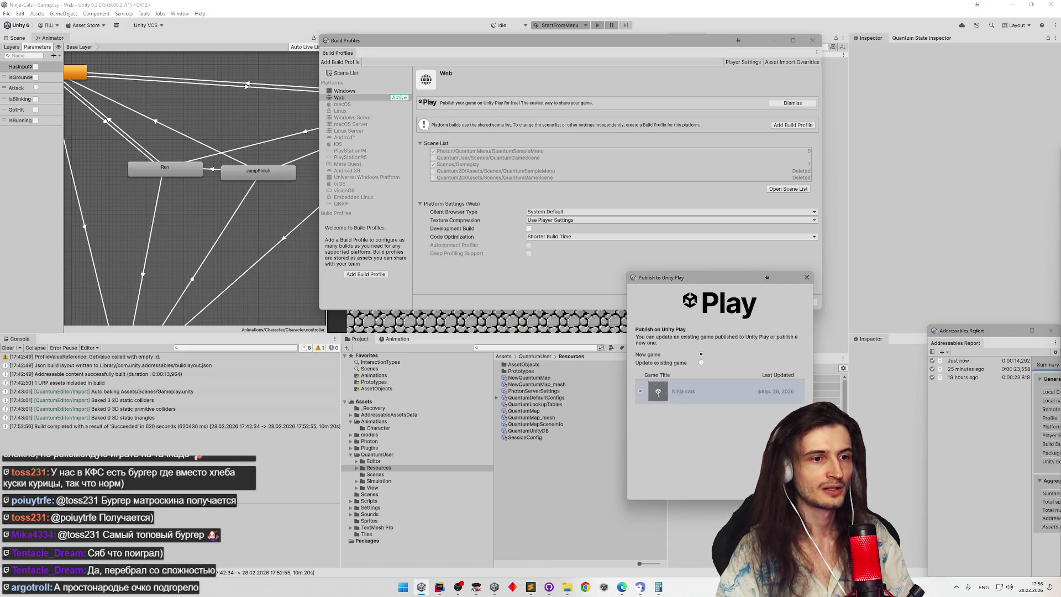
left_click(782, 486)
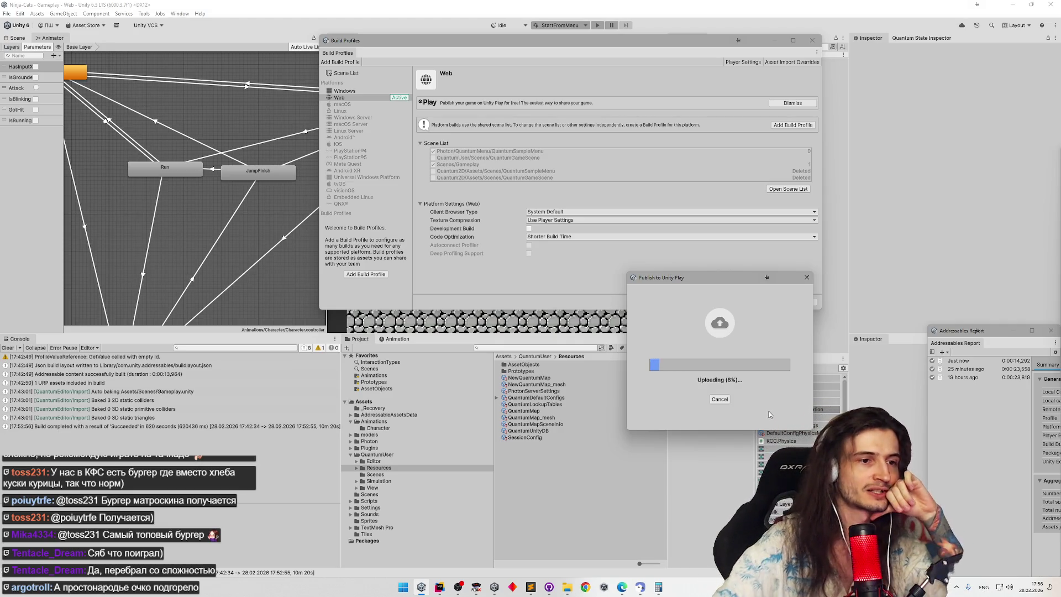
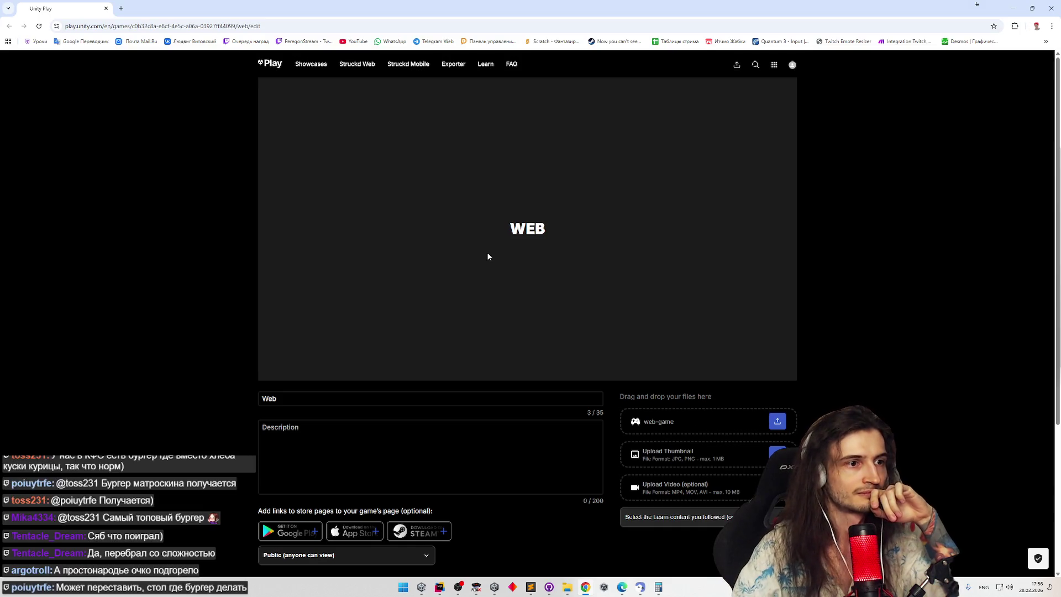
Step: Save the Web game's listing with the description 'test' and show its published page
scroll(270, 361, "down", 4)
scroll(268, 185, "up", 4)
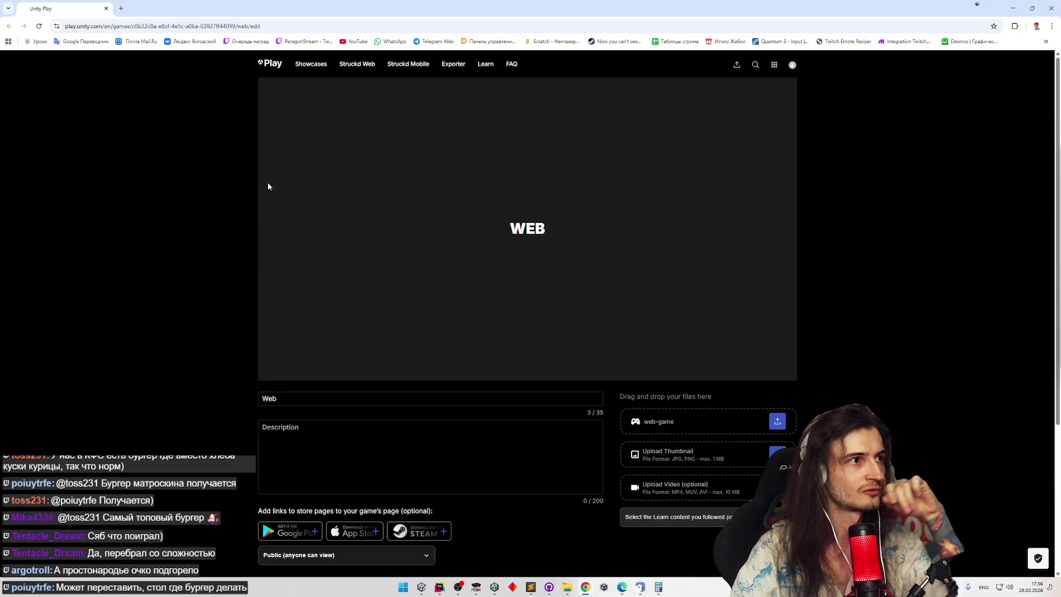
scroll(267, 185, "down", 4)
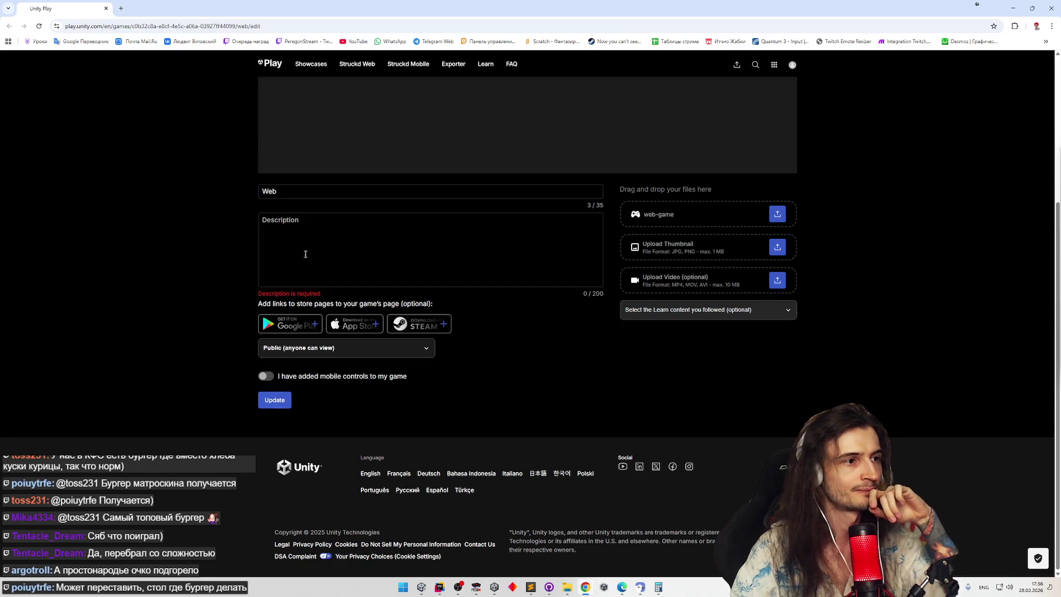
left_click(278, 405)
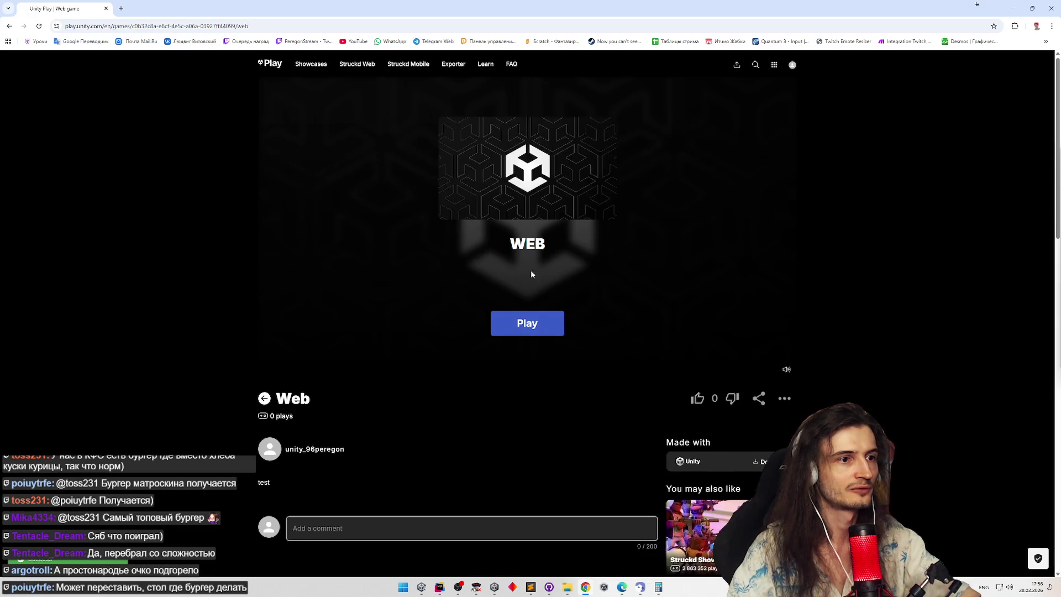
Step: Launch the published Web game in fullscreen and join a QUICK PLAY match
left_click(528, 325)
key("ctrl+l")
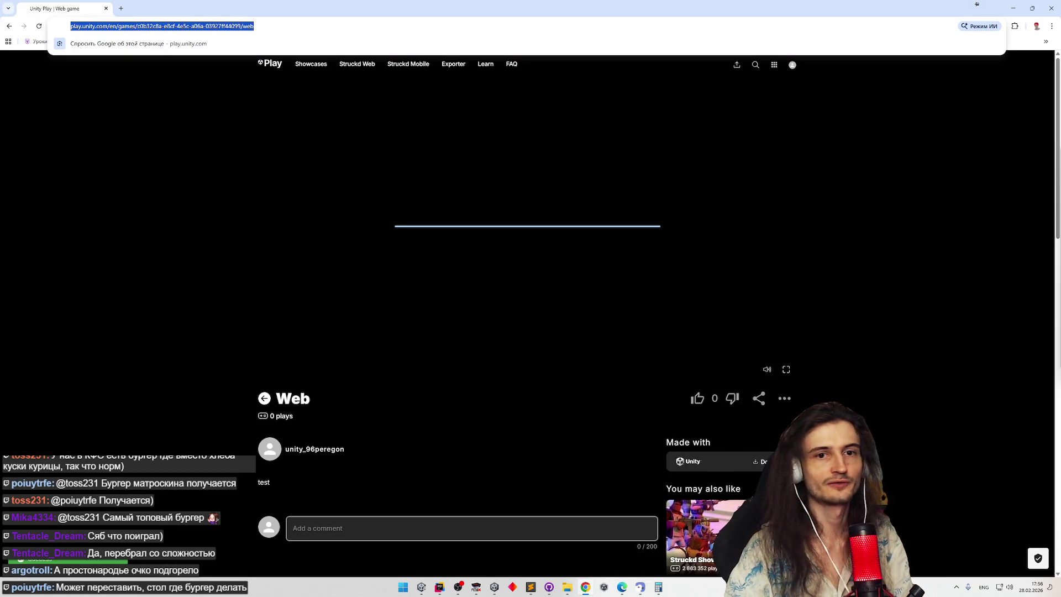
key("Escape")
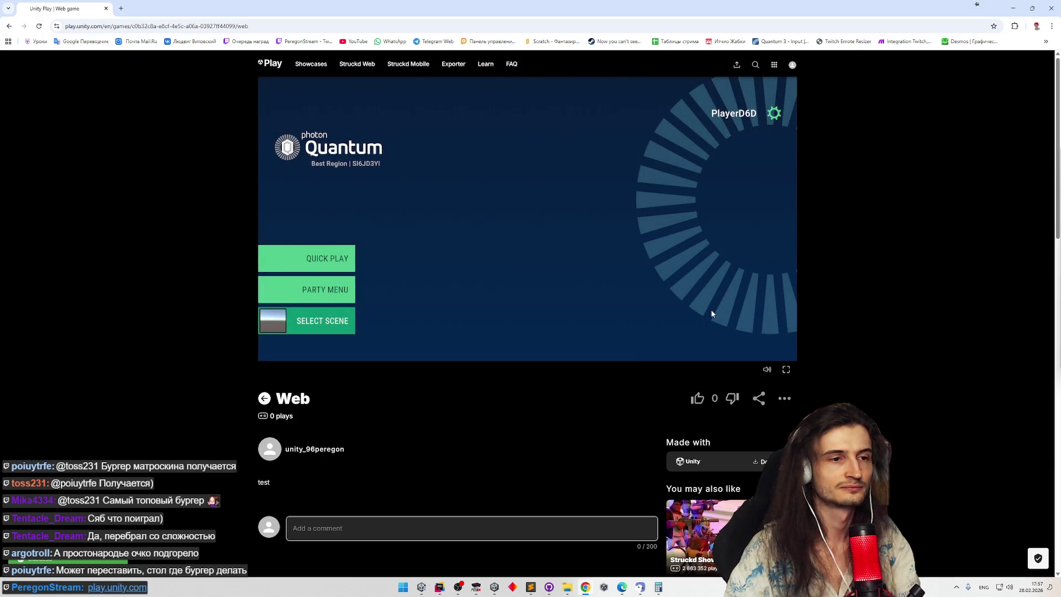
left_click(788, 371)
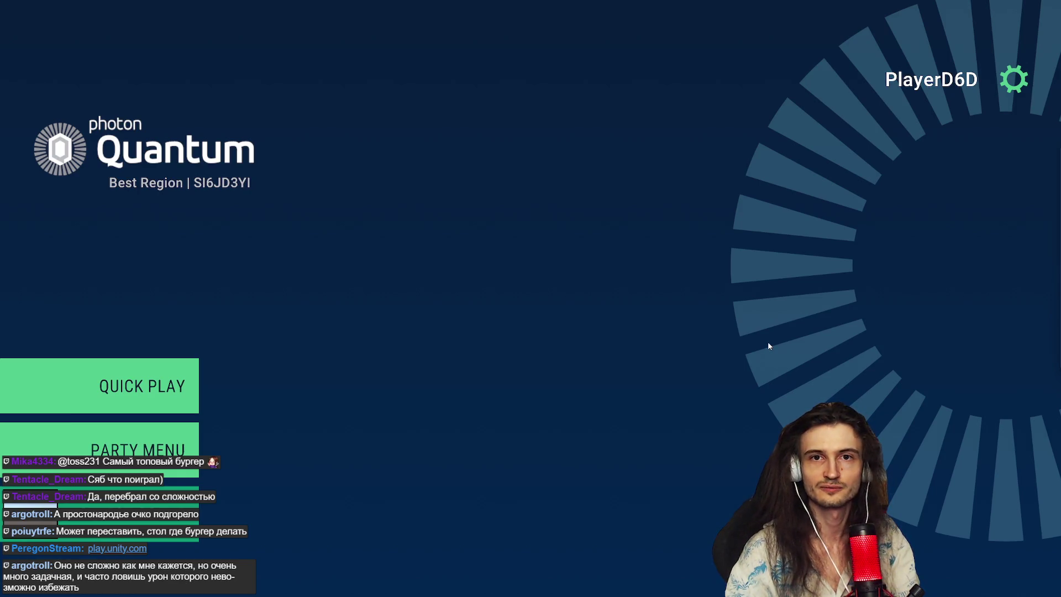
left_click(195, 377)
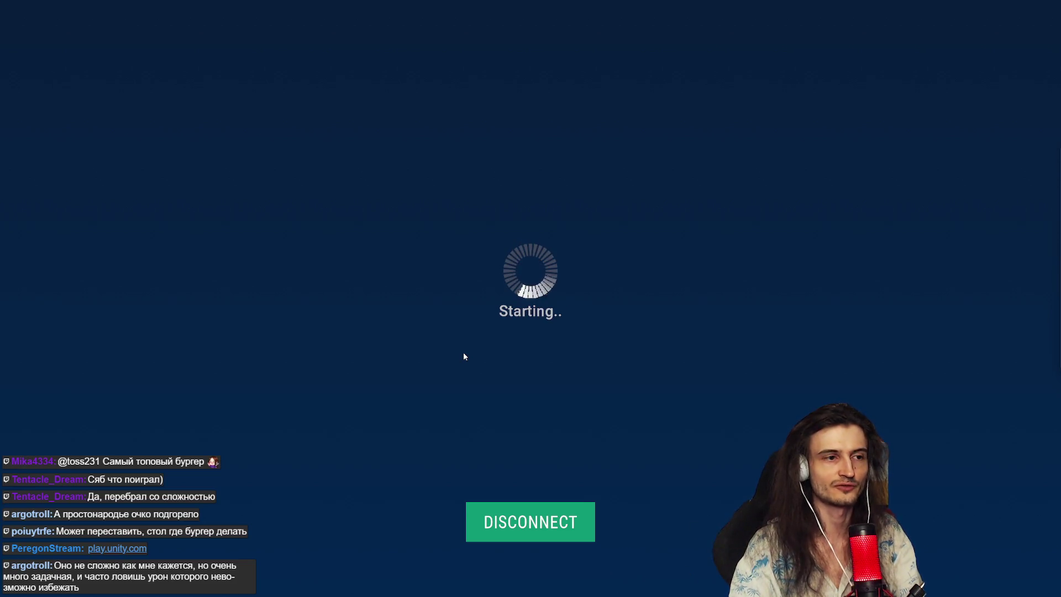
Step: Run the character right and left across the floor, jumping toward the stone wall
key("Right")
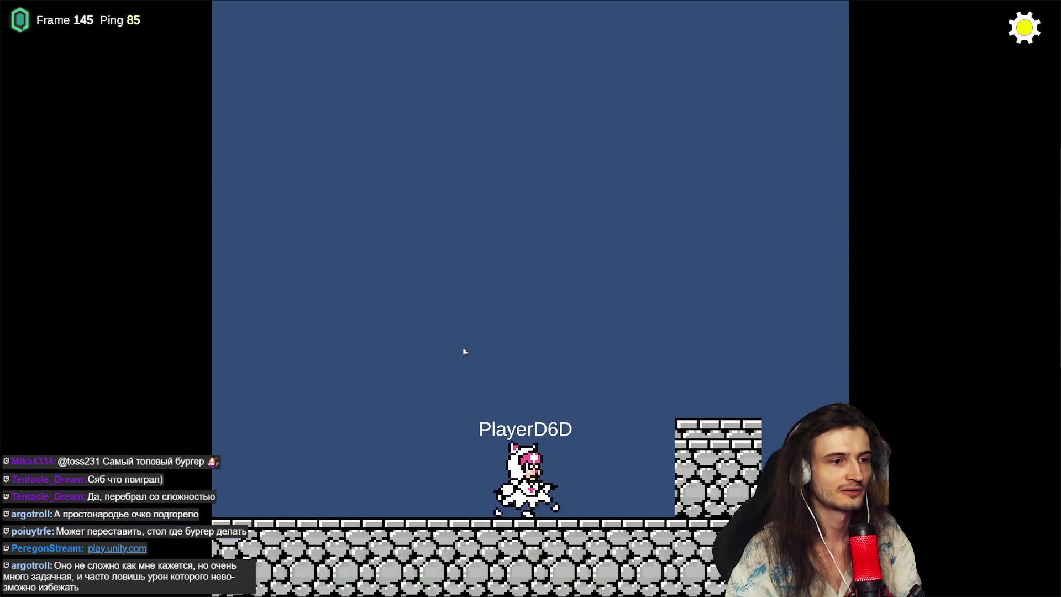
key("Left")
key("space")
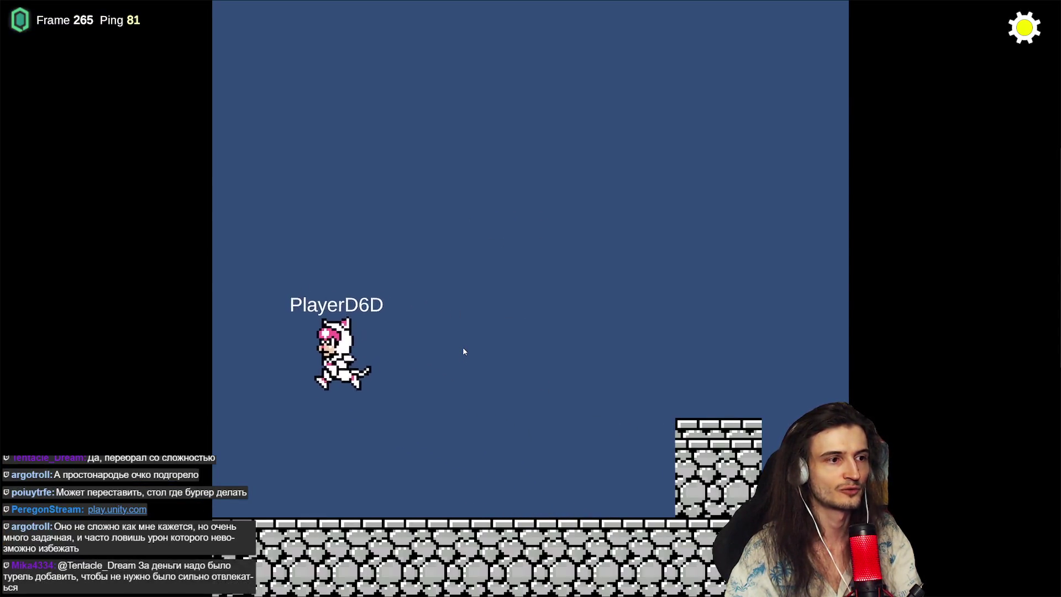
key("Right")
key("space")
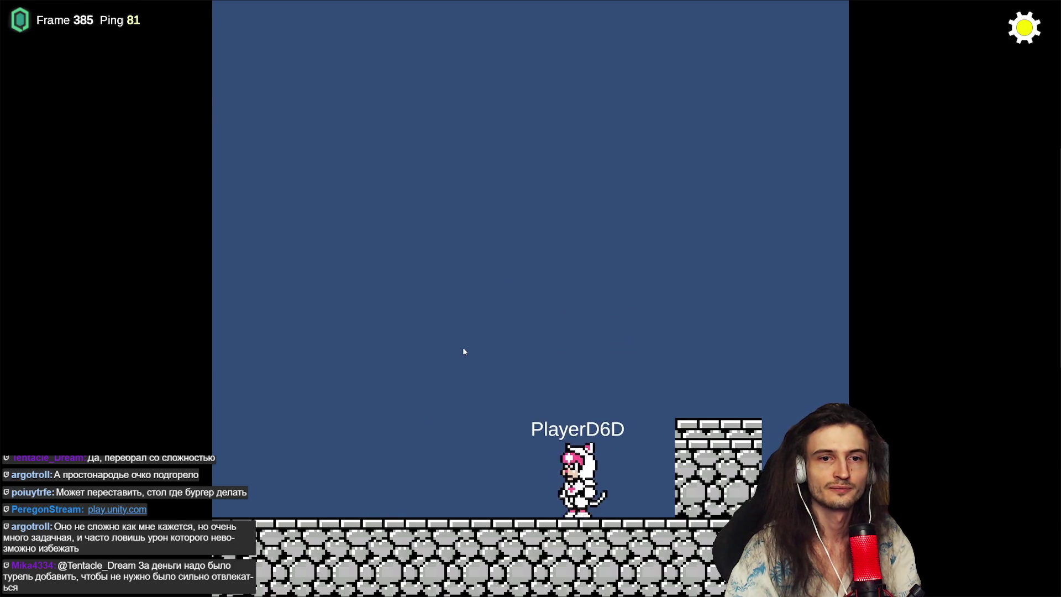
key("Left")
key("space")
key("Left")
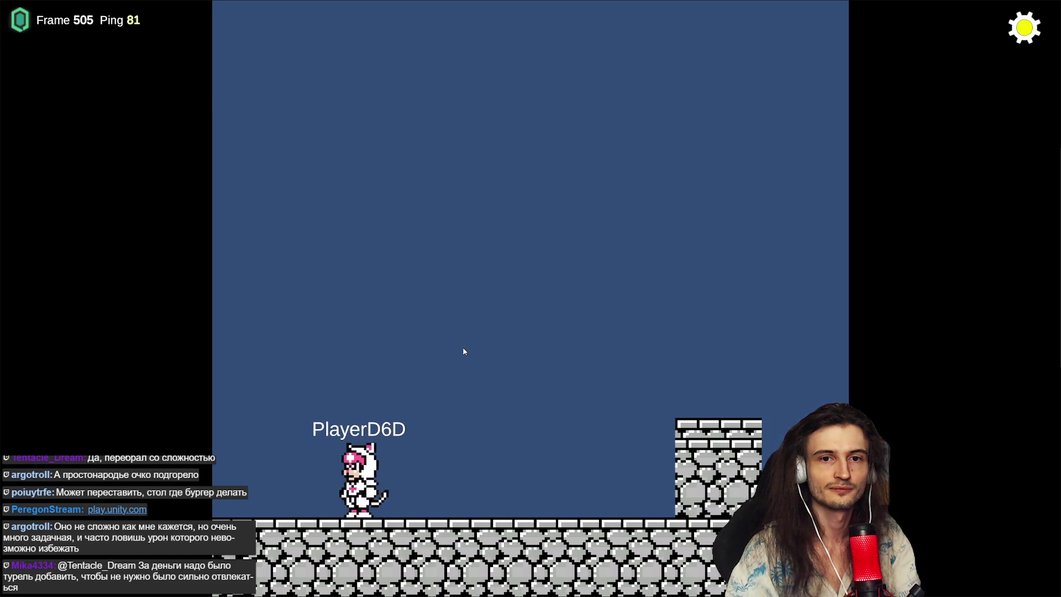
key("Right")
key("space")
Step: Swing the sword while running both ways, then jump onto the stone step to test it
key("Left")
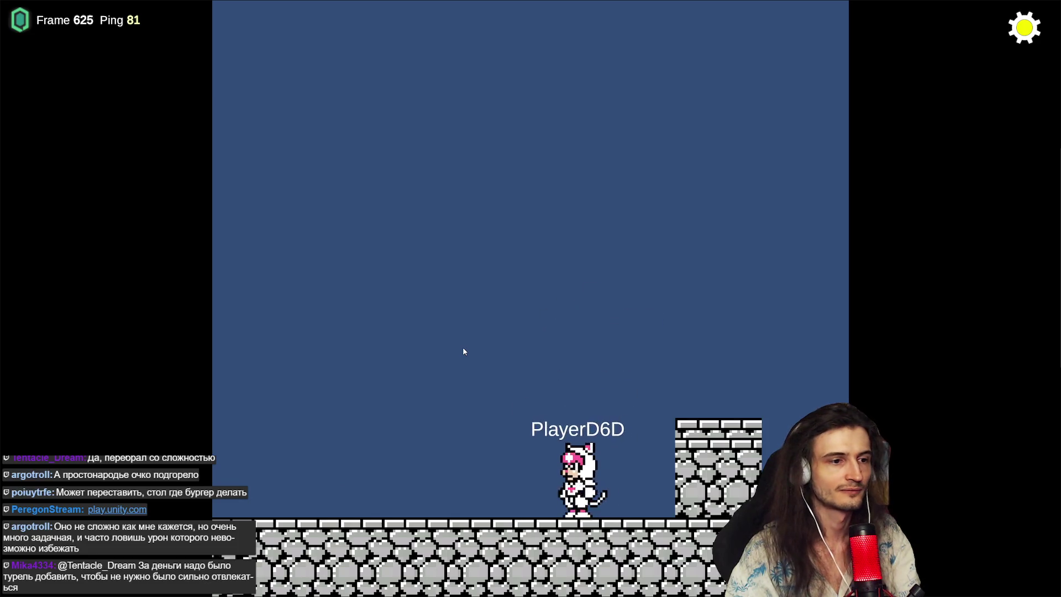
key("Right")
key("Left")
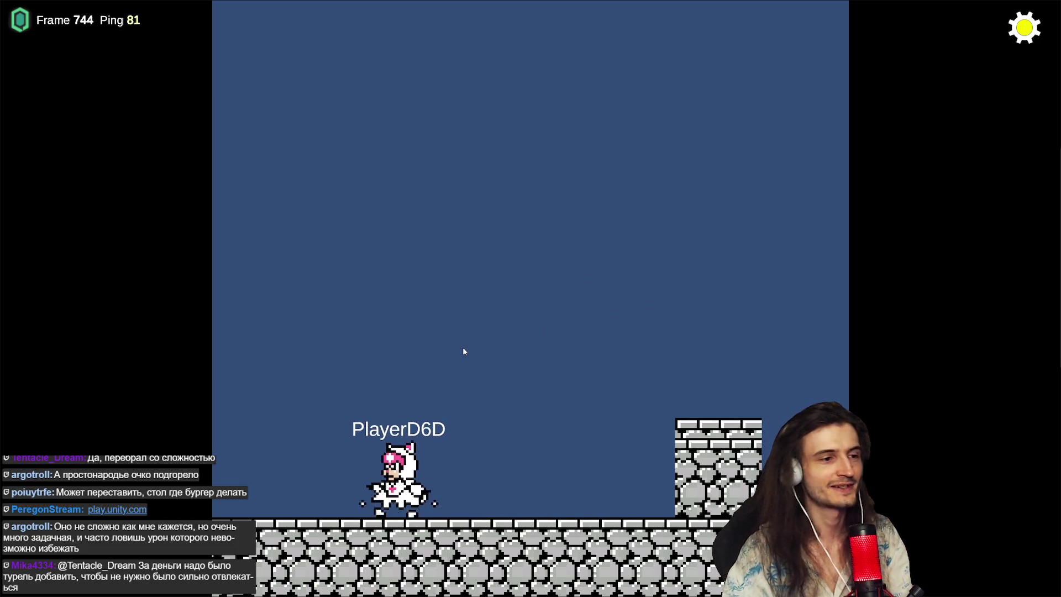
key("Right")
key("space")
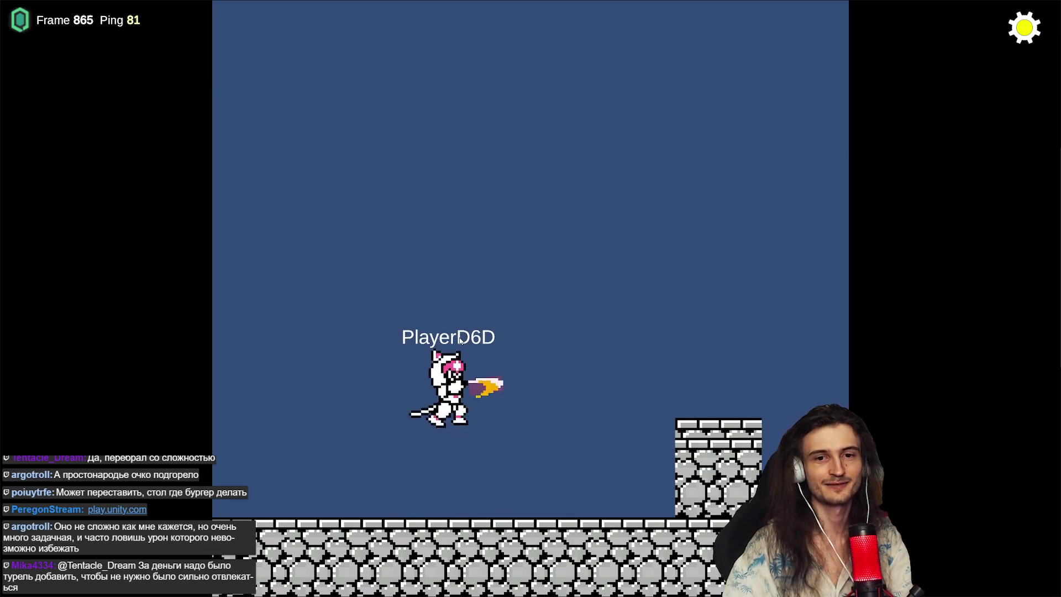
key("Right")
key("space")
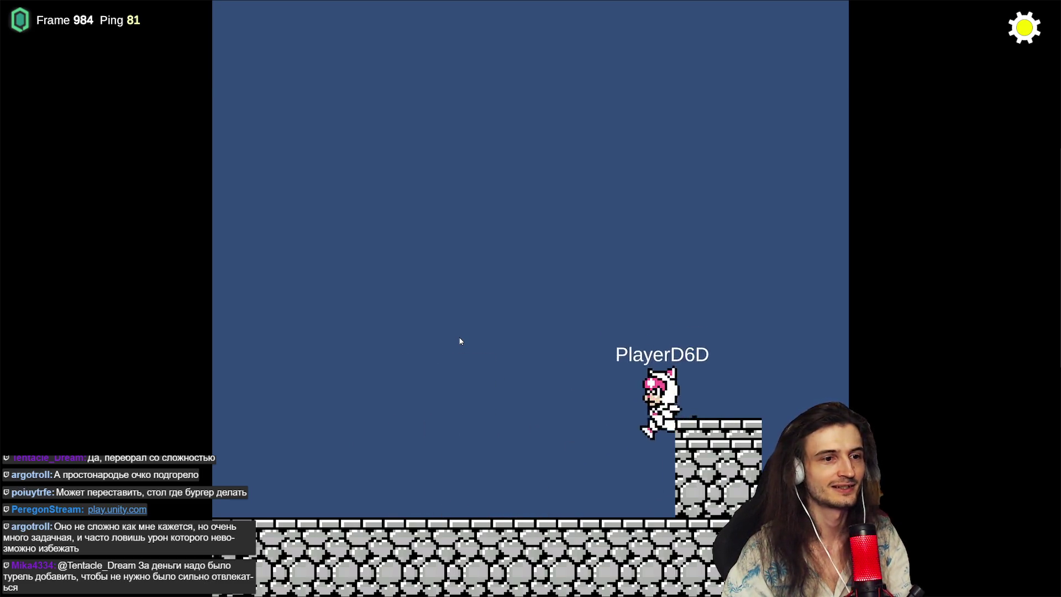
Step: Run to the level's left edge and repeatedly jump and land there
key("Left")
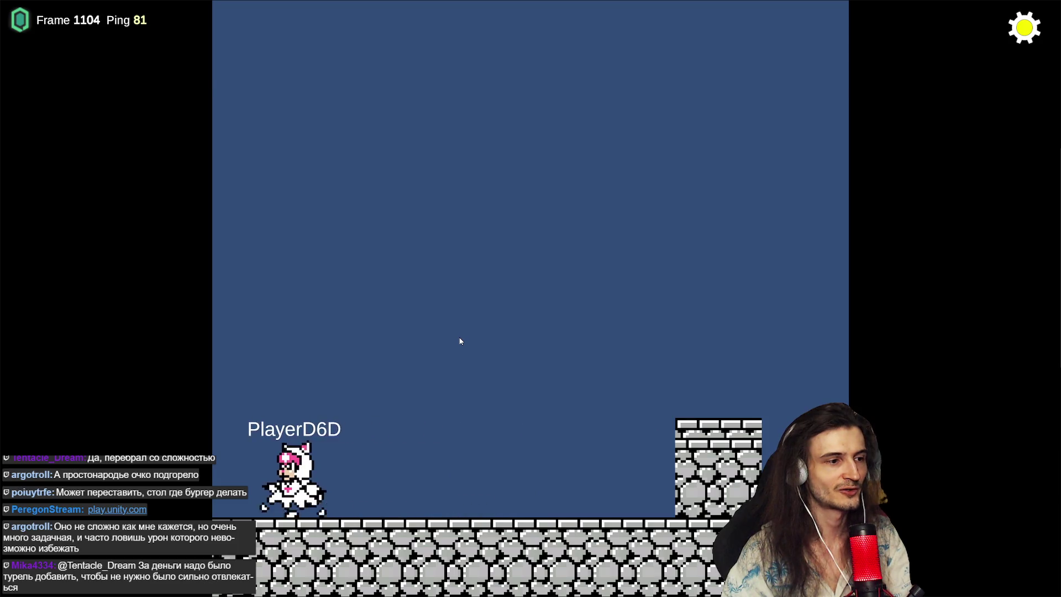
key("space")
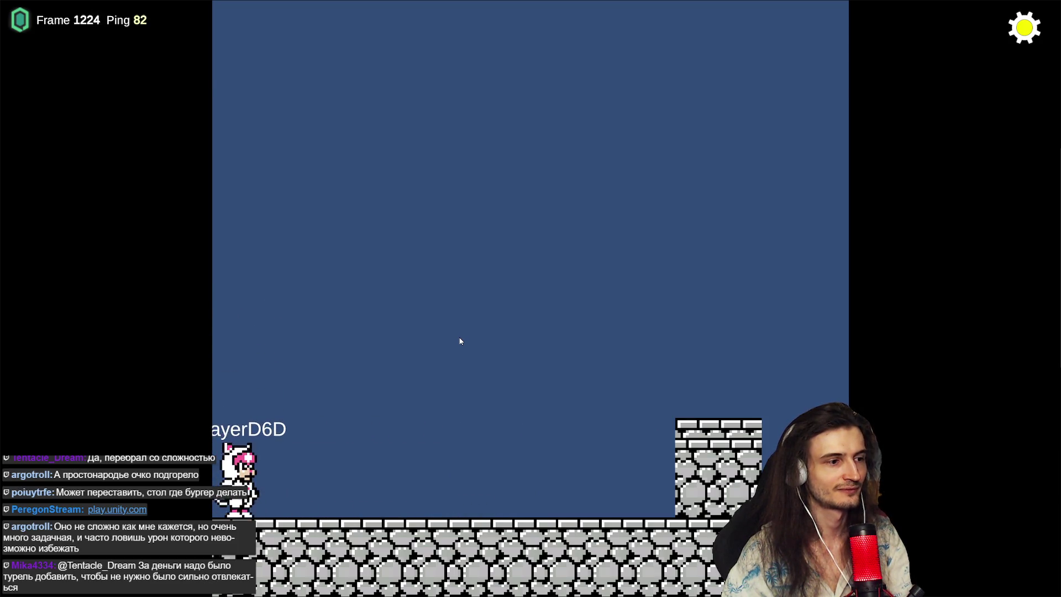
key("Right")
key("Left")
key("space")
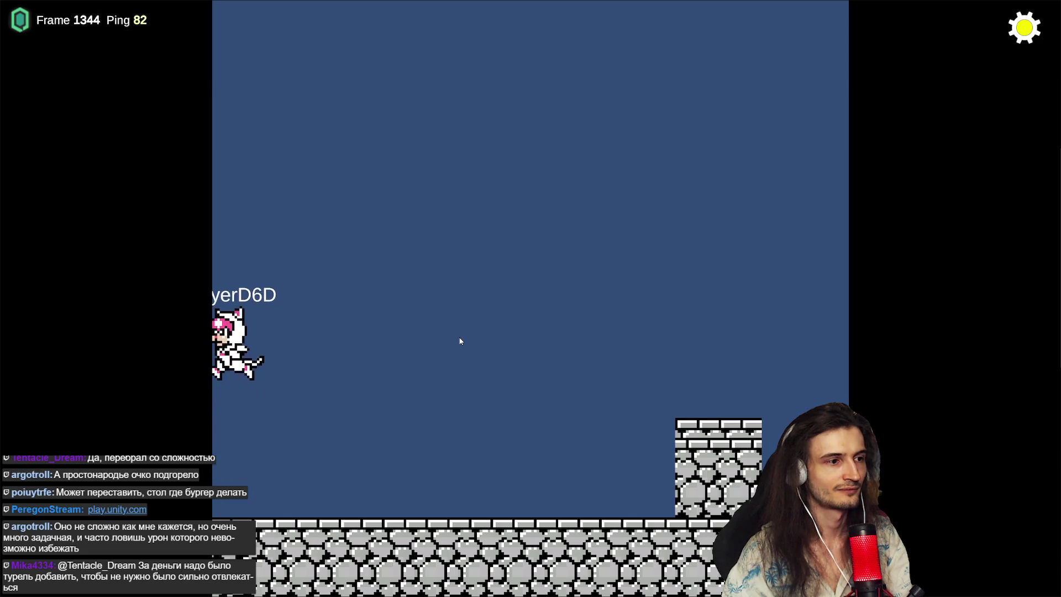
key("Right")
key("Left")
key("space")
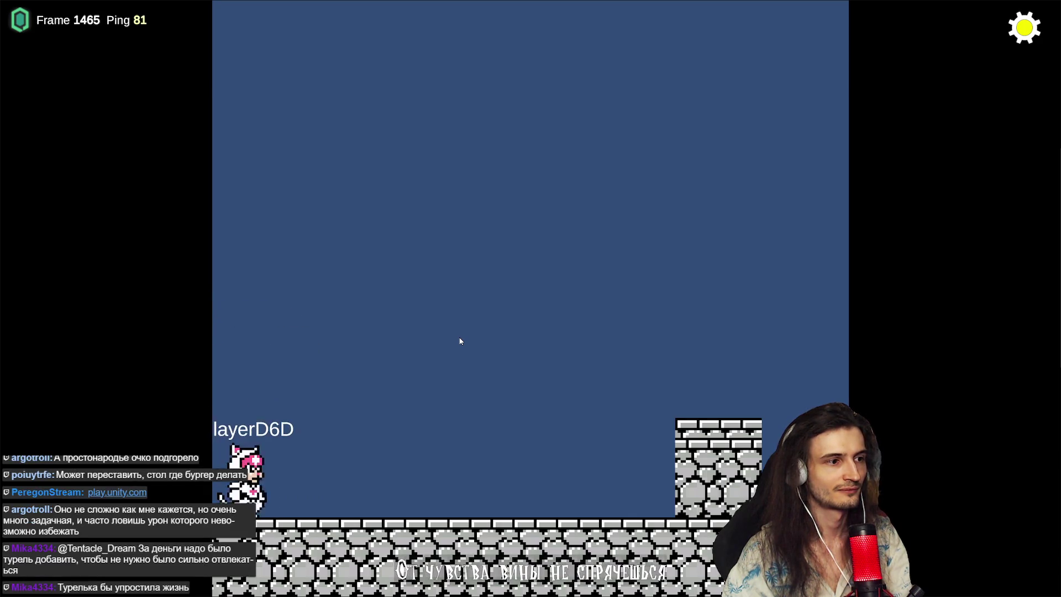
key("space")
key("Right")
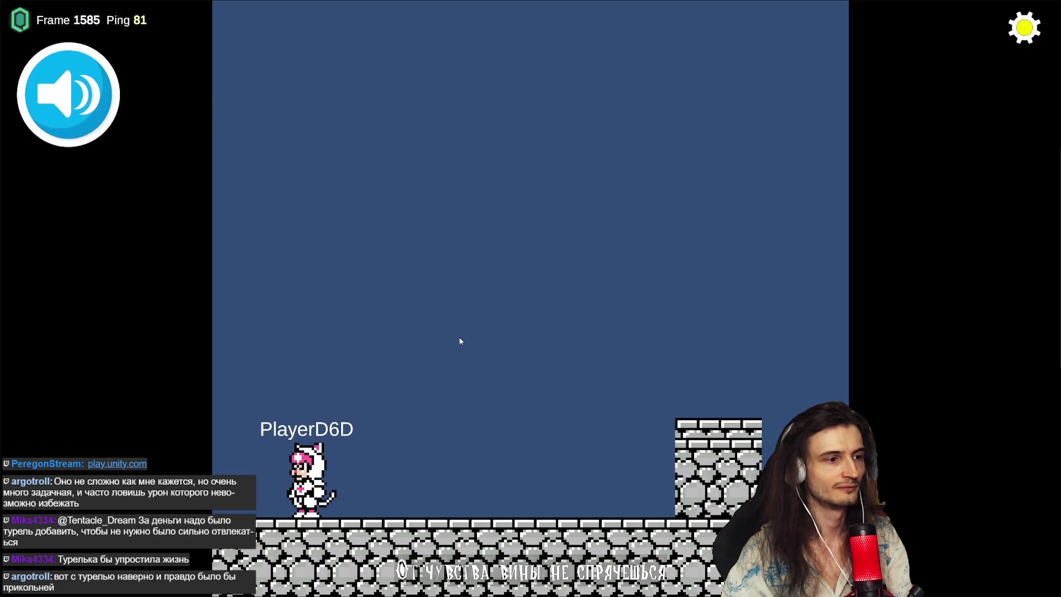
key("Left")
key("space")
key("Right")
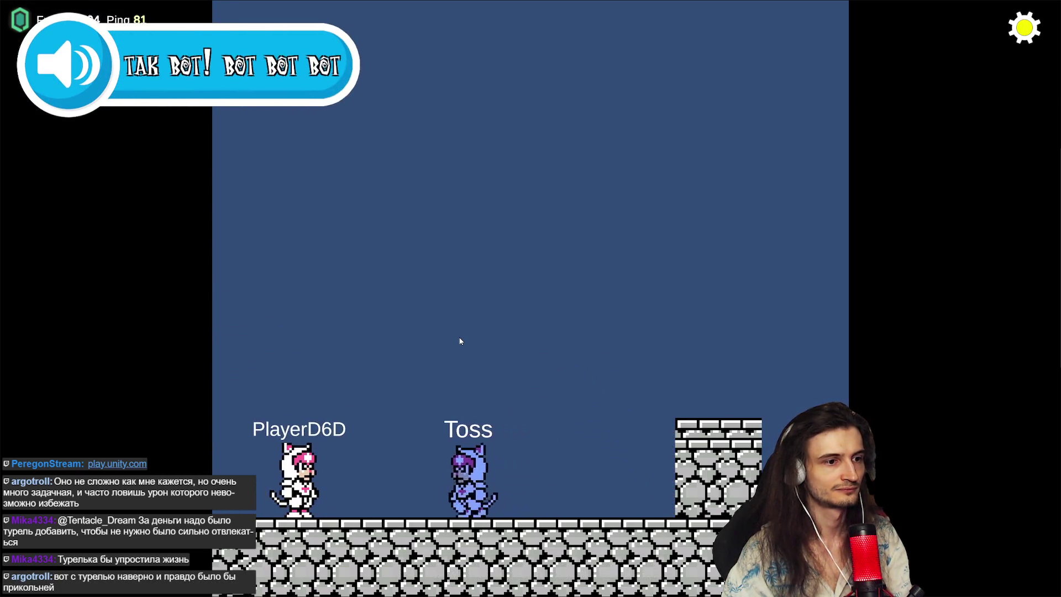
Step: Jump over beside the other player, then walk back and forth up to the stone tower
key("Right")
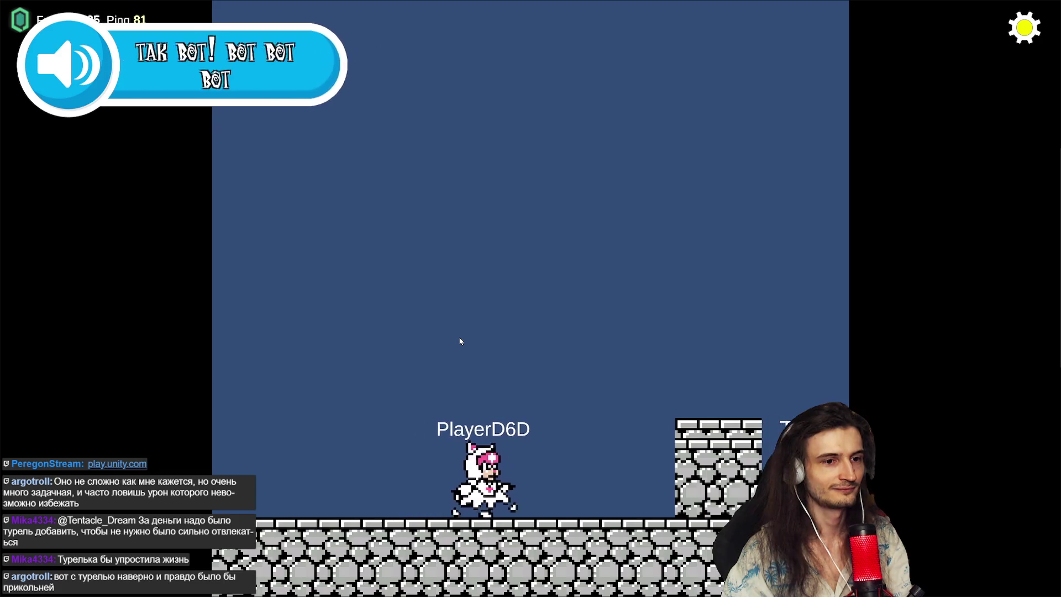
key("space")
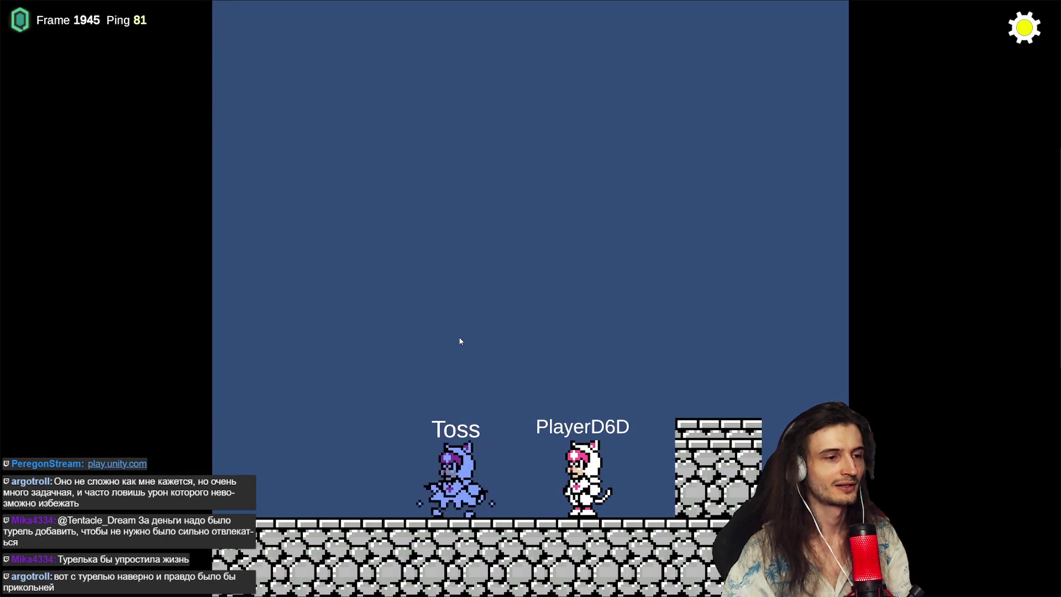
key("Left")
key("Left")
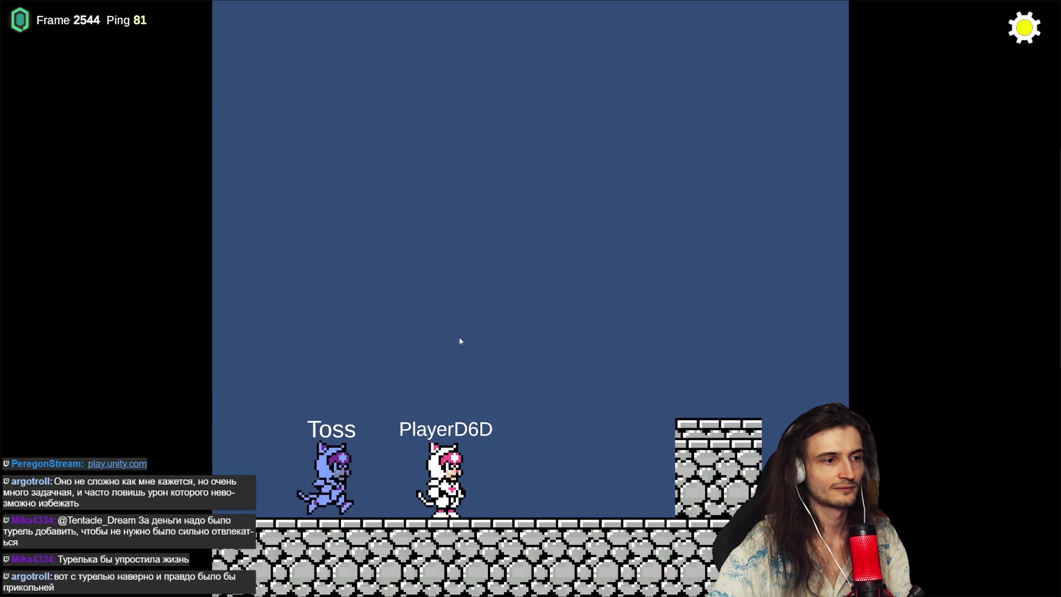
key("Right")
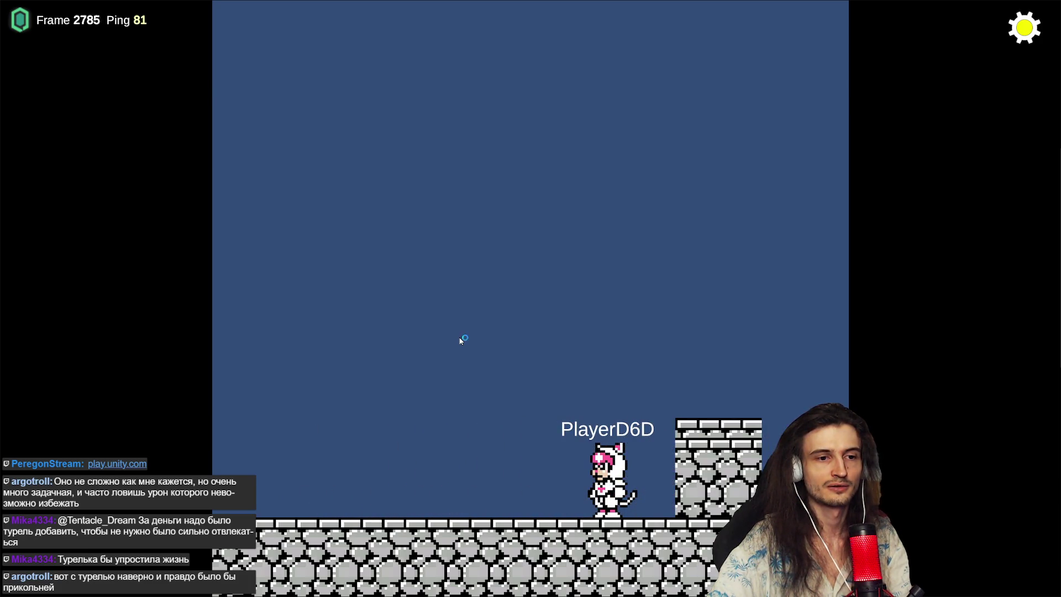
key("Left")
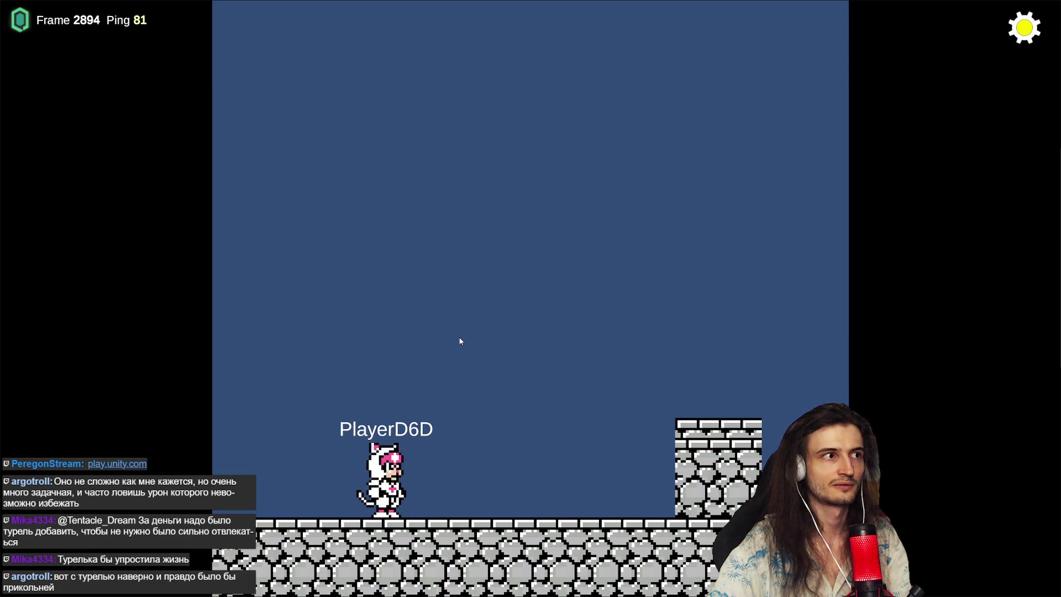
key("Right")
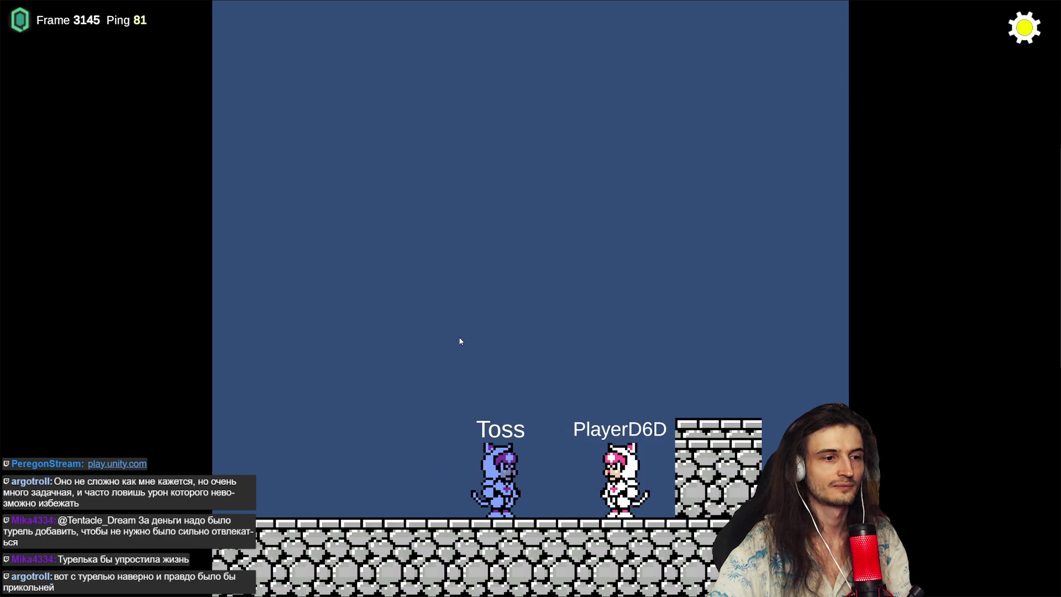
key("Left")
key("Left")
key("Right")
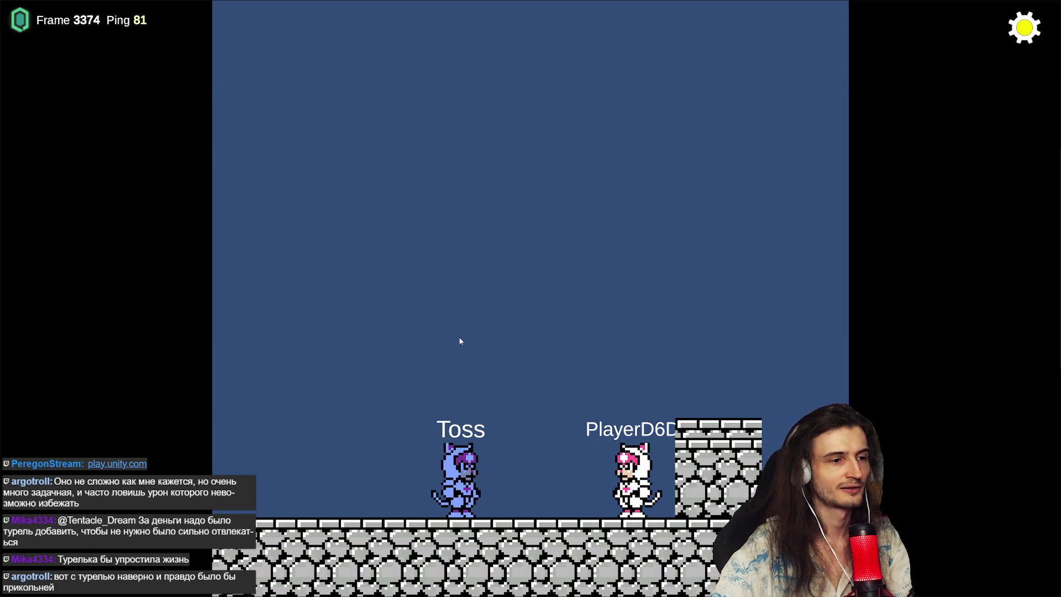
key("Left")
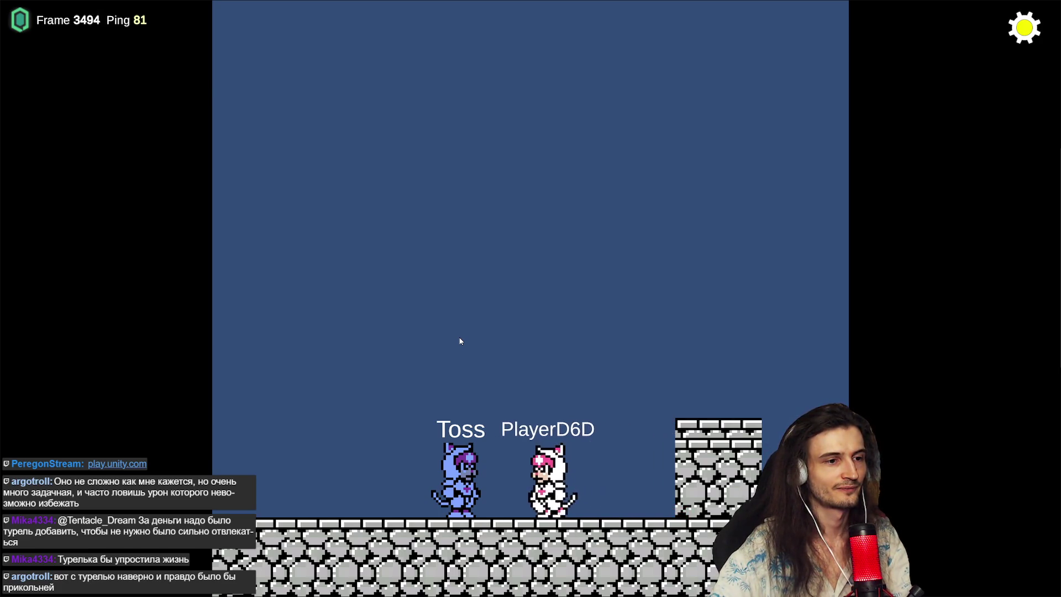
Step: Walk the character left and right on the floor, ending right up at the tower
key("Right")
key("Left")
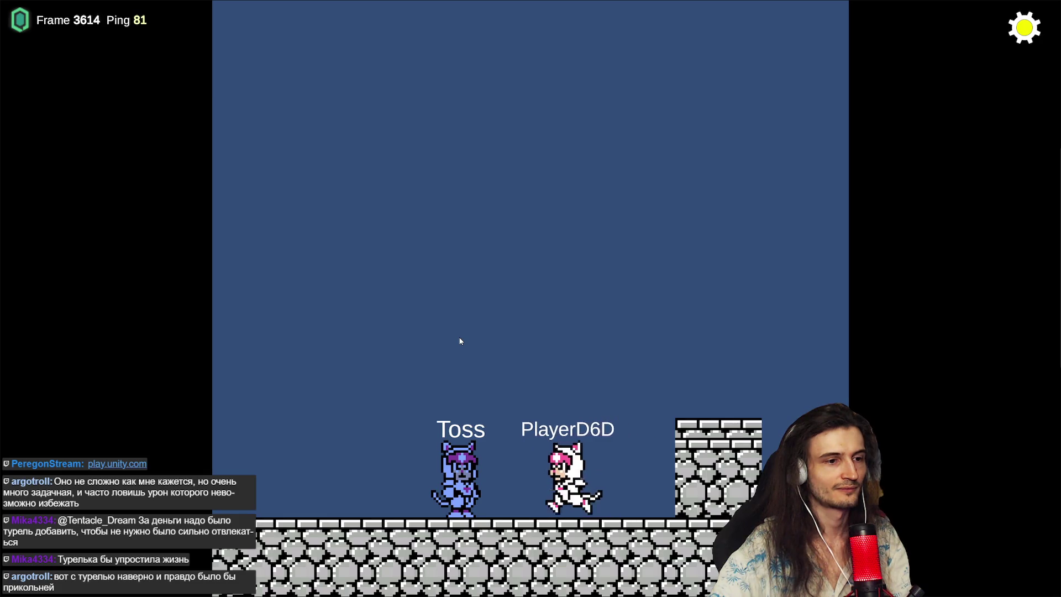
key("Right")
key("Right")
key("Left")
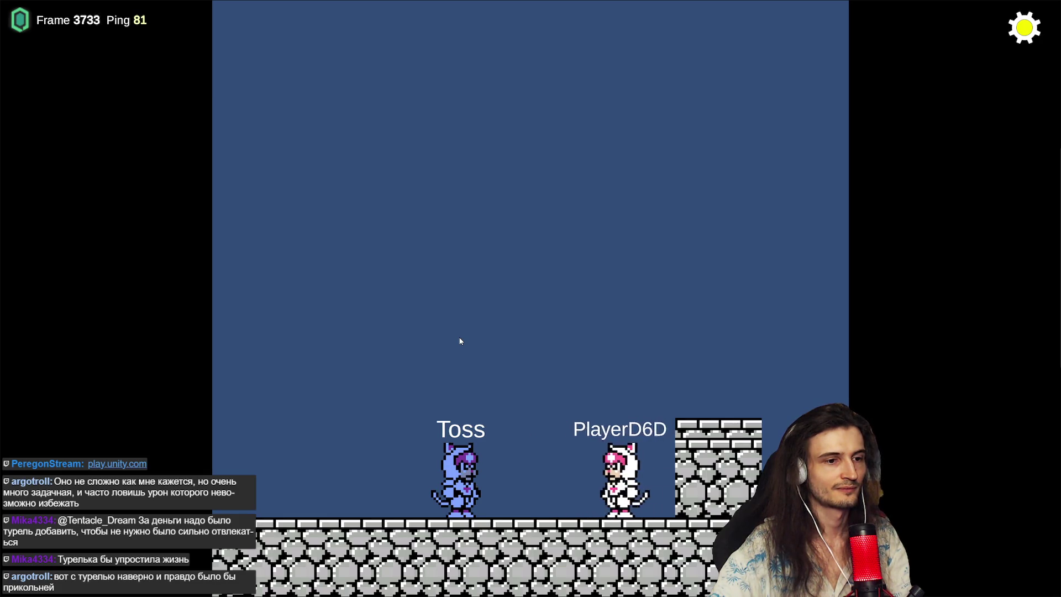
key("Right")
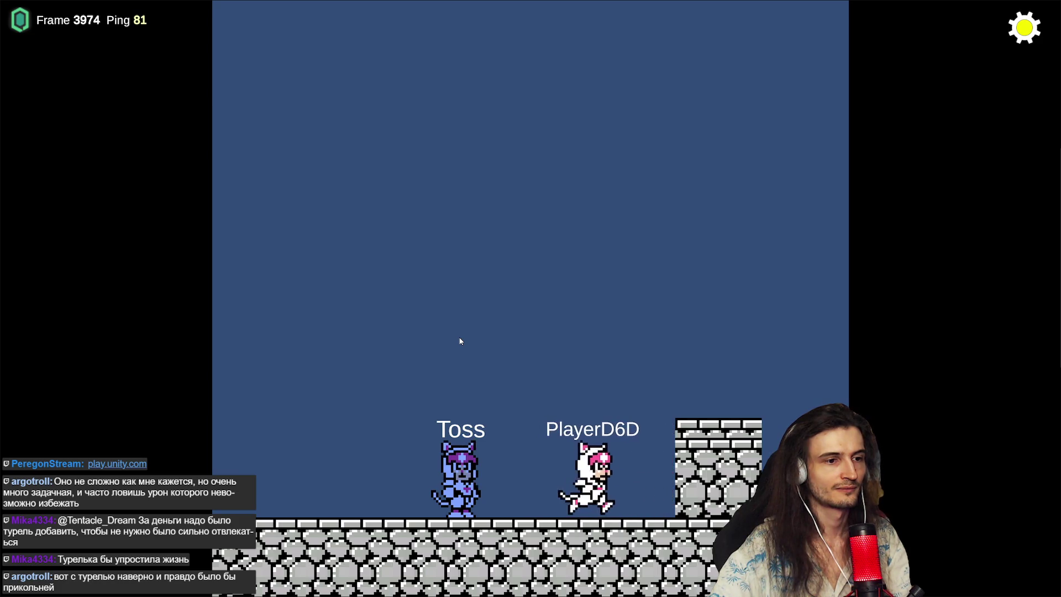
key("Left")
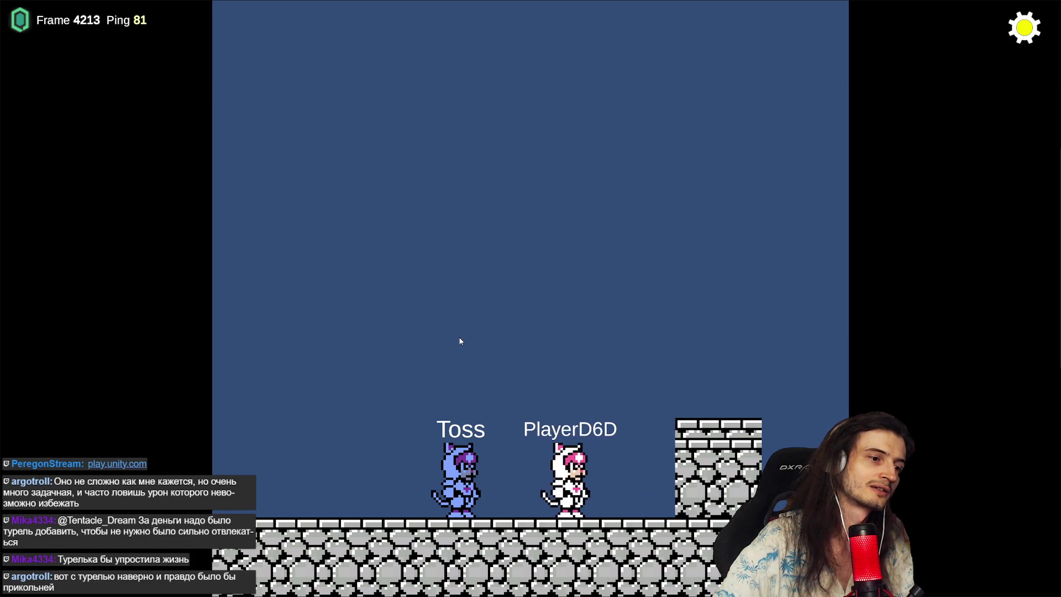
key("Right")
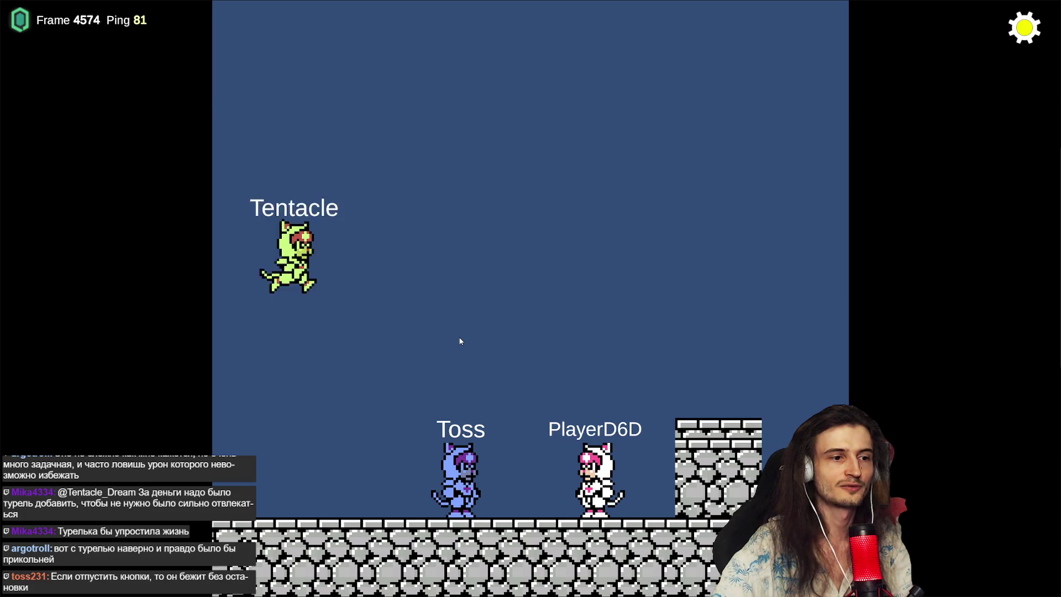
Step: Walk behind the stone tower, jump off attacking, and land beside the blue cat
key("Left")
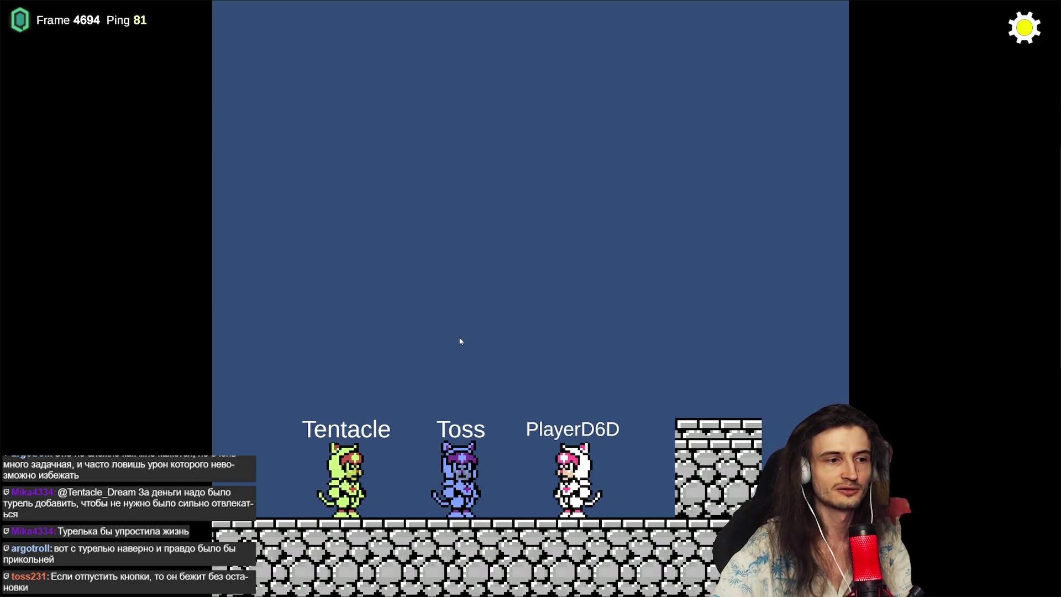
key("Right")
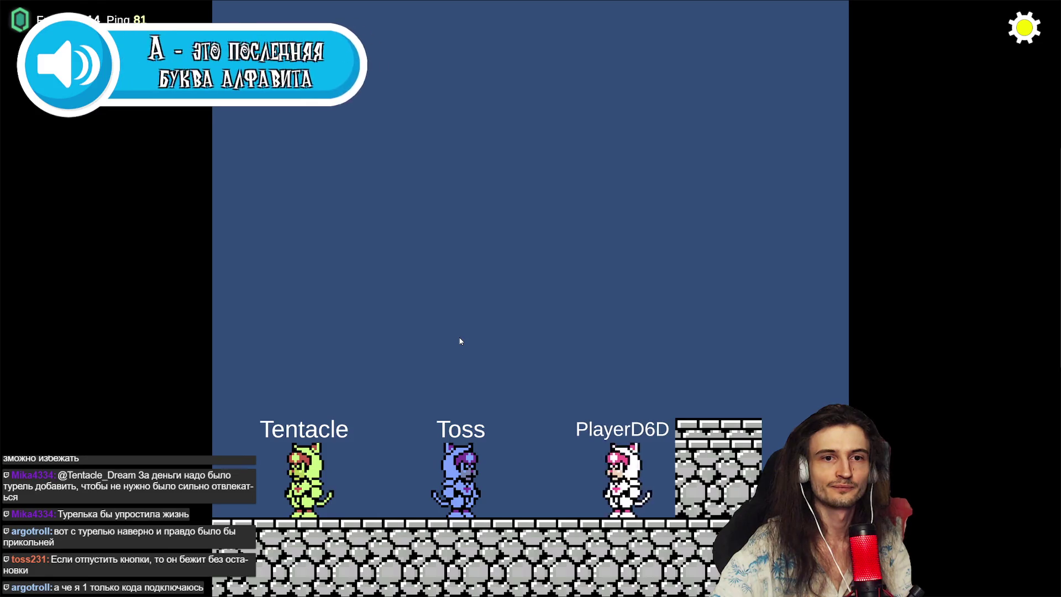
key("Left")
key("Right")
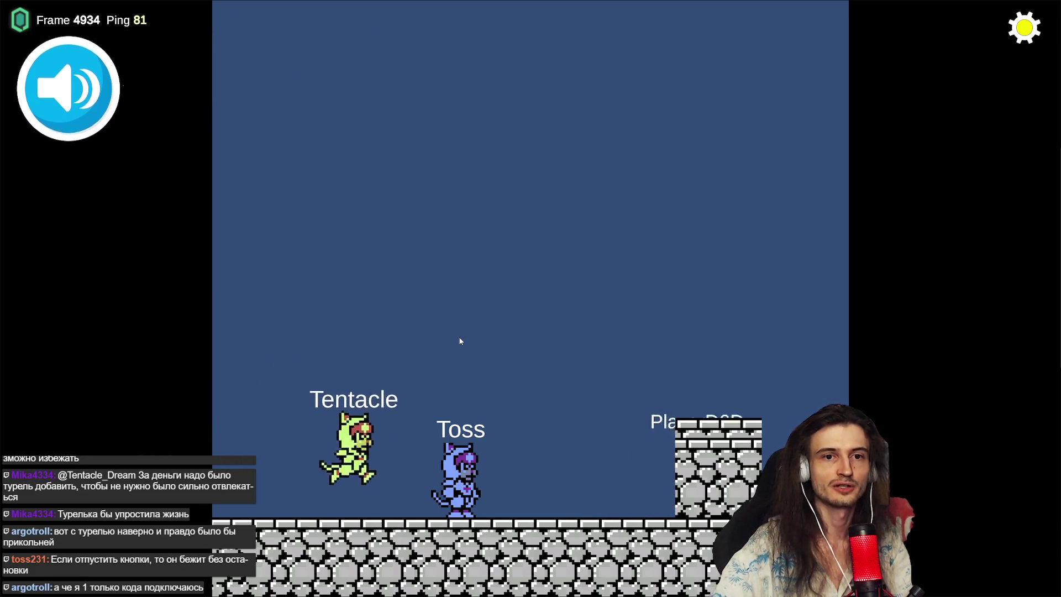
key("Left")
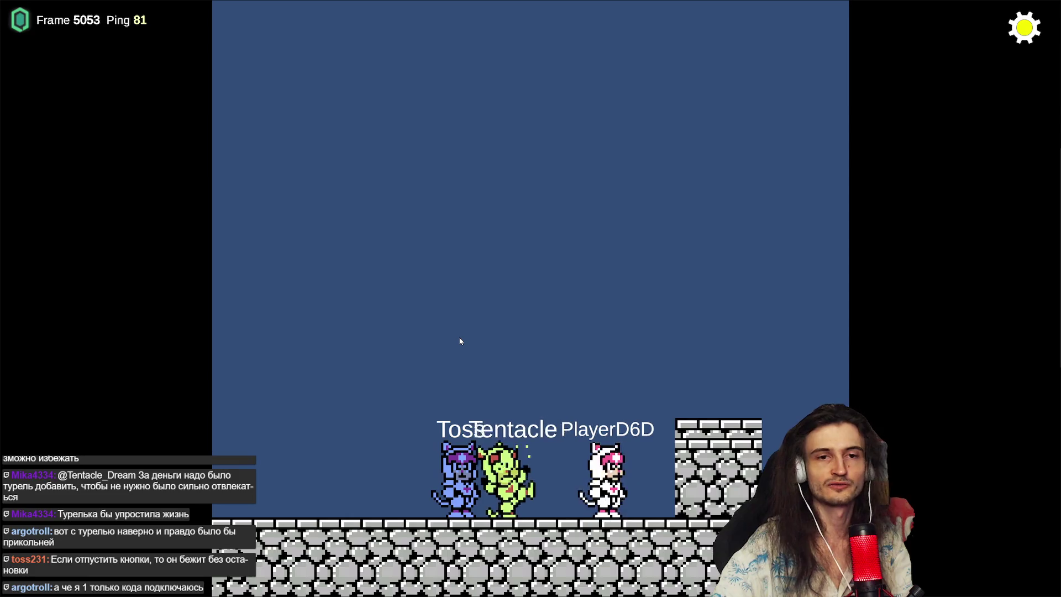
key("Right")
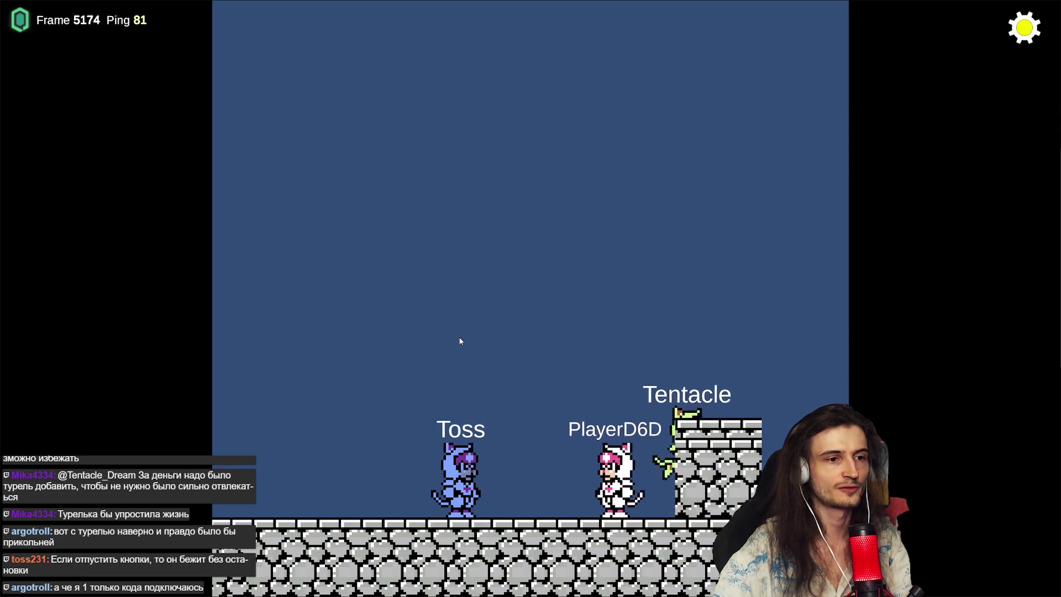
key("Left")
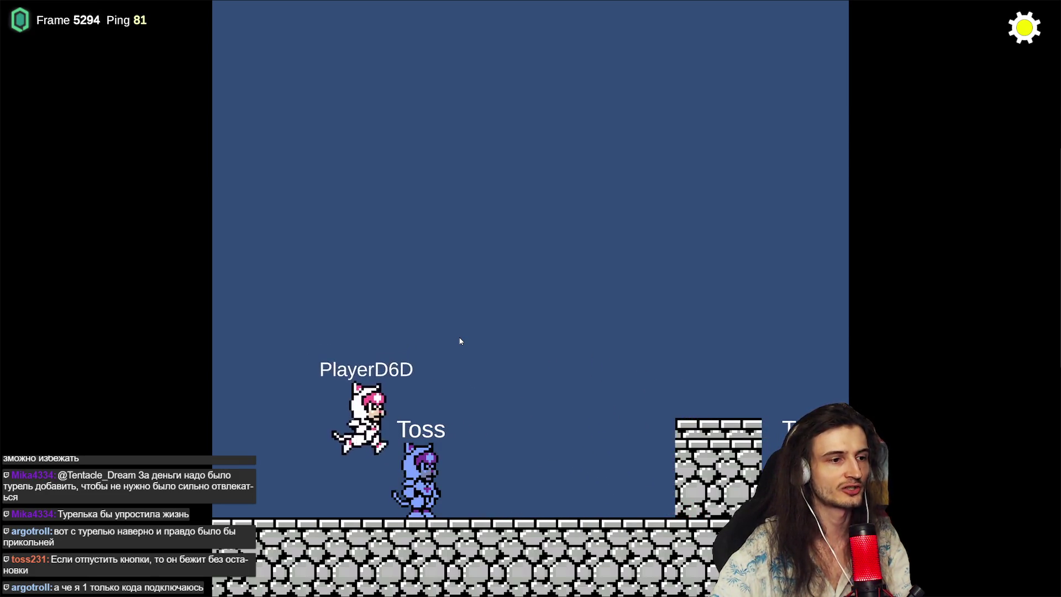
Step: Jump right slashing at the green player, then run to the wall and back
key("Up")
key("Right")
key("x")
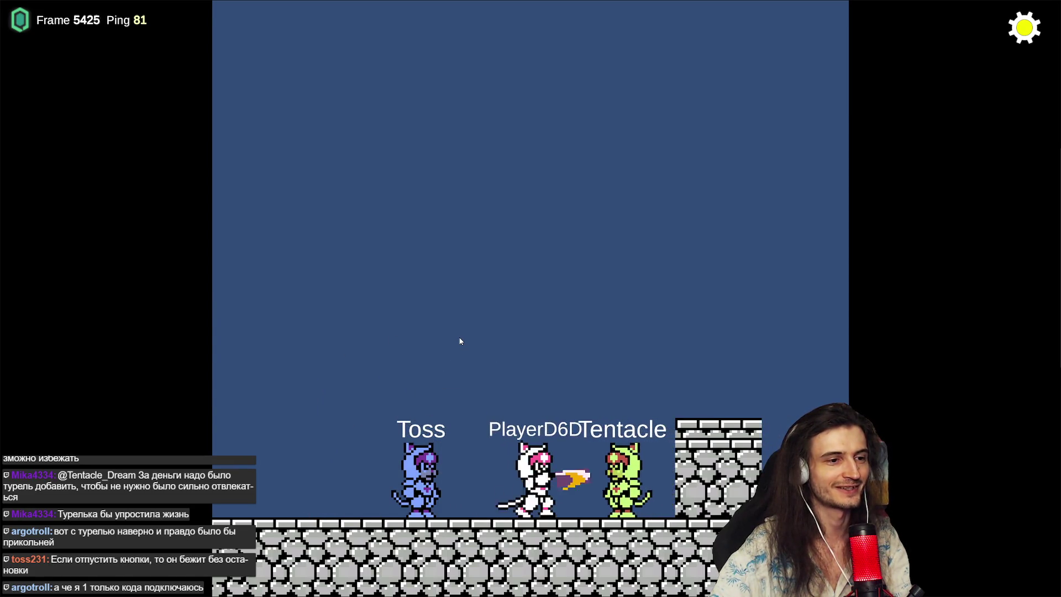
key("Up")
key("Right")
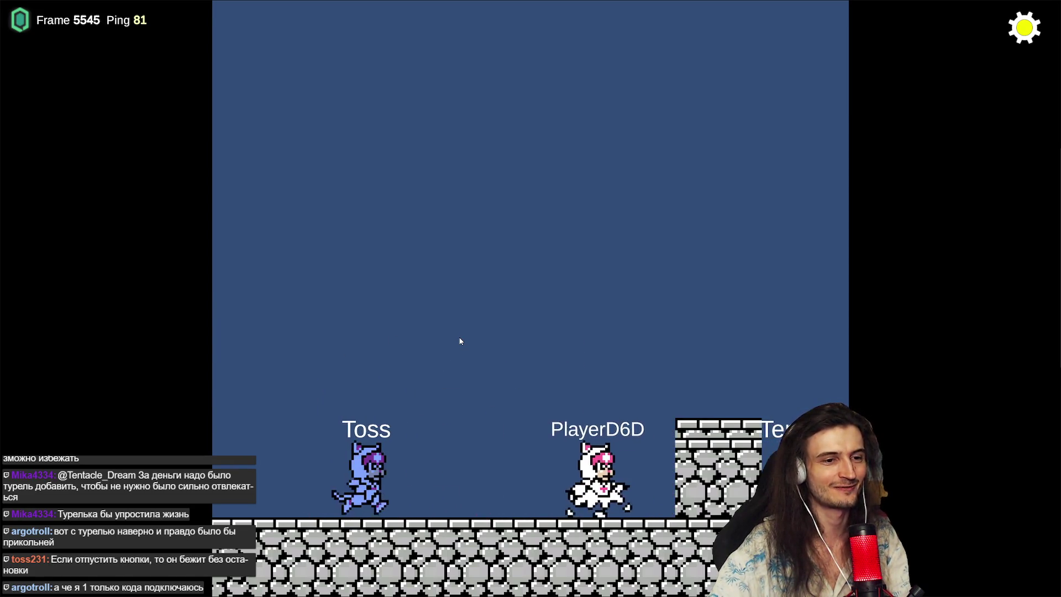
key("Left")
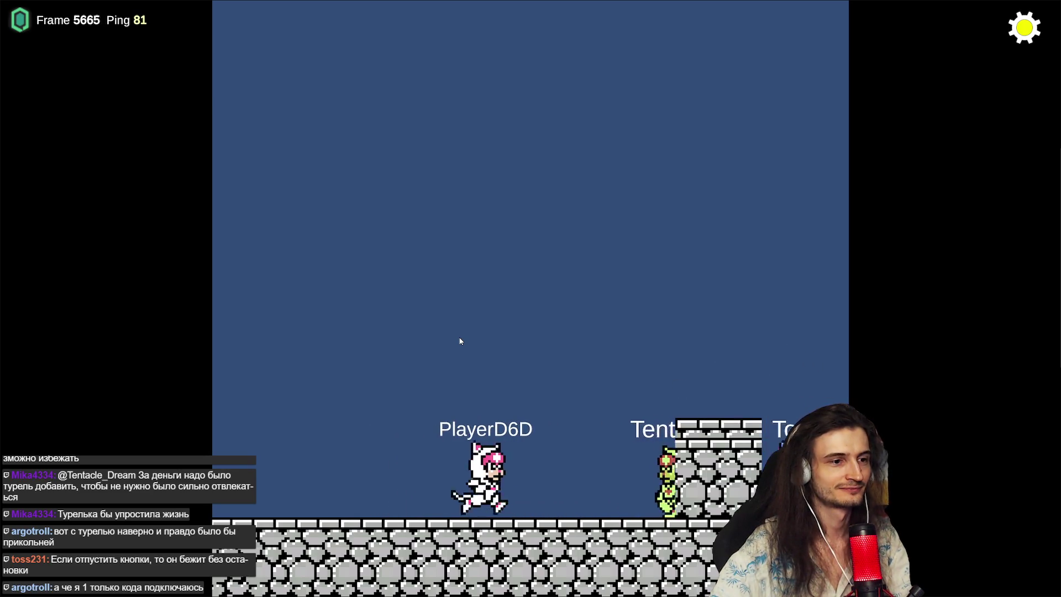
key("Left")
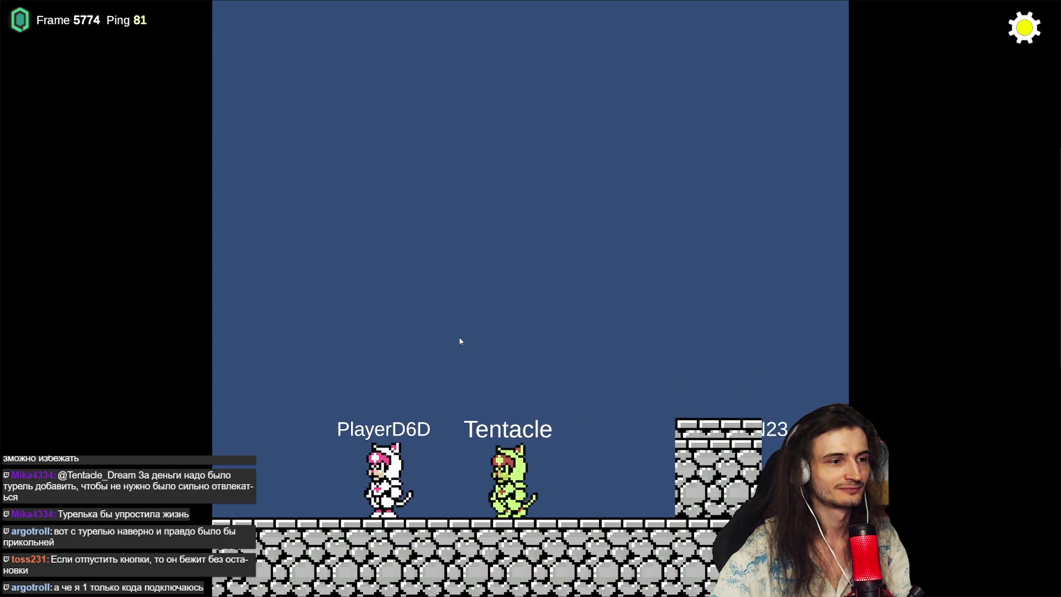
key("Right")
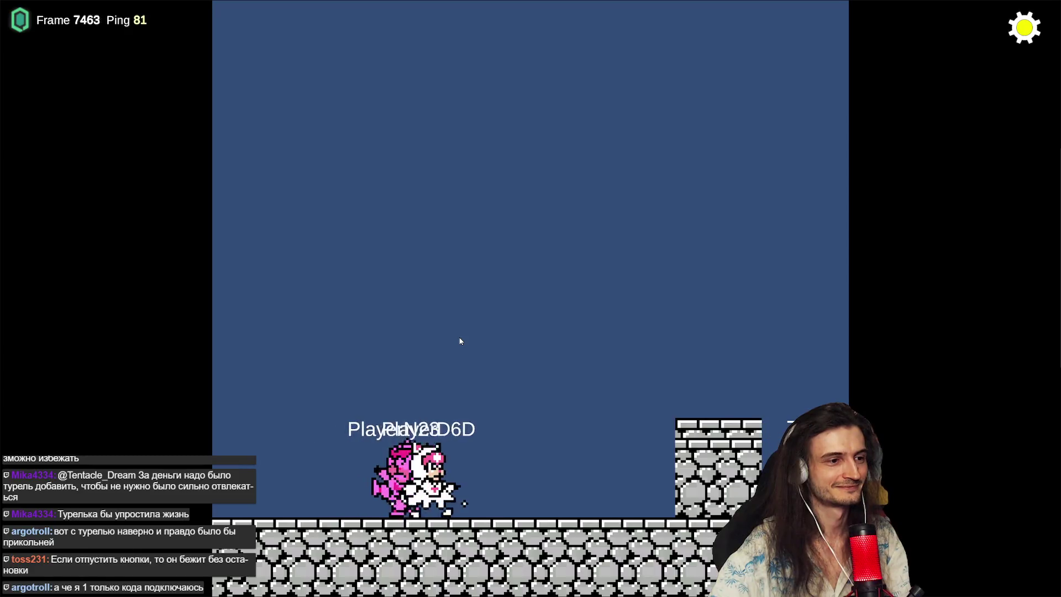
Step: Run and jump toward the tower, then land the character on the left side
key("Right")
key("Up")
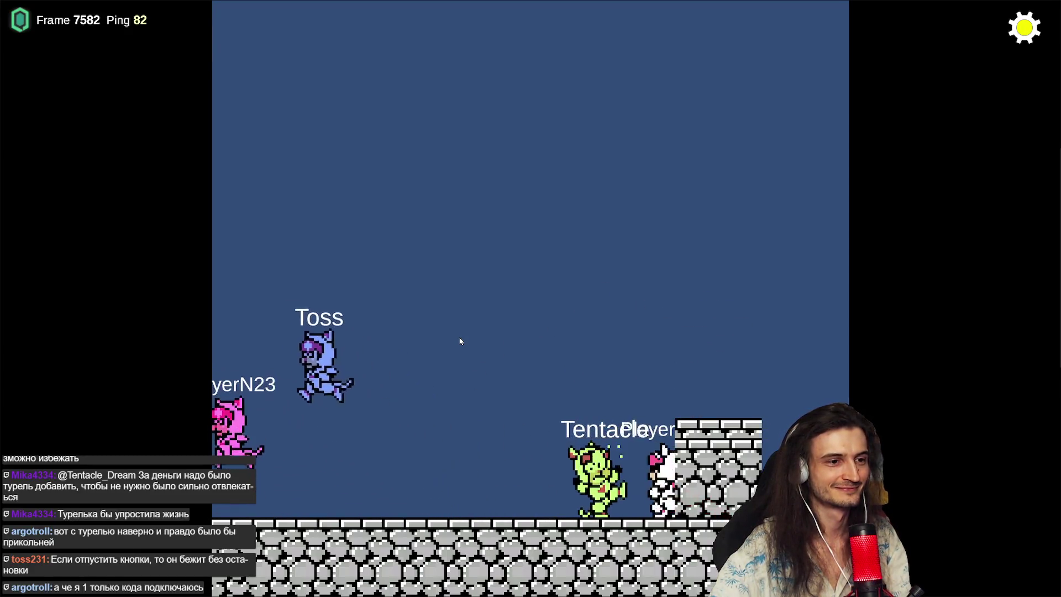
key("Left")
key("Up")
key("Left")
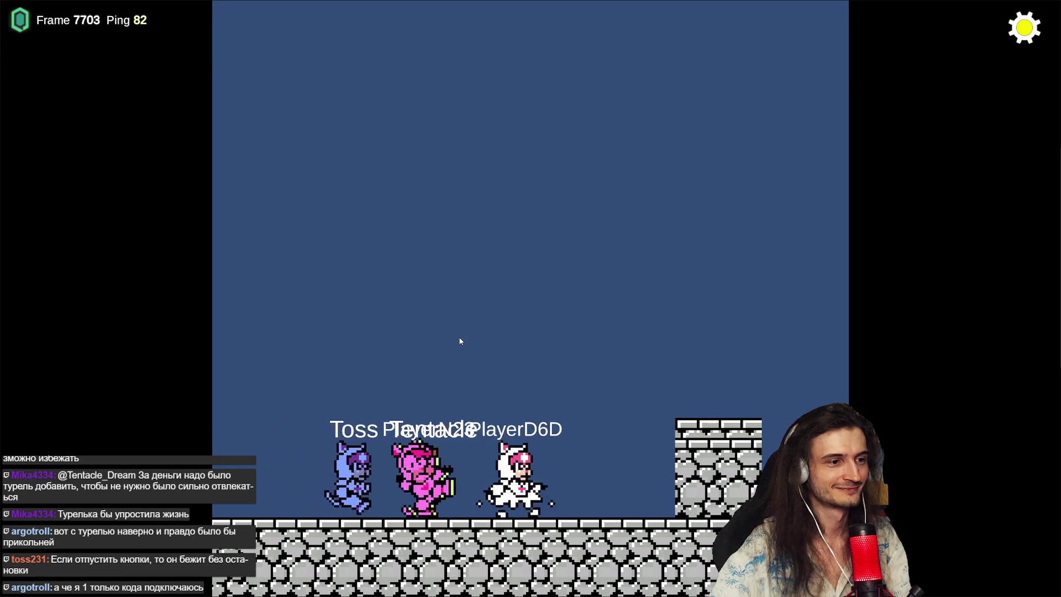
key("Left")
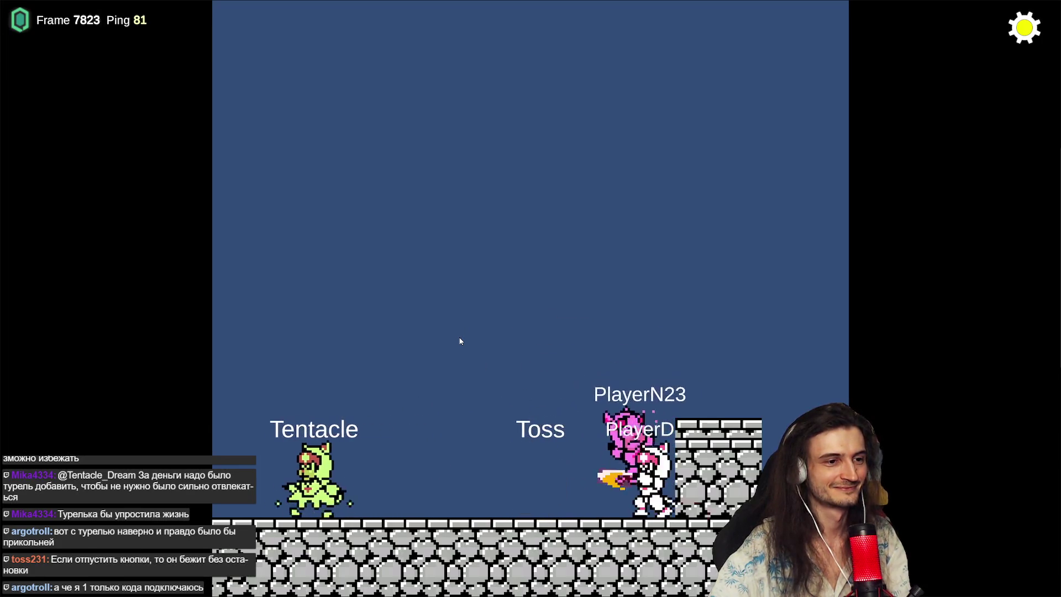
key("Right")
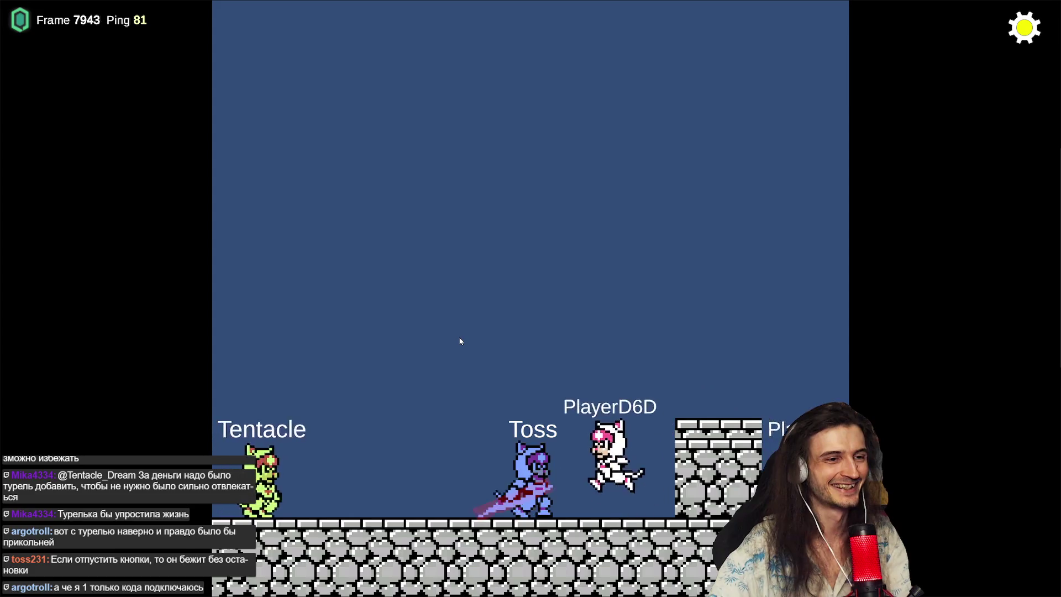
key("Left")
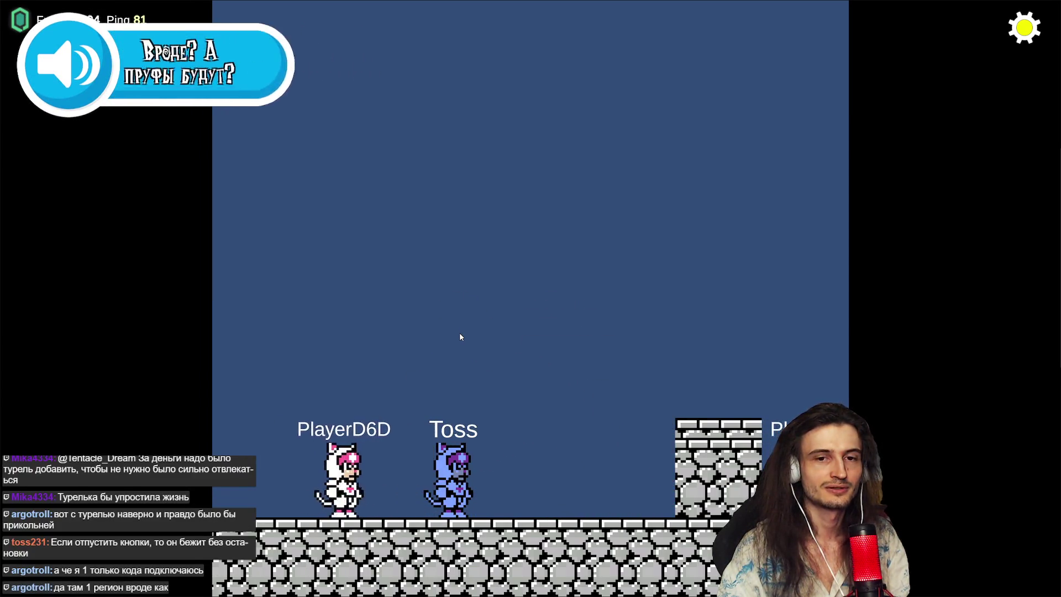
Step: Disconnect from the current match and create a new party game session
left_click(1021, 28)
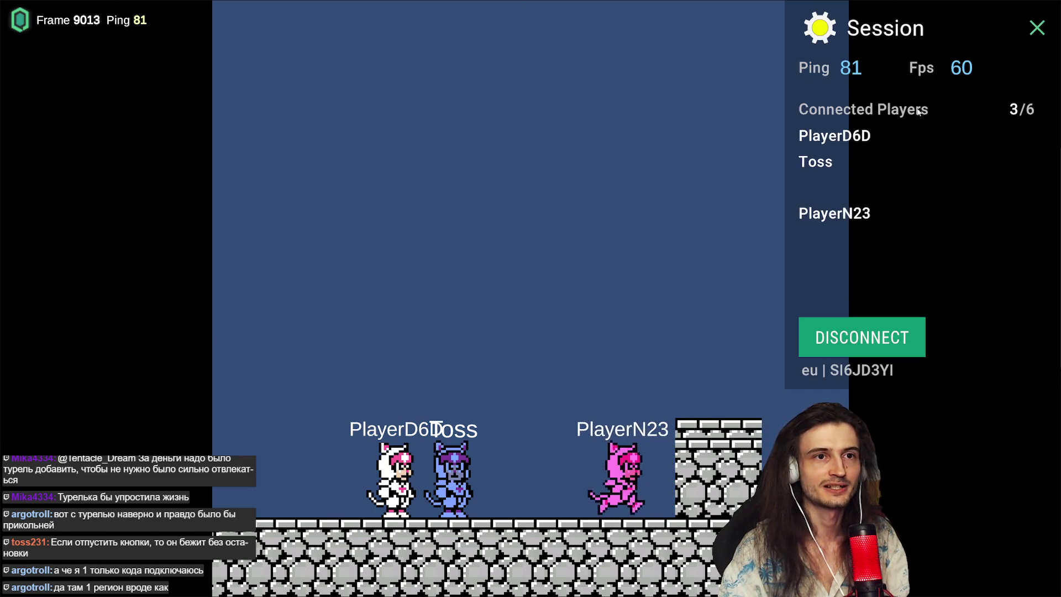
left_click(860, 337)
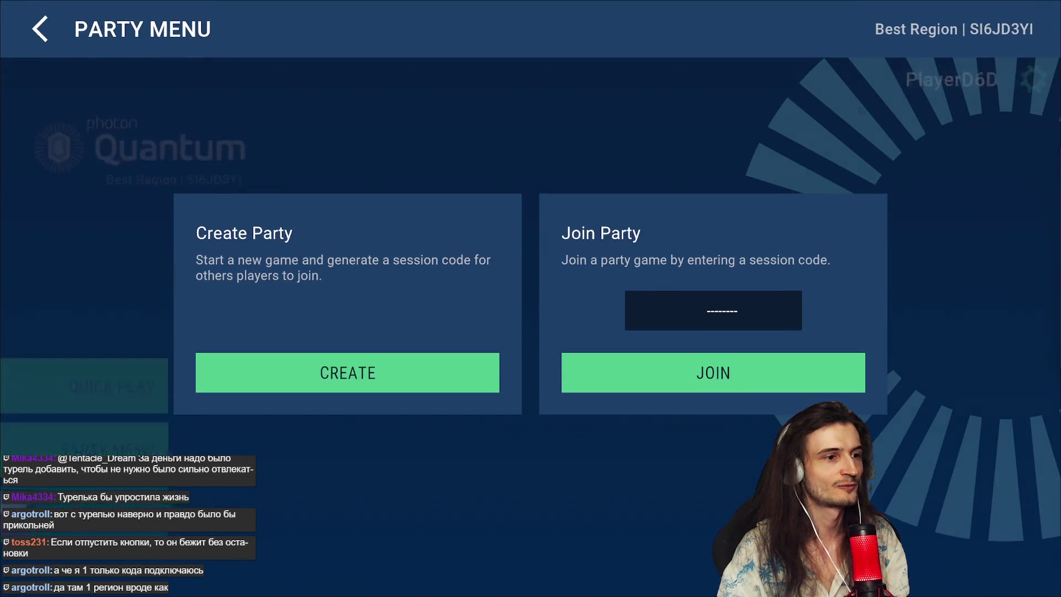
left_click(474, 374)
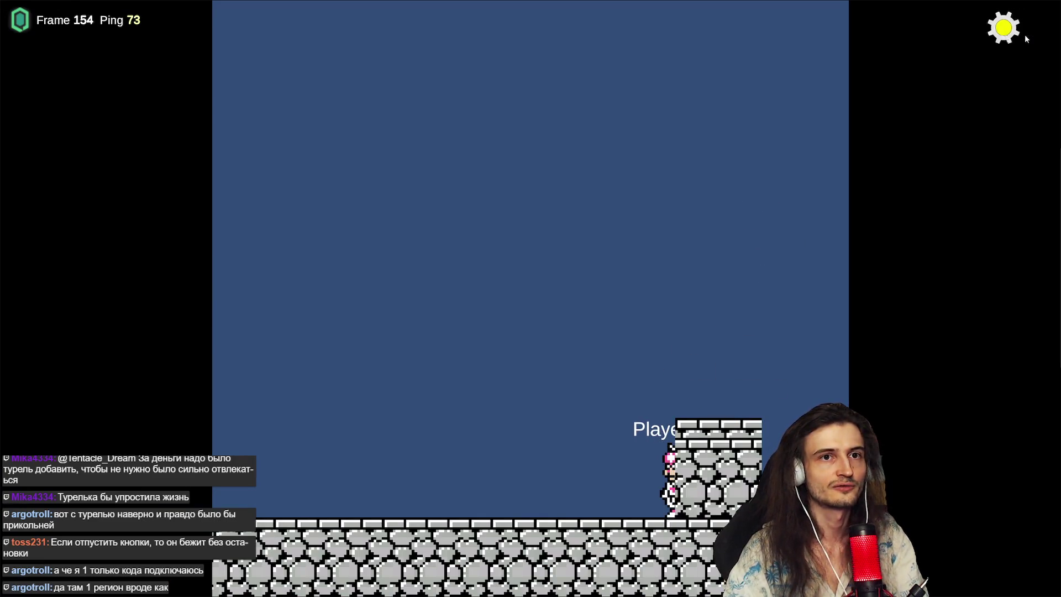
Step: Open the session panel showing the shareable session code and the five connected players
left_click(1024, 27)
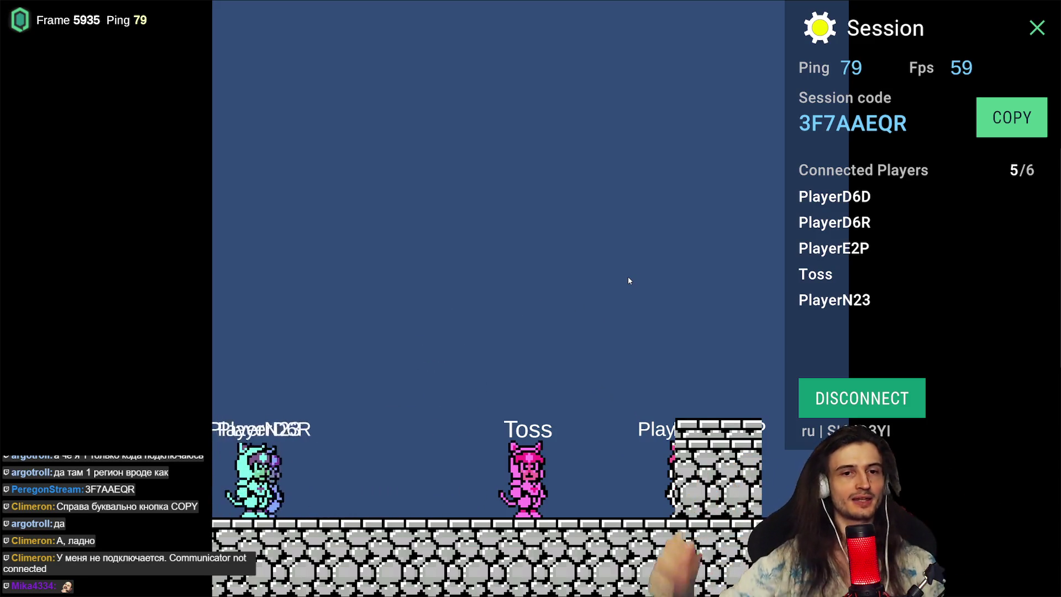
left_click(845, 414)
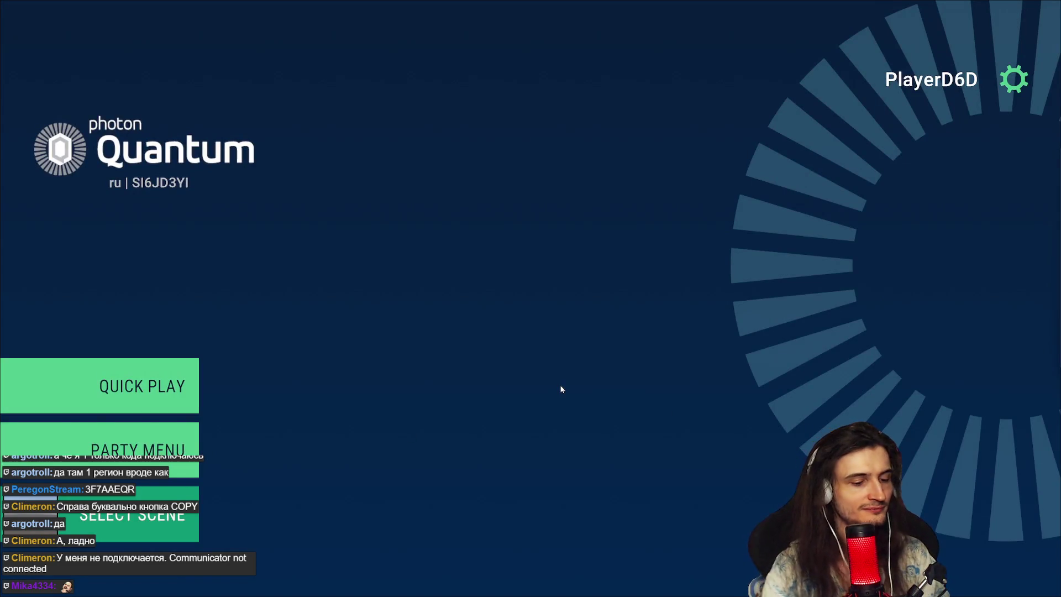
key("alt+Tab")
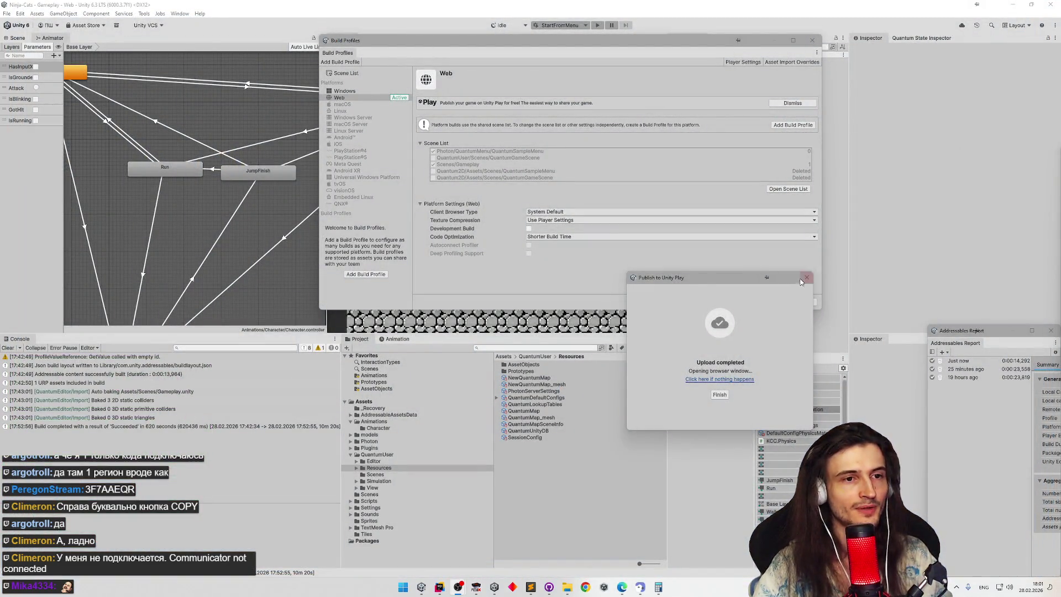
left_click(806, 277)
left_click(812, 41)
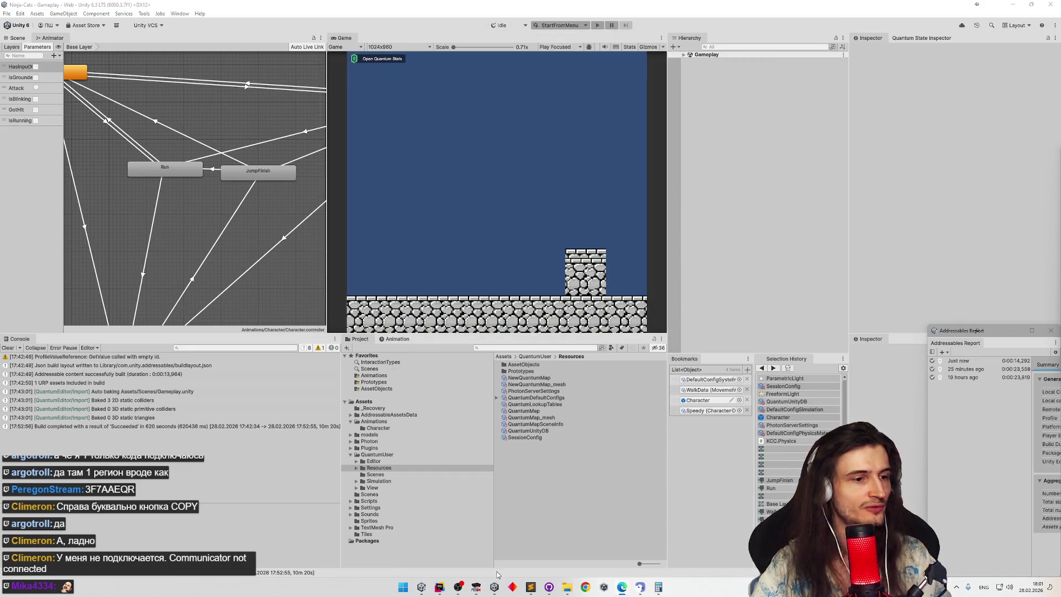
left_click(529, 588)
left_click(529, 589)
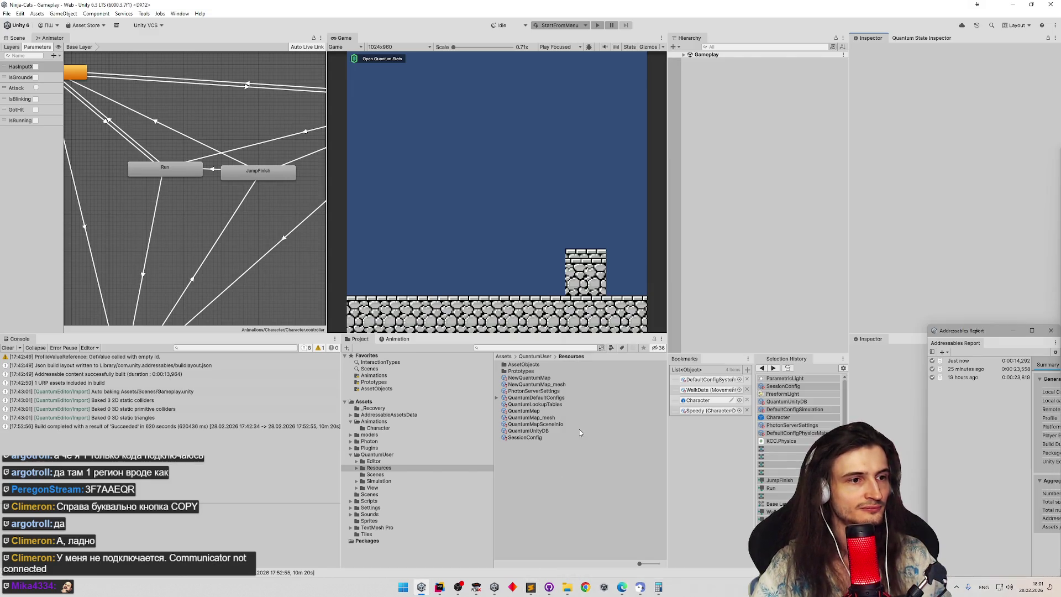
left_click(544, 438)
left_click(945, 161)
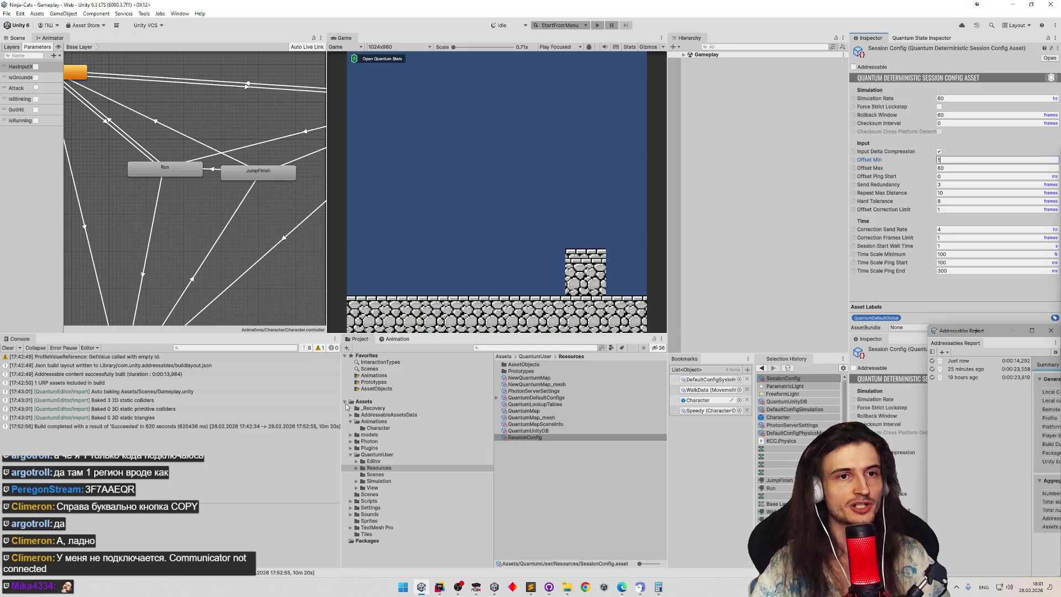
left_click(8, 348)
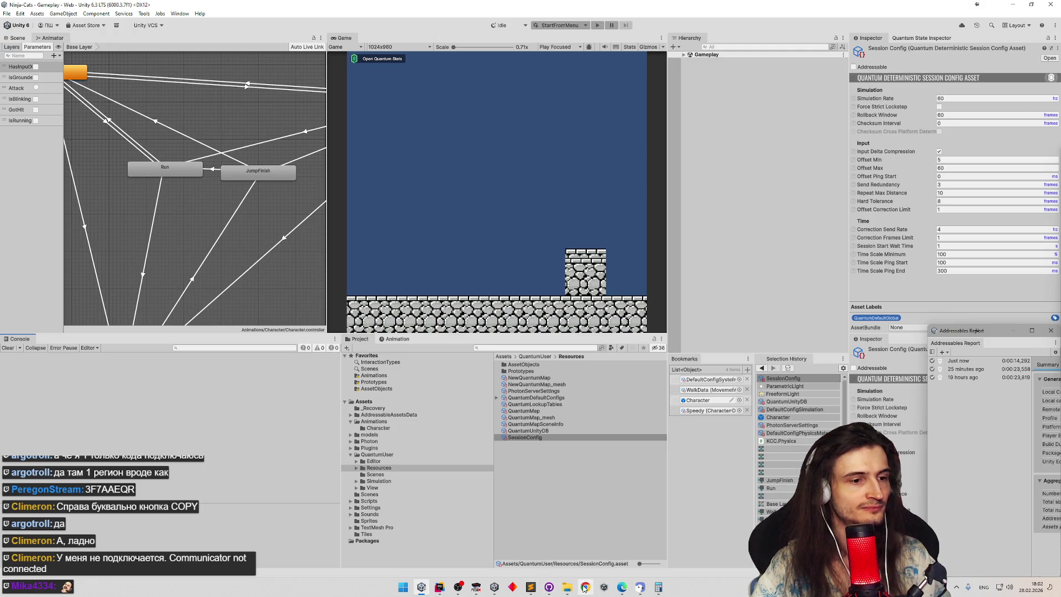
left_click(440, 587)
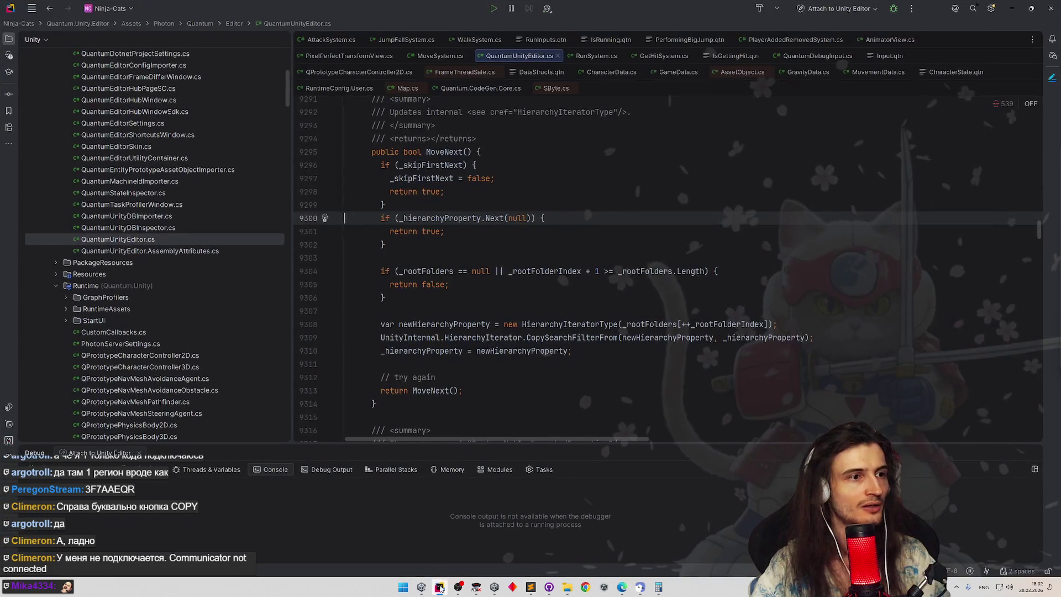
left_click(440, 587)
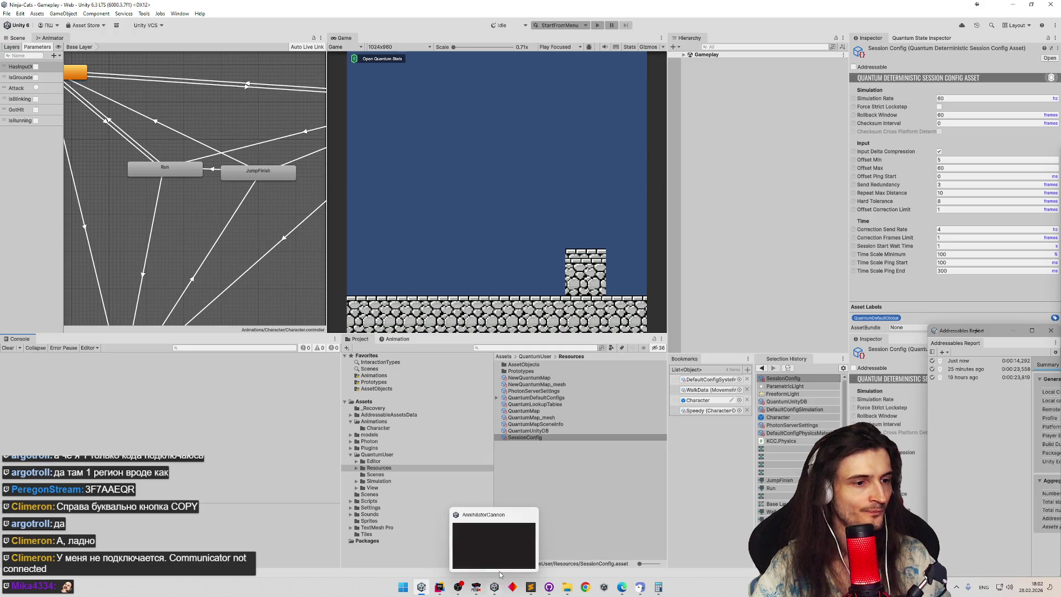
left_click(530, 587)
left_click(715, 325)
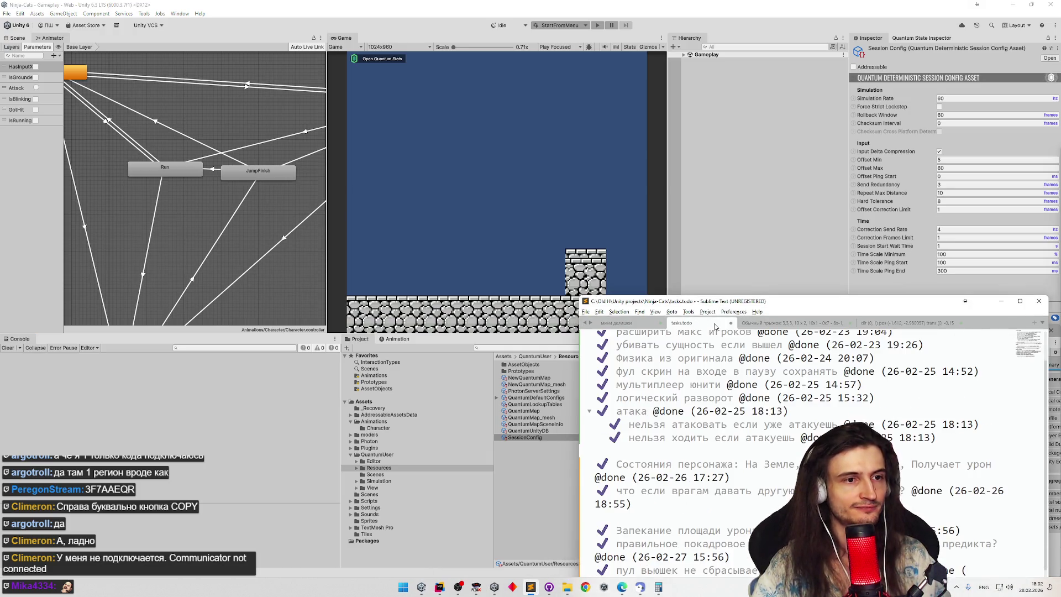
left_click_drag(731, 303, 512, 97)
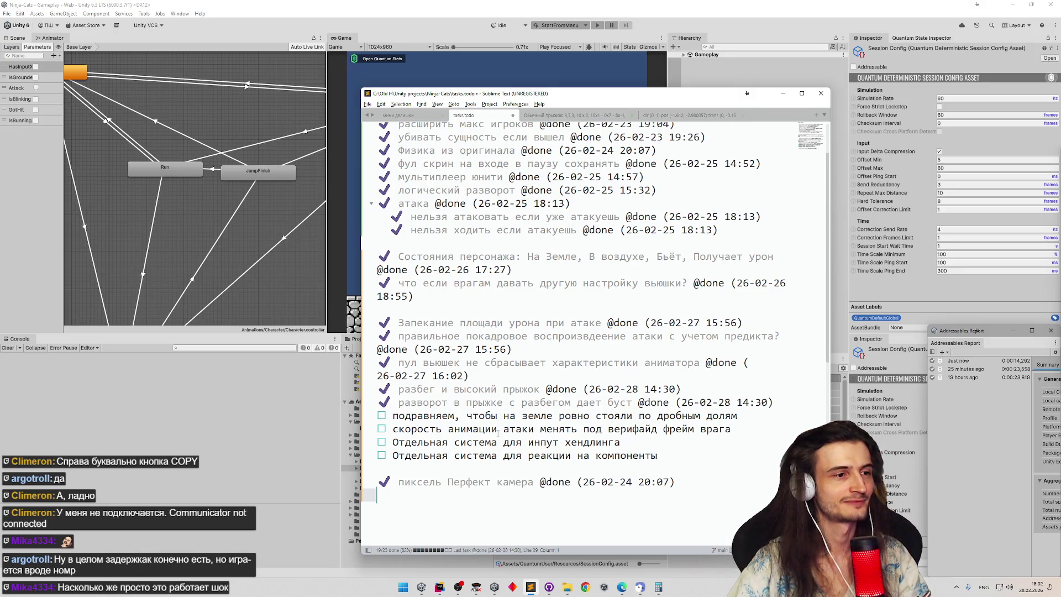
left_click(532, 416)
key("ctrl+d")
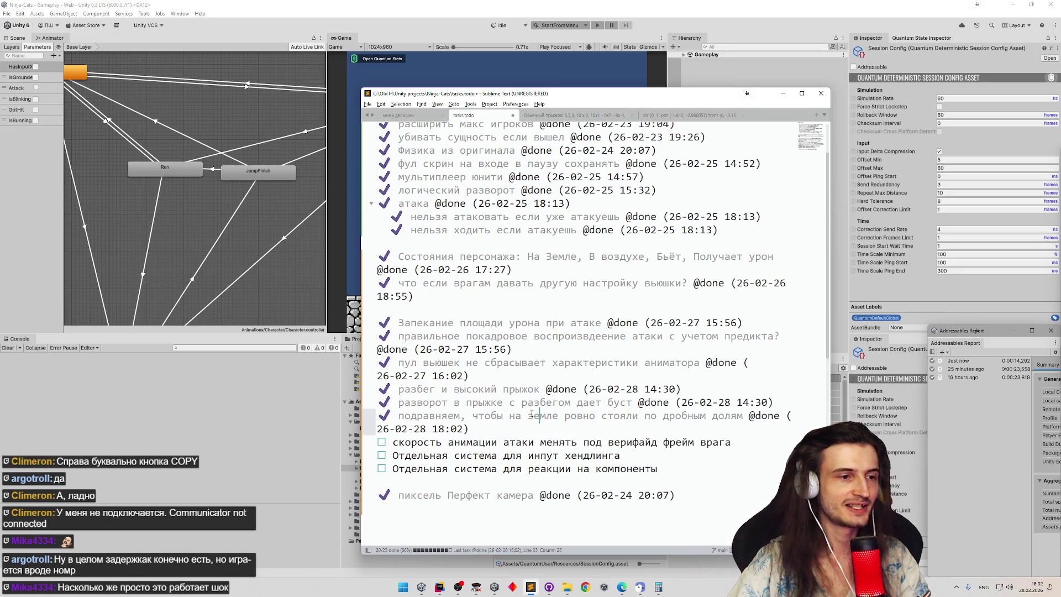
Step: Run the game in Play mode, glance at the todo notes, then stop Play mode
left_click(784, 93)
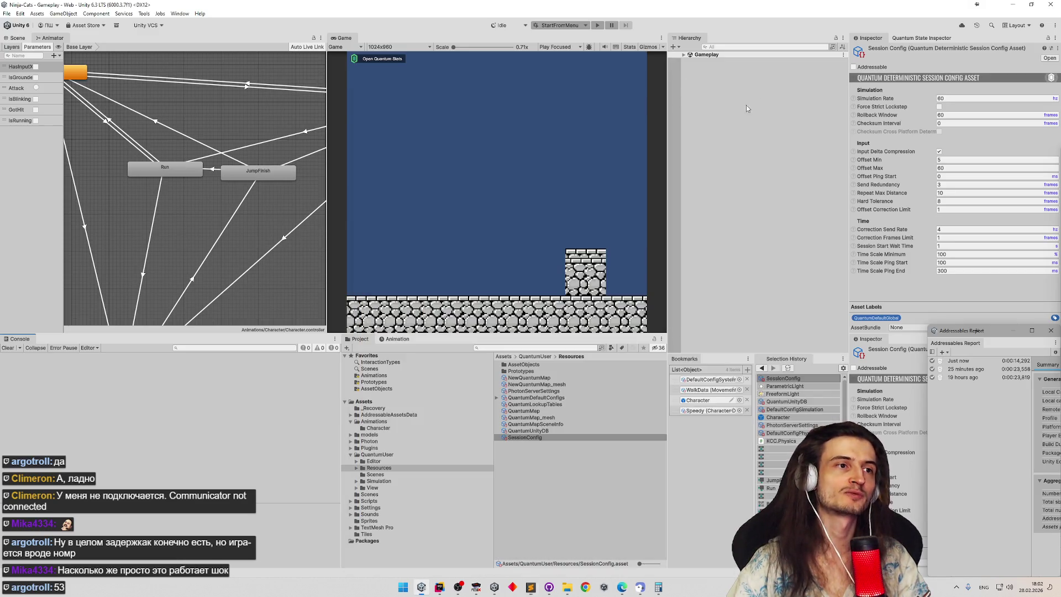
key("ctrl+p")
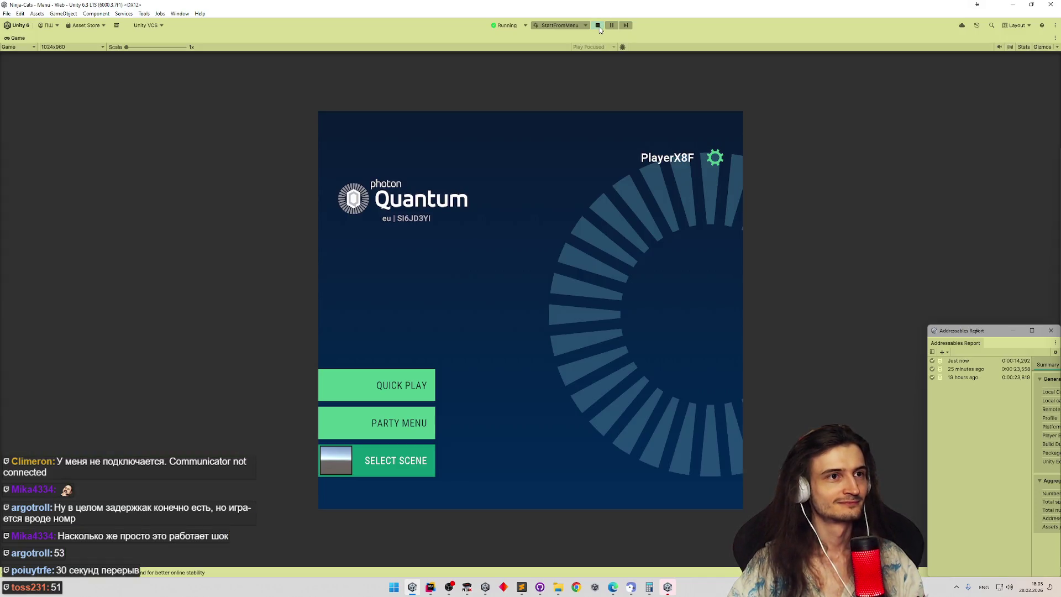
left_click(522, 587)
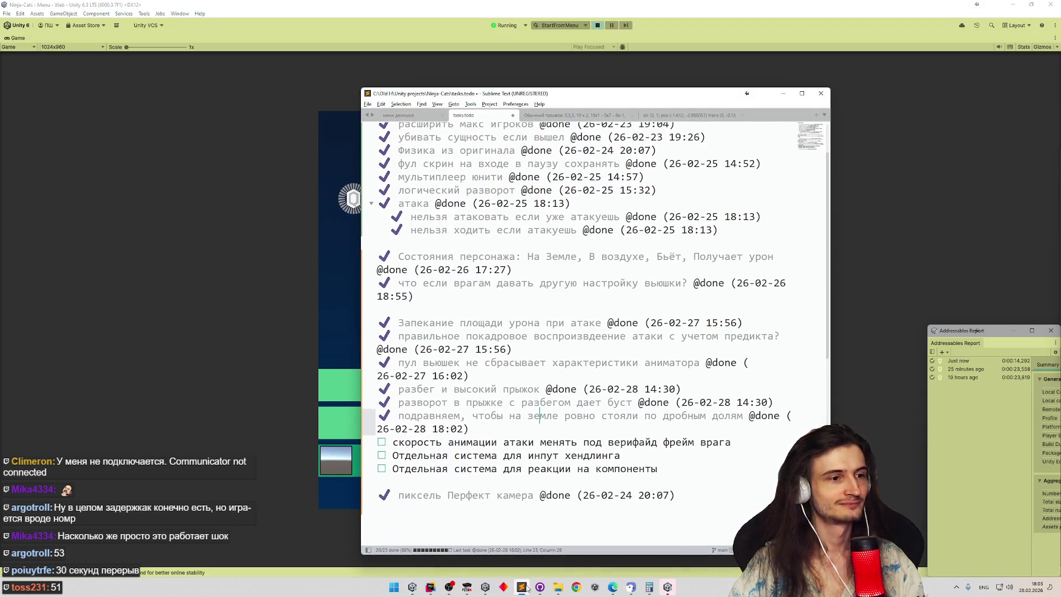
left_click(525, 587)
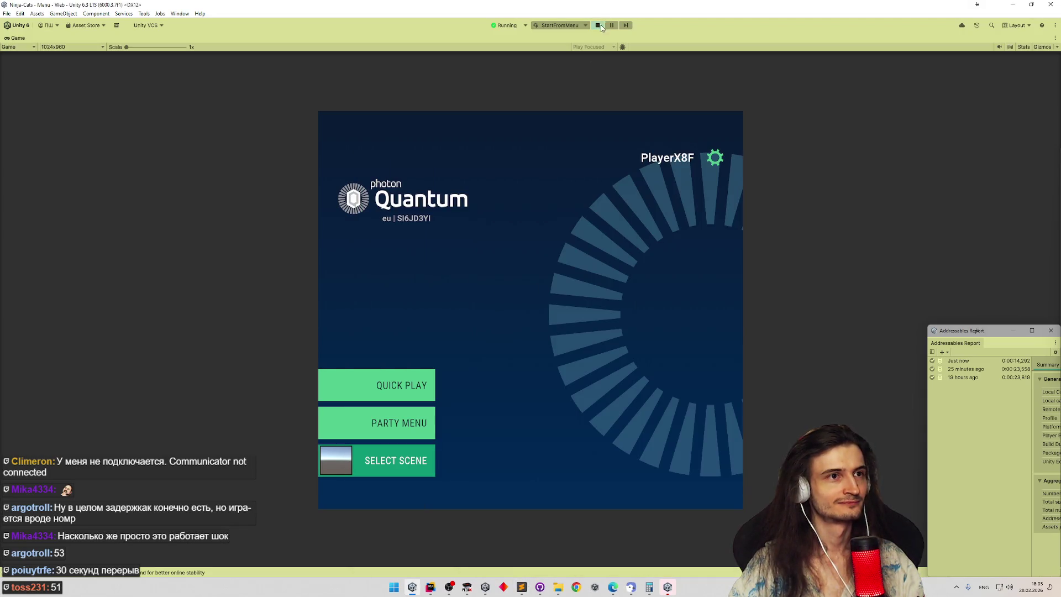
left_click(597, 26)
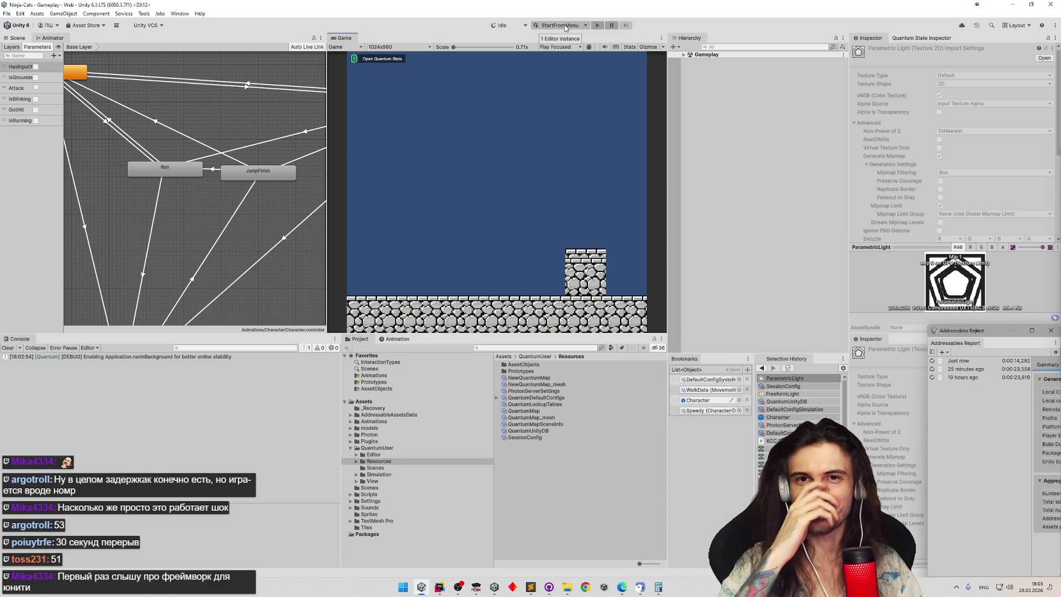
Step: Switch the play scenario to Default and test-run the character against the stone step
left_click(555, 21)
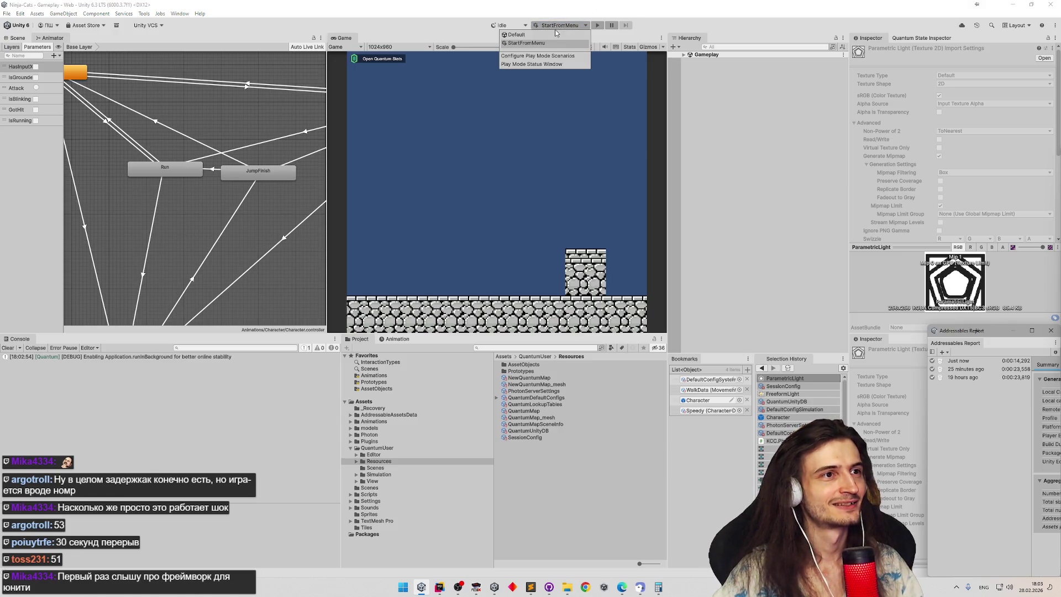
left_click(558, 32)
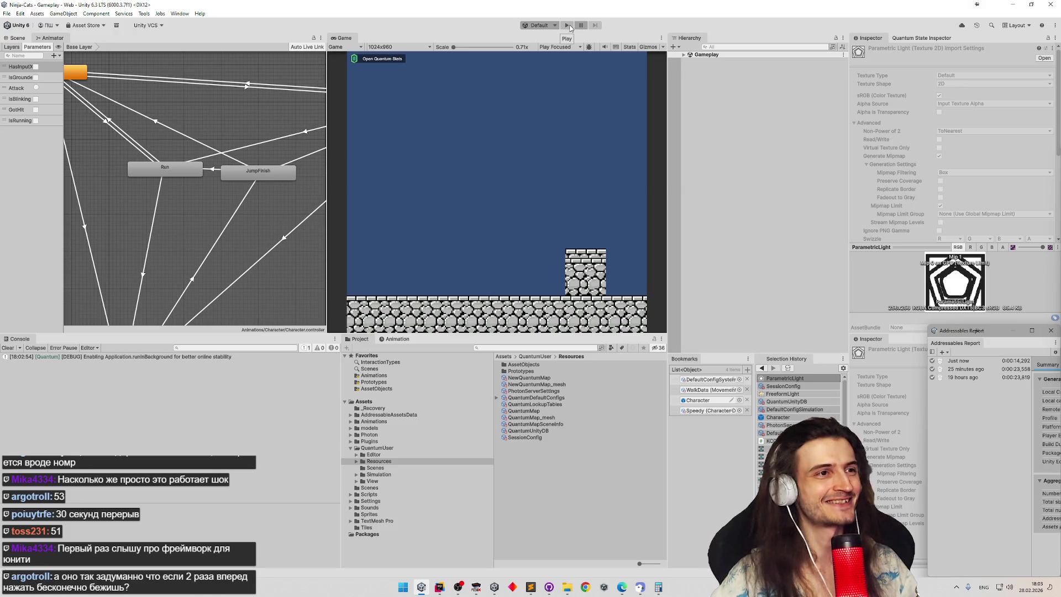
left_click(569, 26)
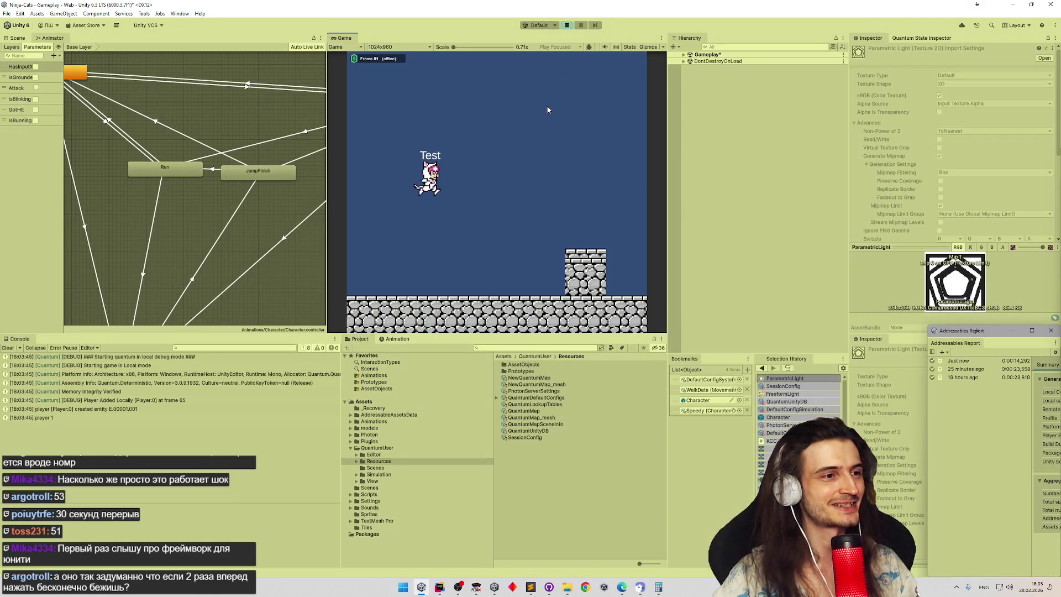
key("Right")
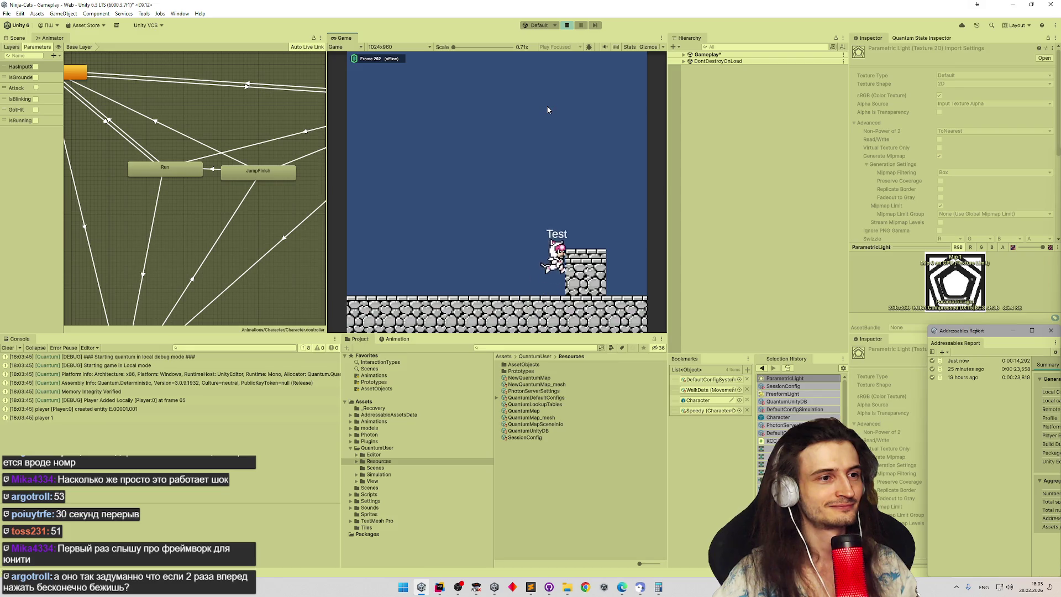
key("Left")
key("space")
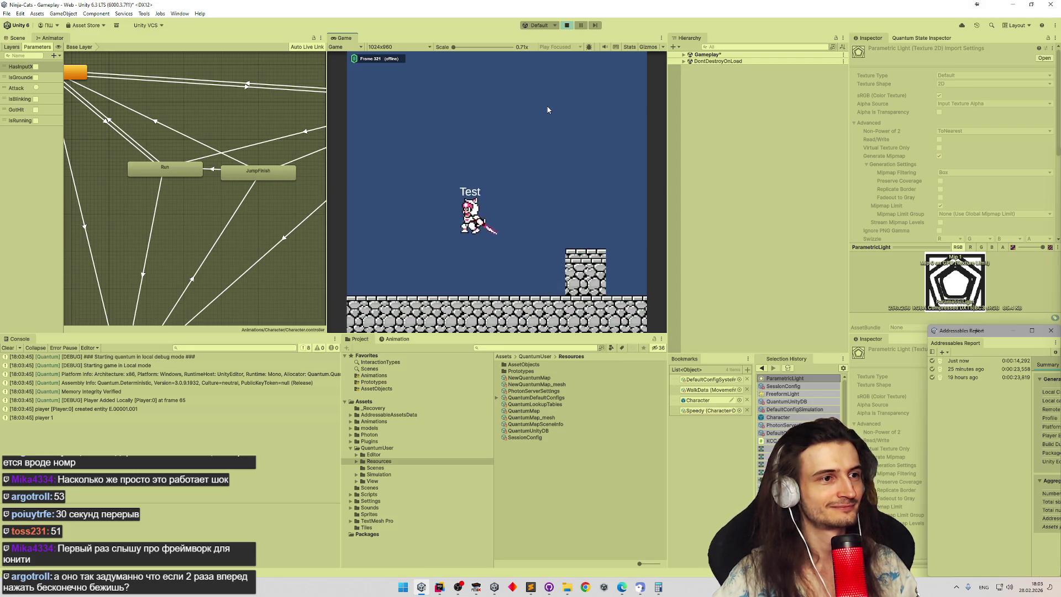
key("Right")
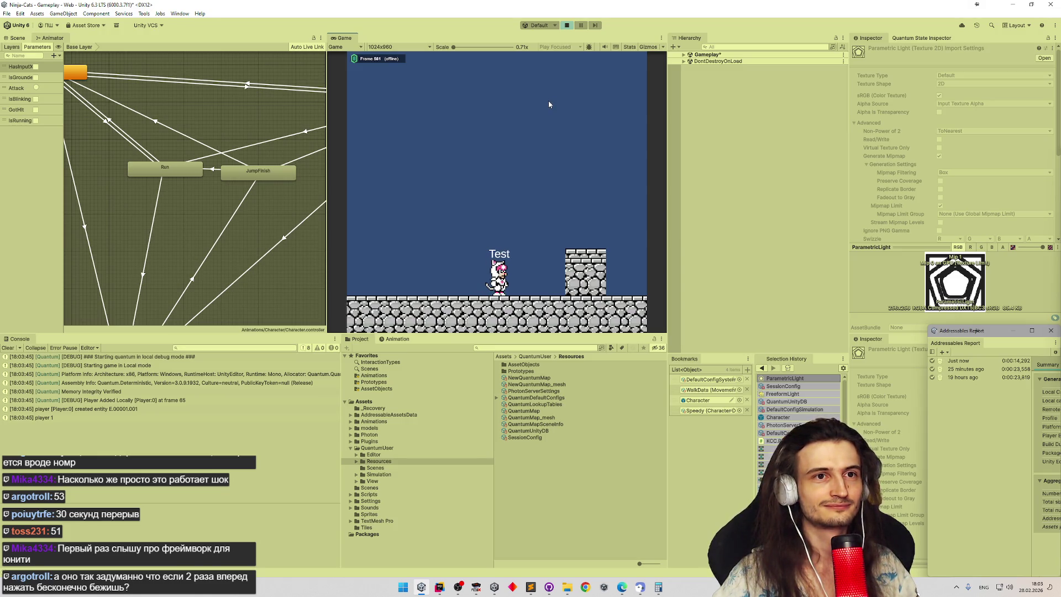
Step: Stop, briefly replay and stop again, then move the Addressables Report window aside
key("ctrl+p")
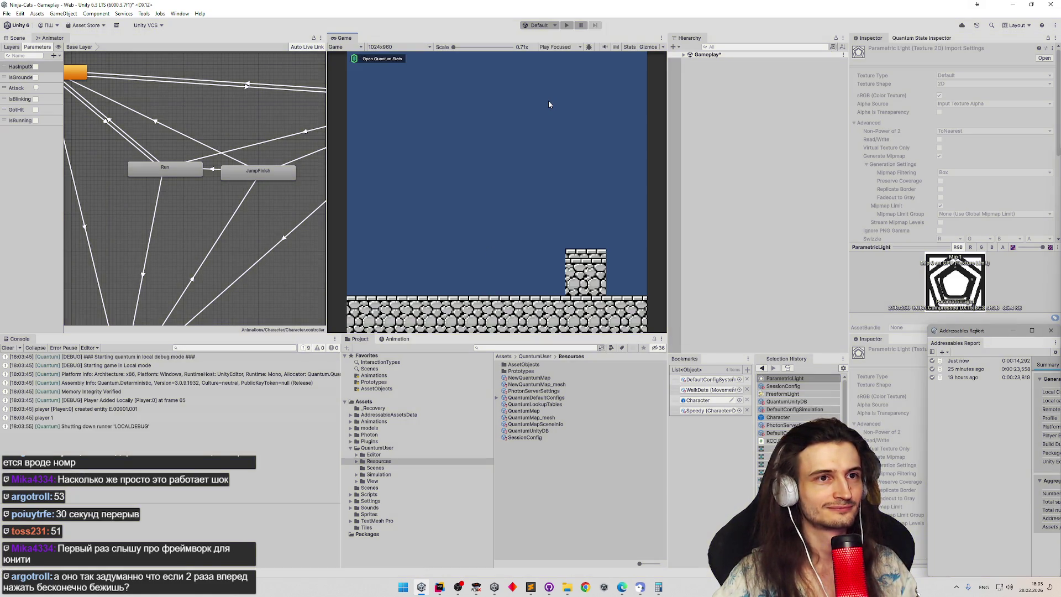
left_click(708, 141)
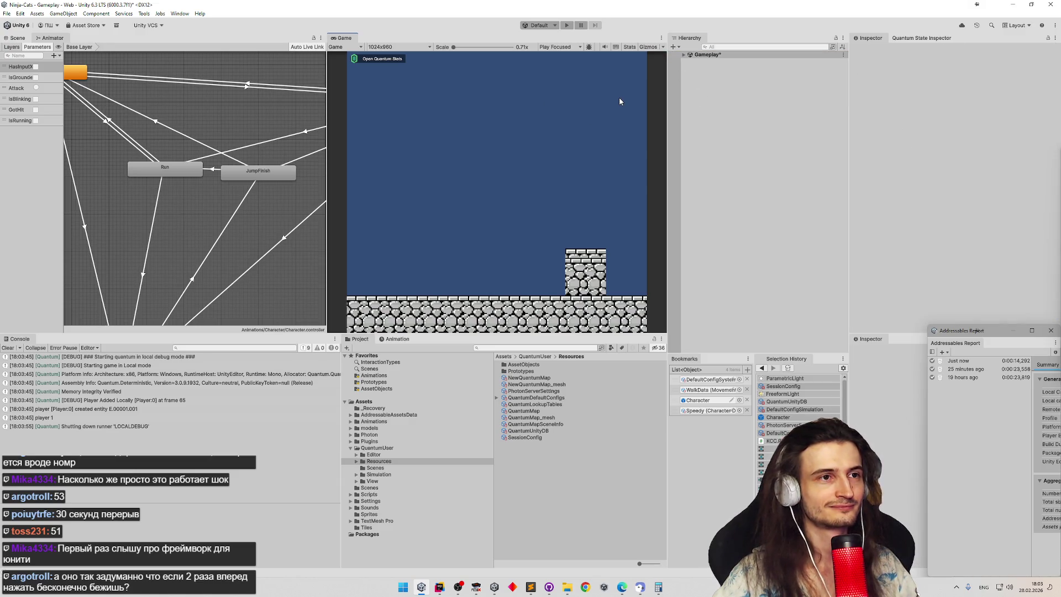
key("ctrl+p")
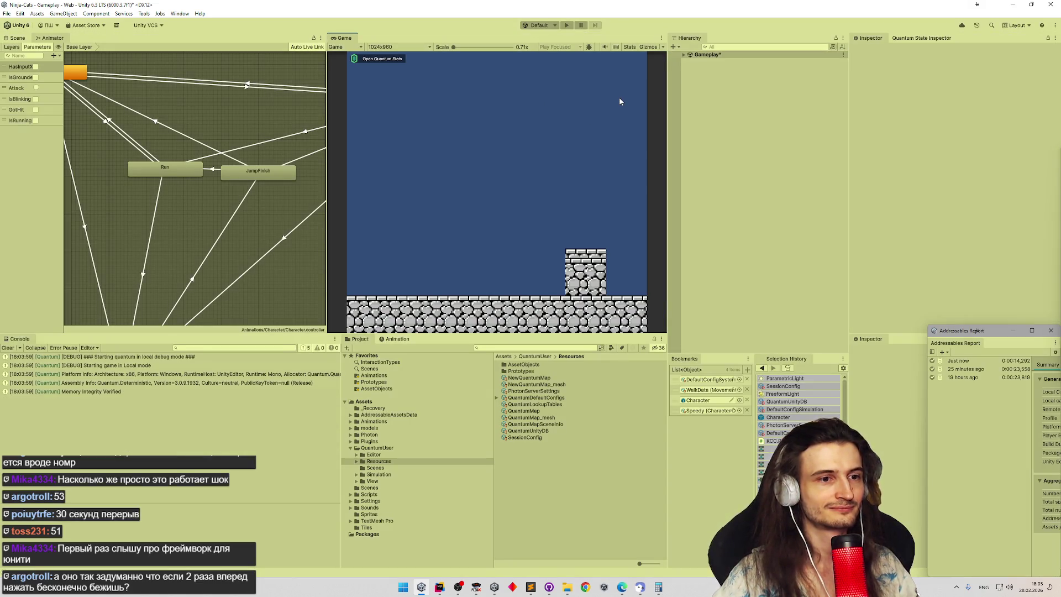
key("ctrl+p")
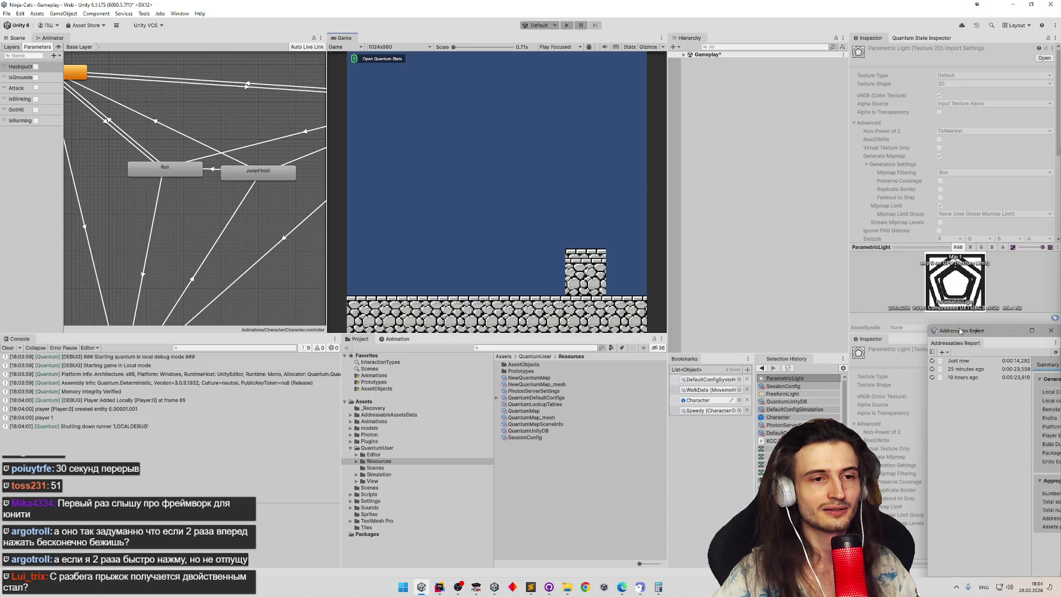
left_click_drag(960, 334, 844, 319)
Step: Close the Addressables Report, expand QuantumDefaultConfigs in Resources, and run a quick play test
left_click(936, 317)
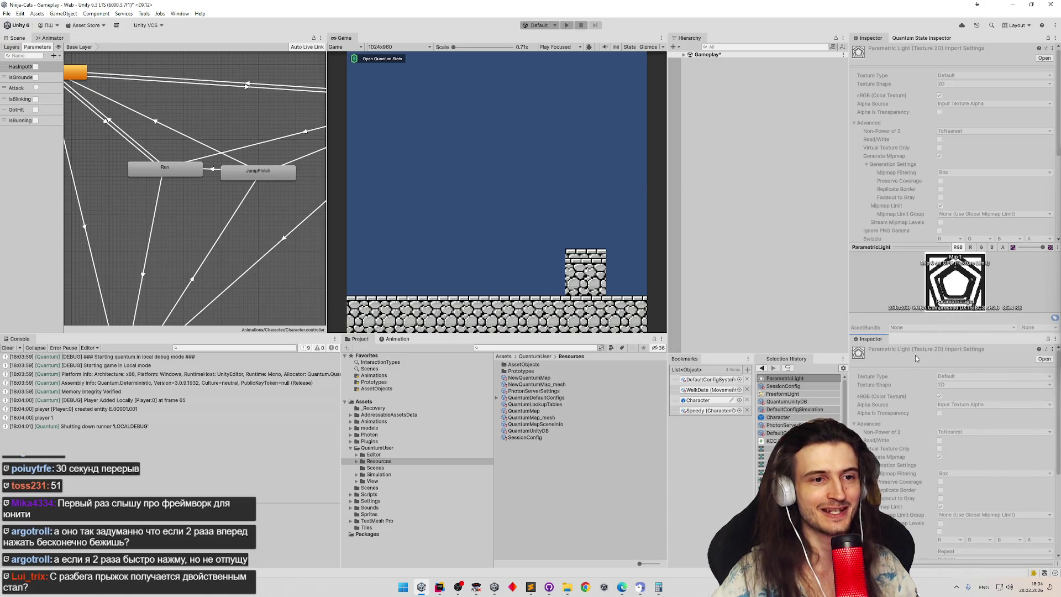
left_click(783, 386)
left_click(599, 371)
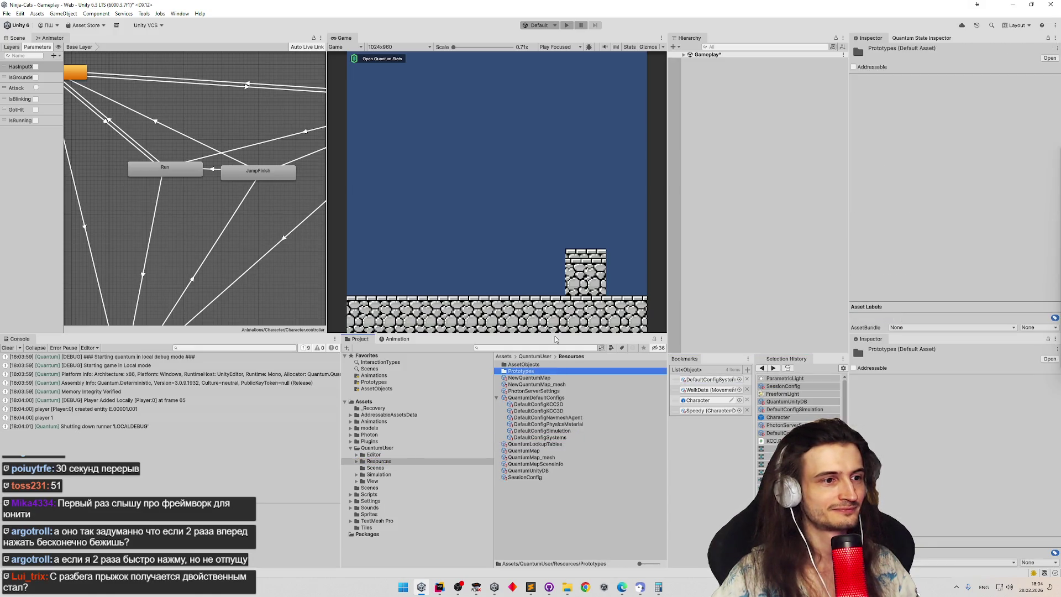
left_click(553, 206)
key("ctrl+p")
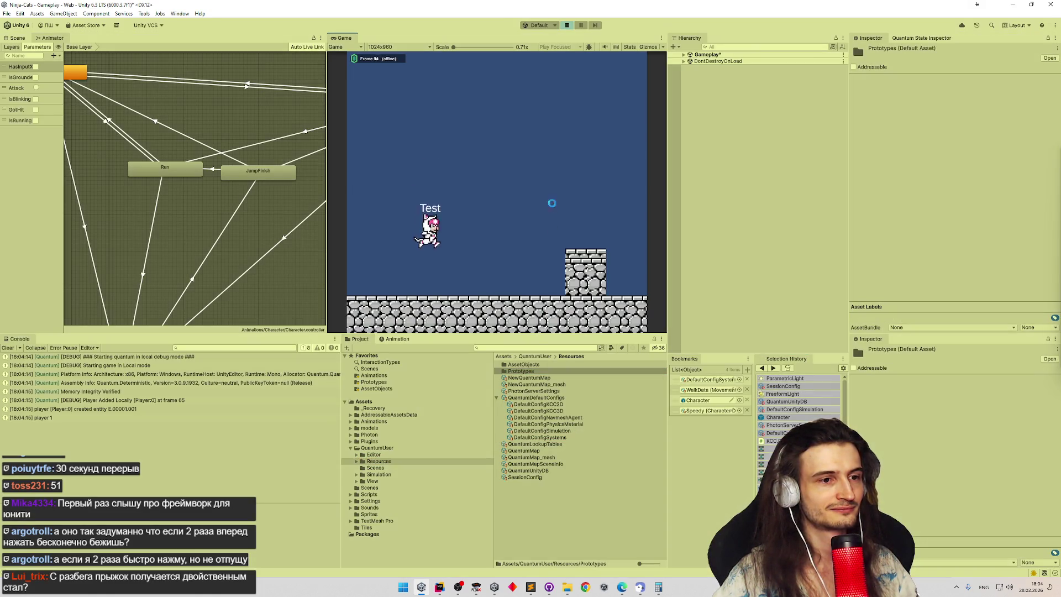
key("ctrl+p")
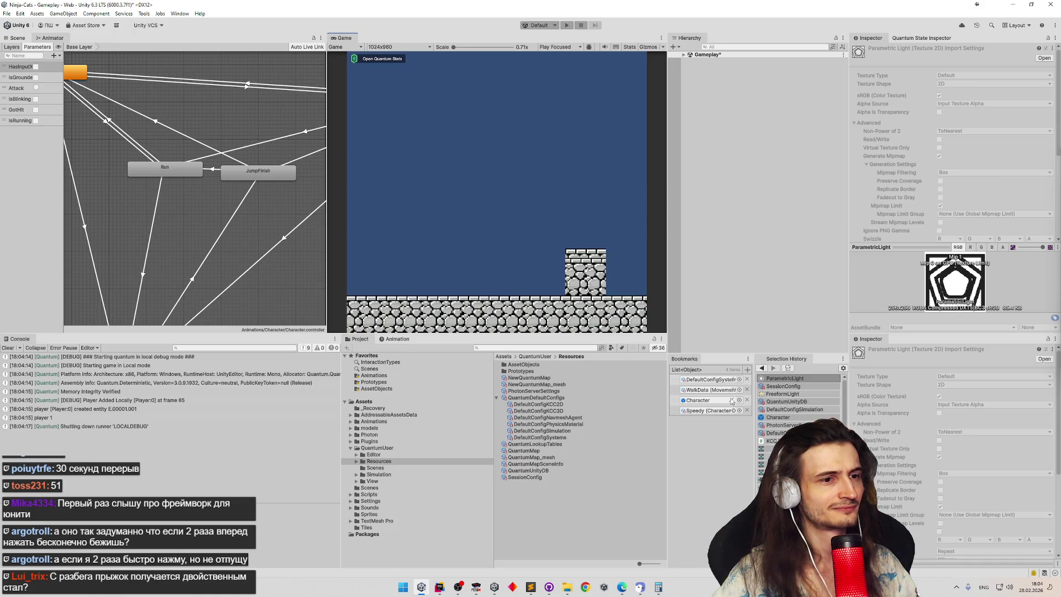
Step: Inspect DefaultConfigKCC3D, play-test again, clear the console, and widen the Game view
left_click(579, 392)
left_click(562, 410)
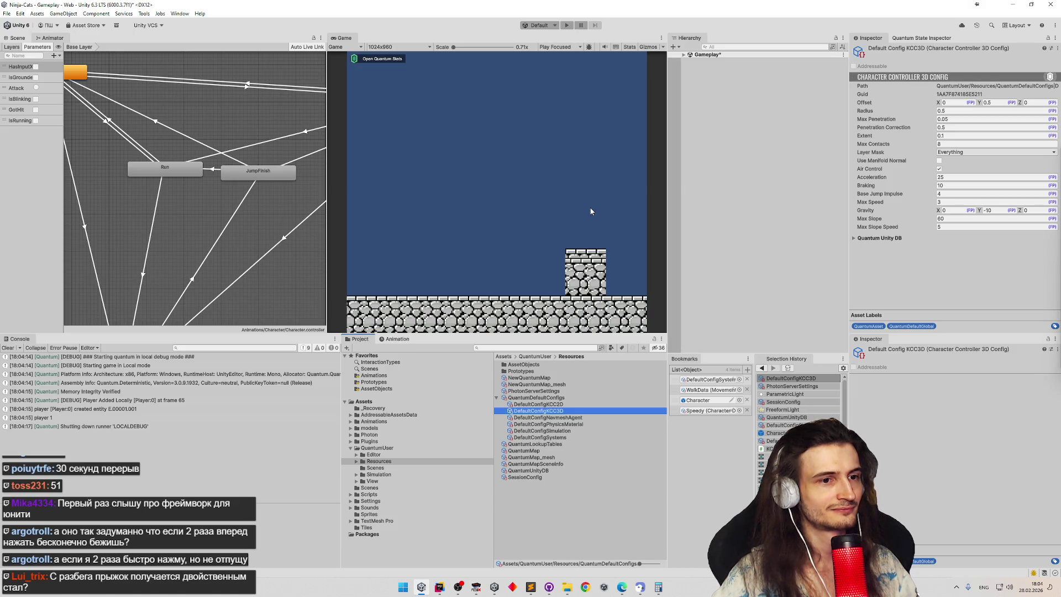
key("ctrl+p")
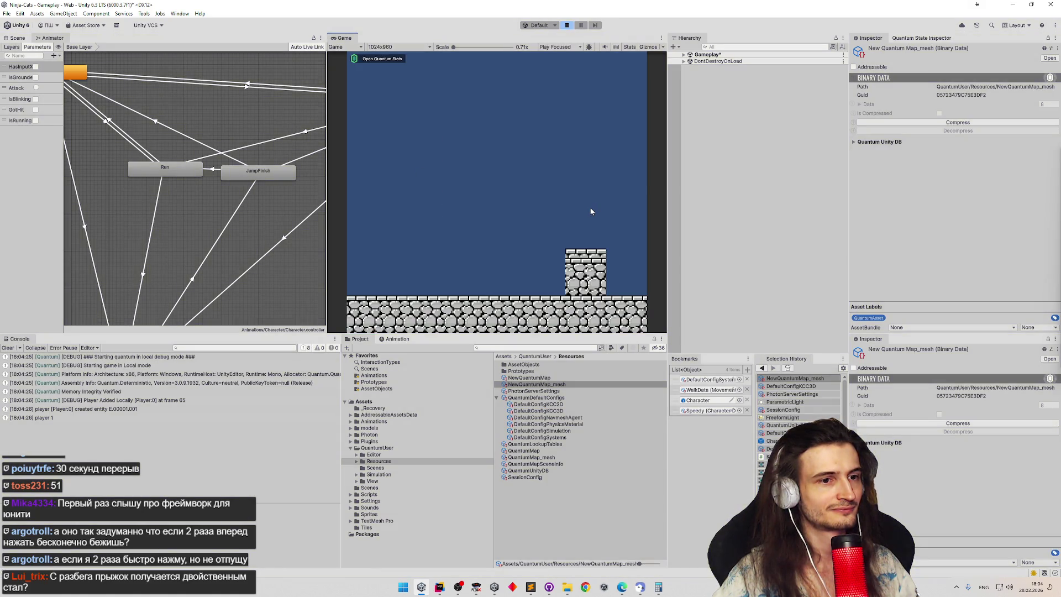
key("ctrl+p")
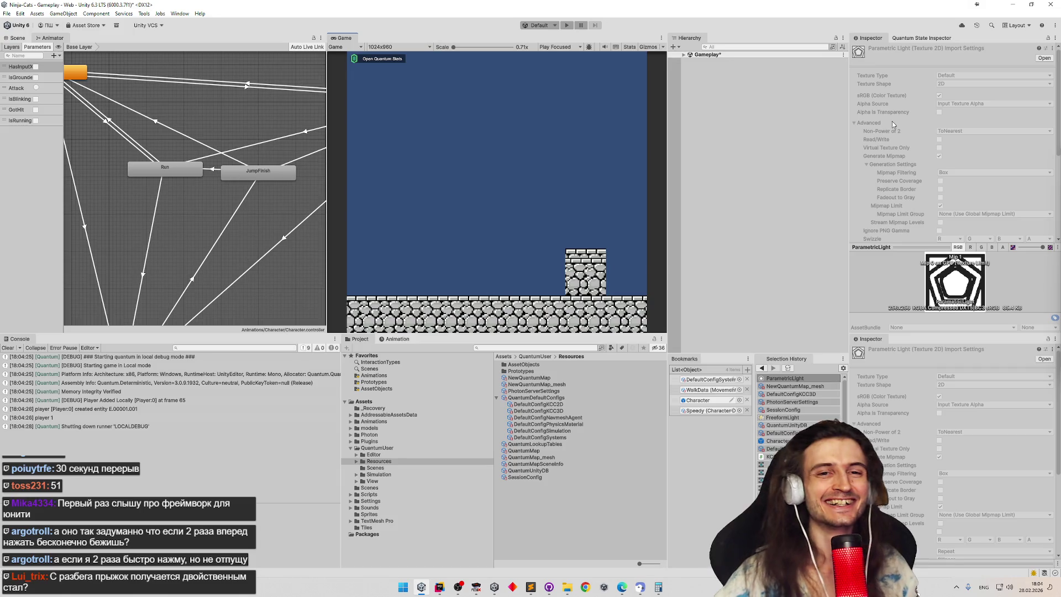
left_click(7, 348)
left_click_drag(327, 241, 231, 245)
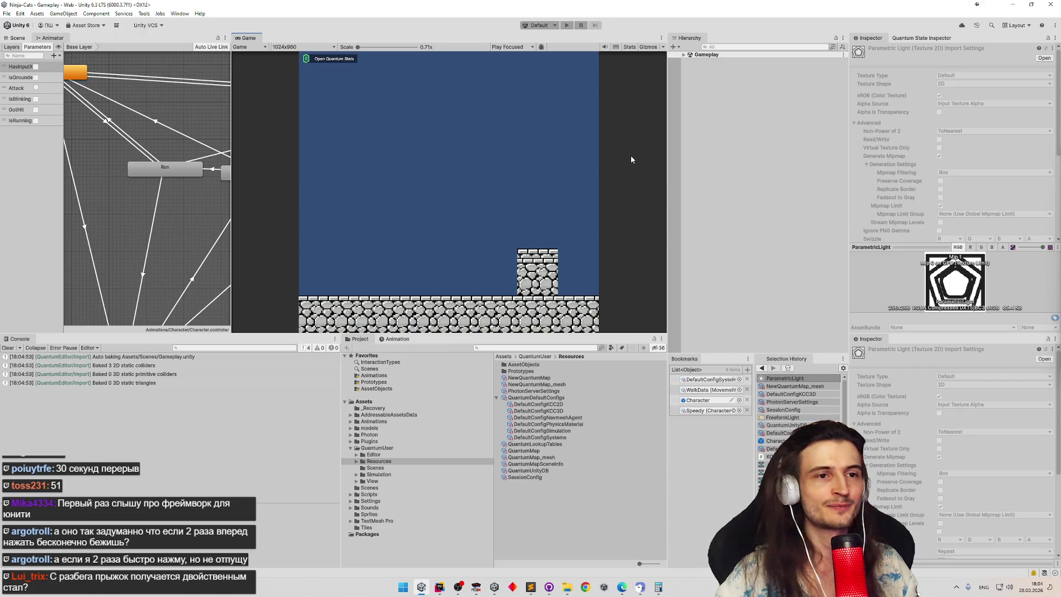
Step: Minimize Unity to glance at the FCEUX NES game, then minimize the game window
left_click(1012, 4)
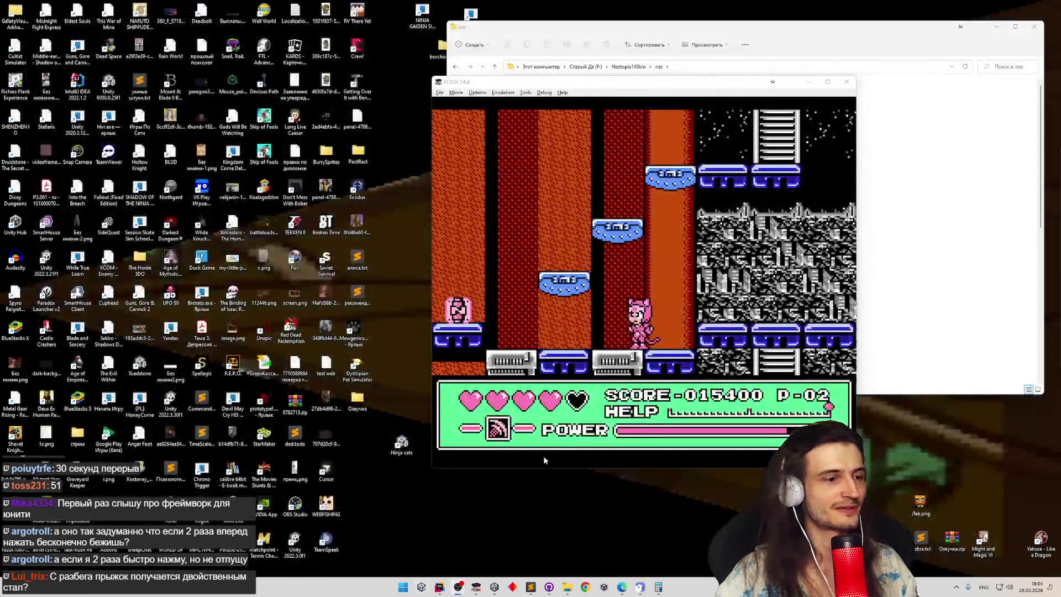
left_click(809, 82)
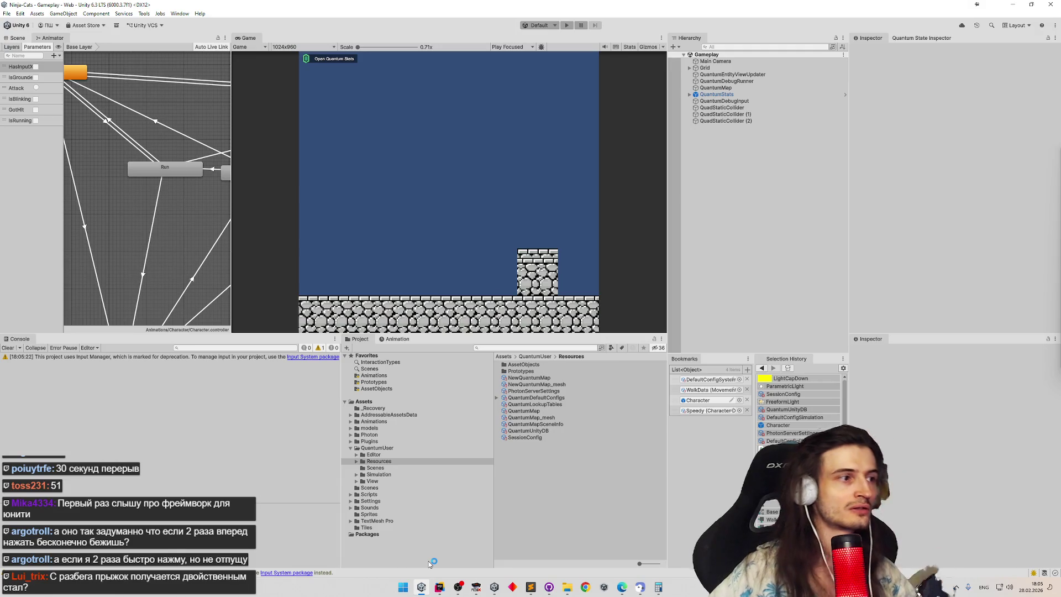
Step: Select QuadStaticCollider (2), run a brief play test, and clear the console
left_click(743, 121)
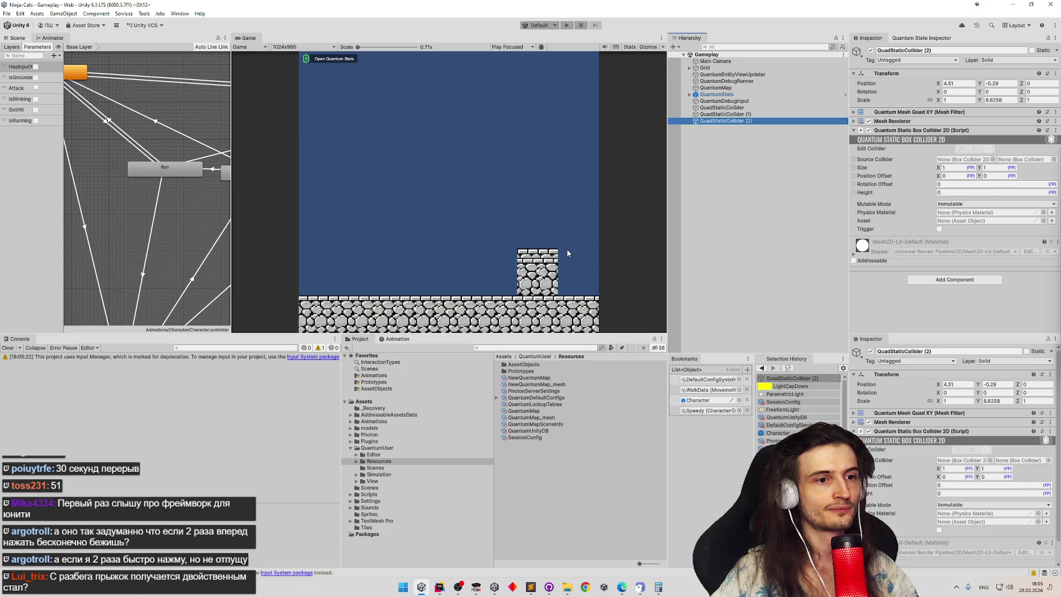
left_click(544, 250)
key("ctrl+p")
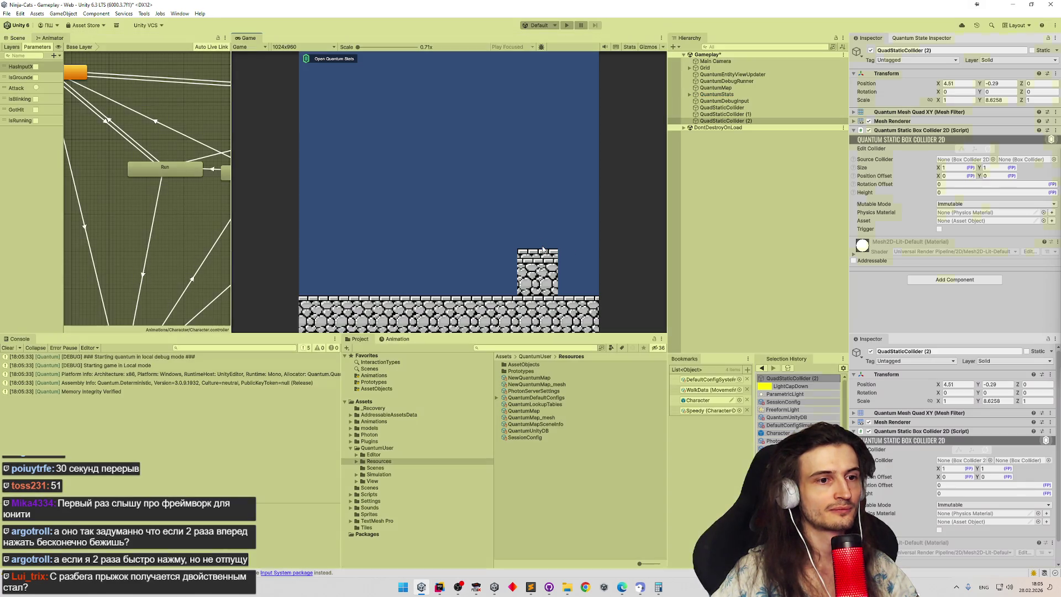
key("ctrl+p")
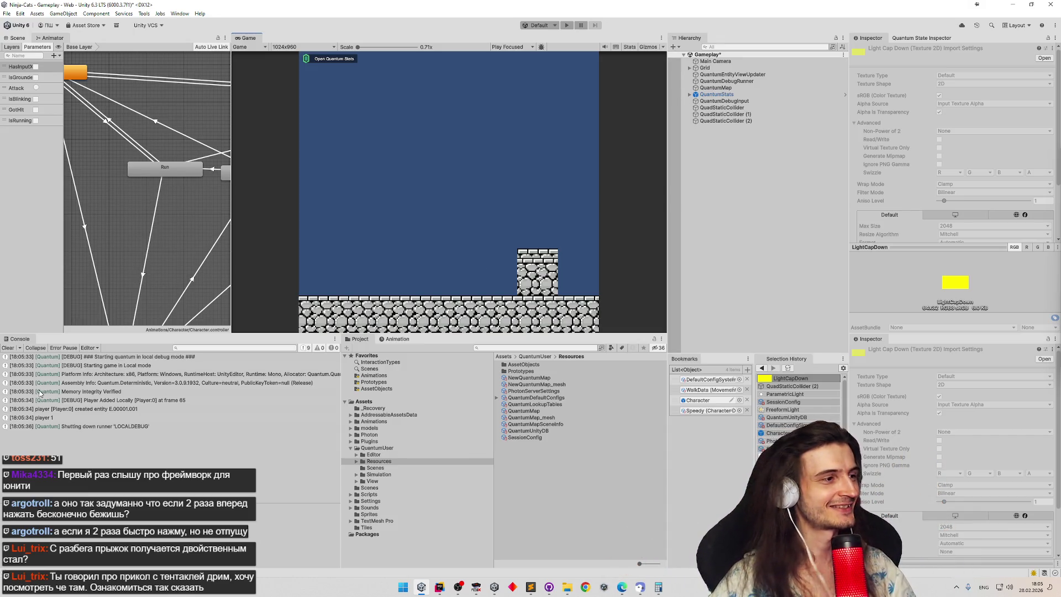
left_click(8, 348)
Step: Save the Gameplay scene and briefly check the tasks.todo list
key("ctrl+s")
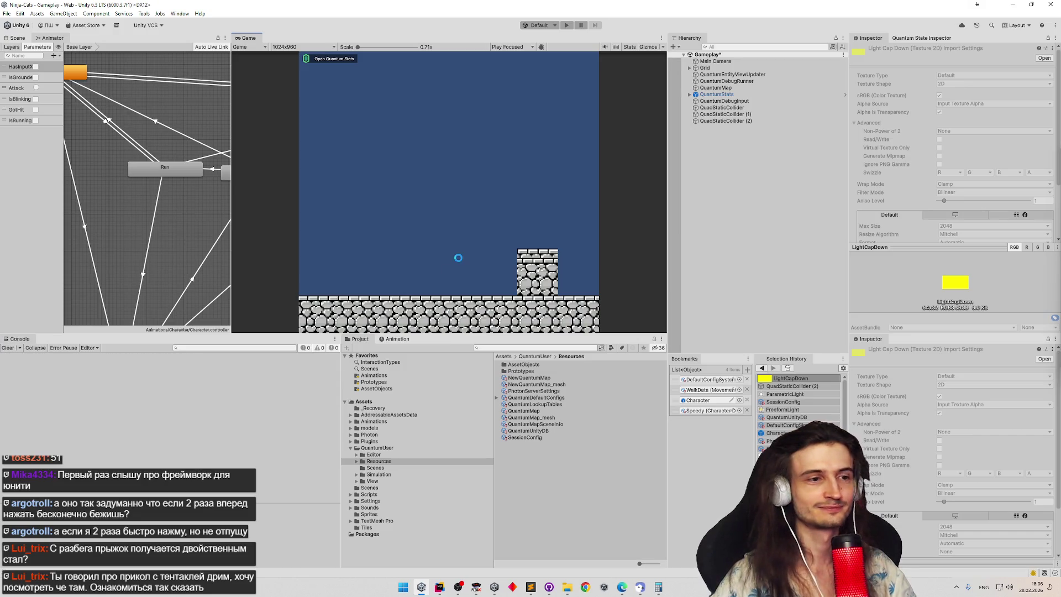
left_click(532, 586)
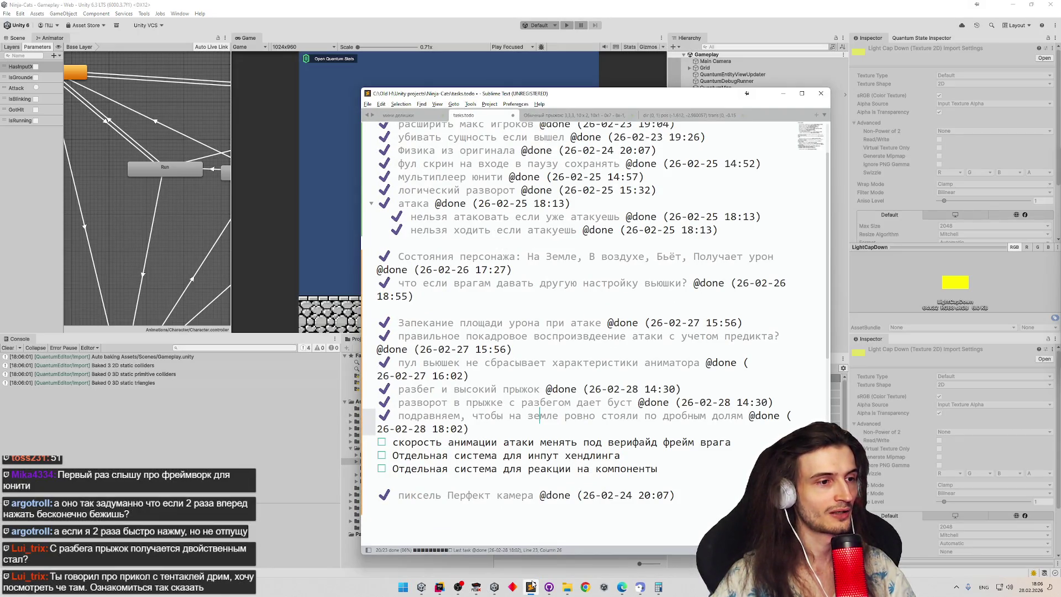
left_click(531, 585)
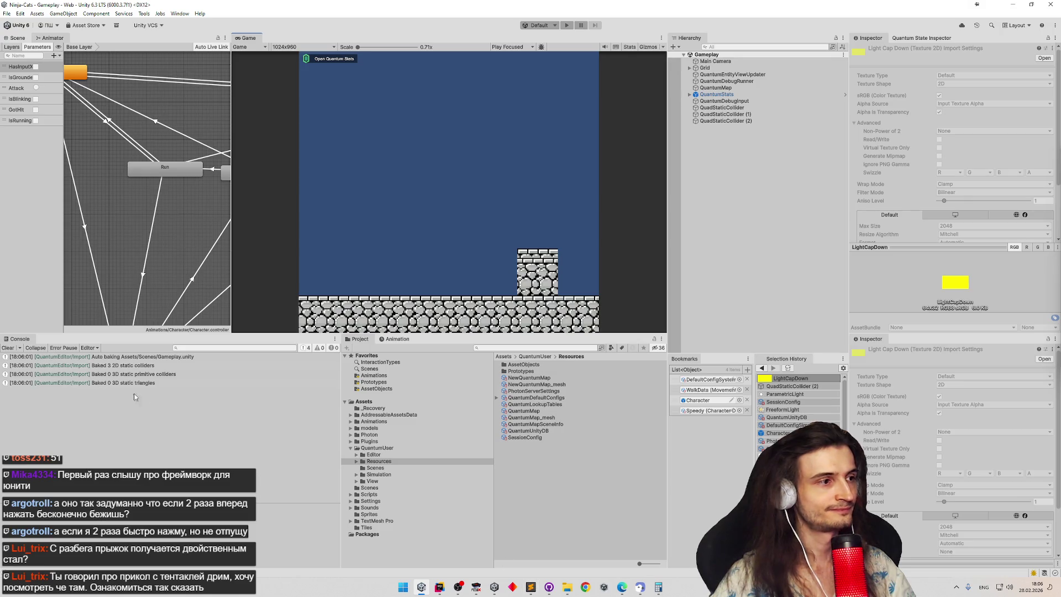
Step: Play-test the level again, then widen the left panel to narrow the Game view
key("ctrl+p")
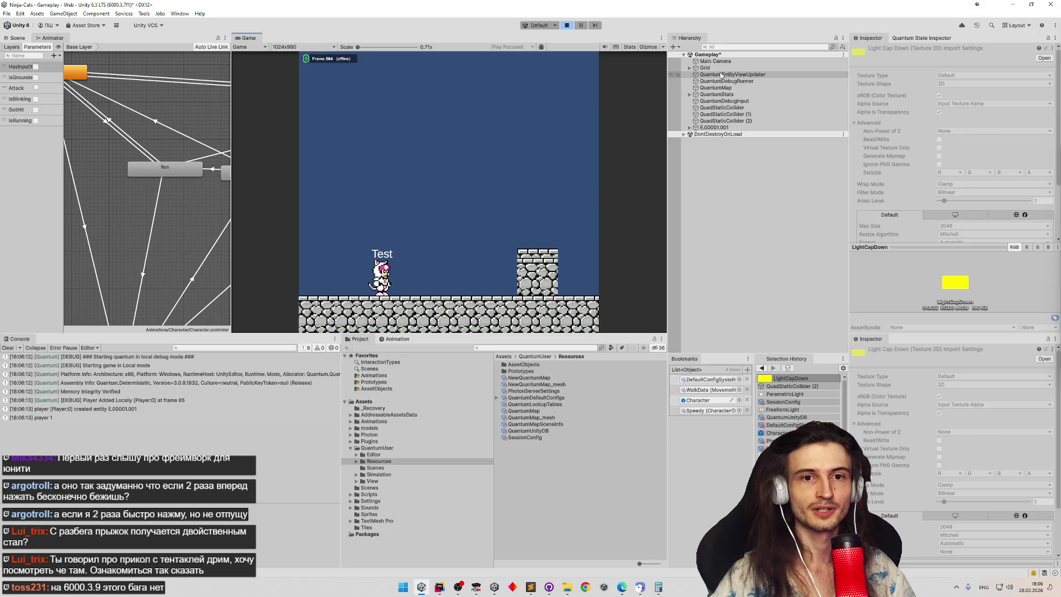
key("ctrl+p")
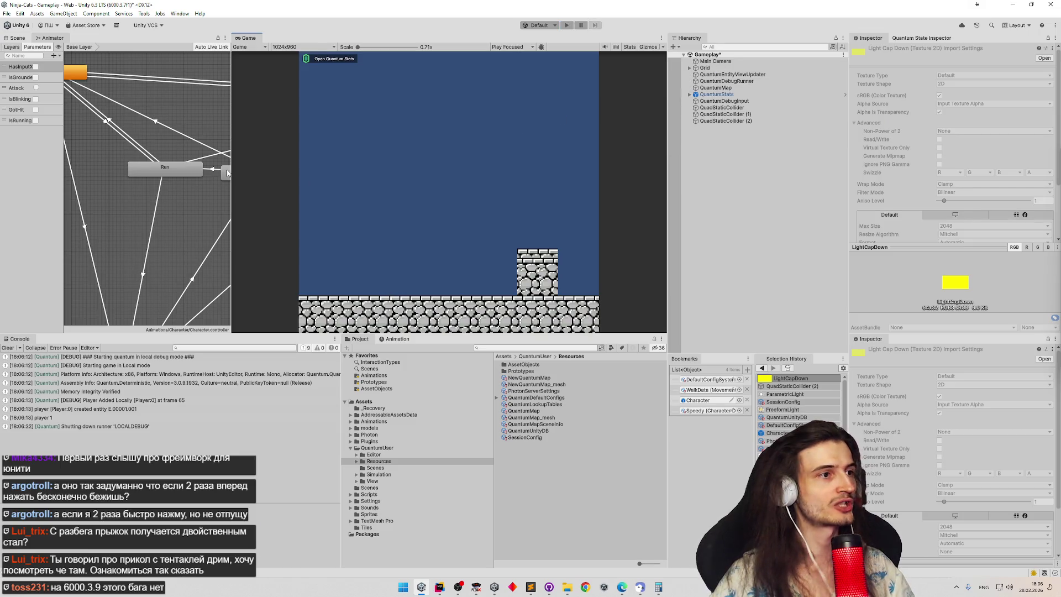
left_click_drag(229, 173, 258, 173)
Step: Show the Scene view and duplicate the ground QuadStaticCollider, moving the copy toward the step
left_click(21, 39)
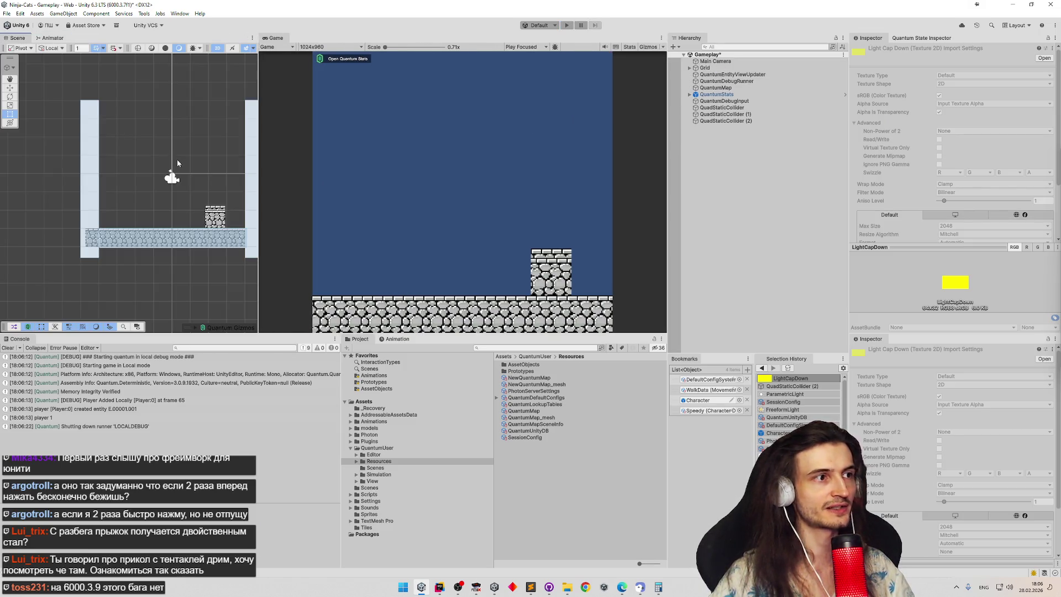
left_click(192, 253)
left_click(192, 252)
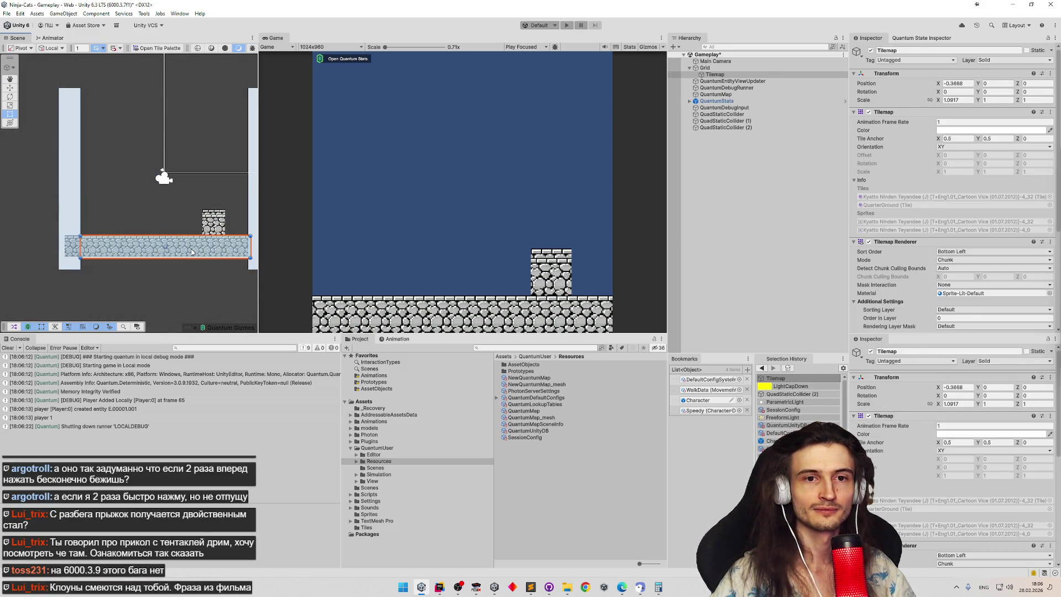
left_click(724, 115)
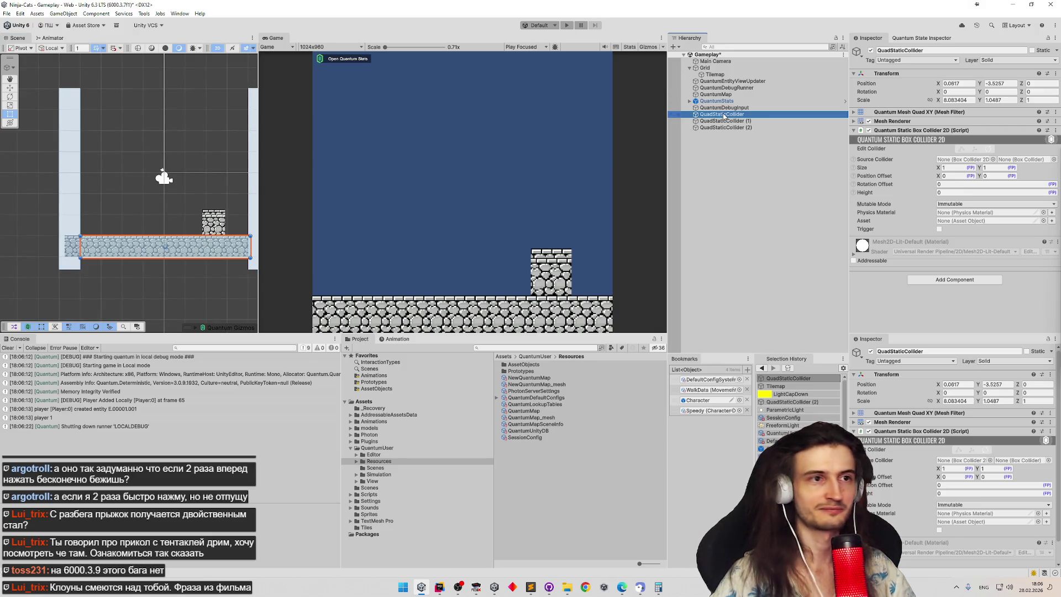
key("ctrl+d")
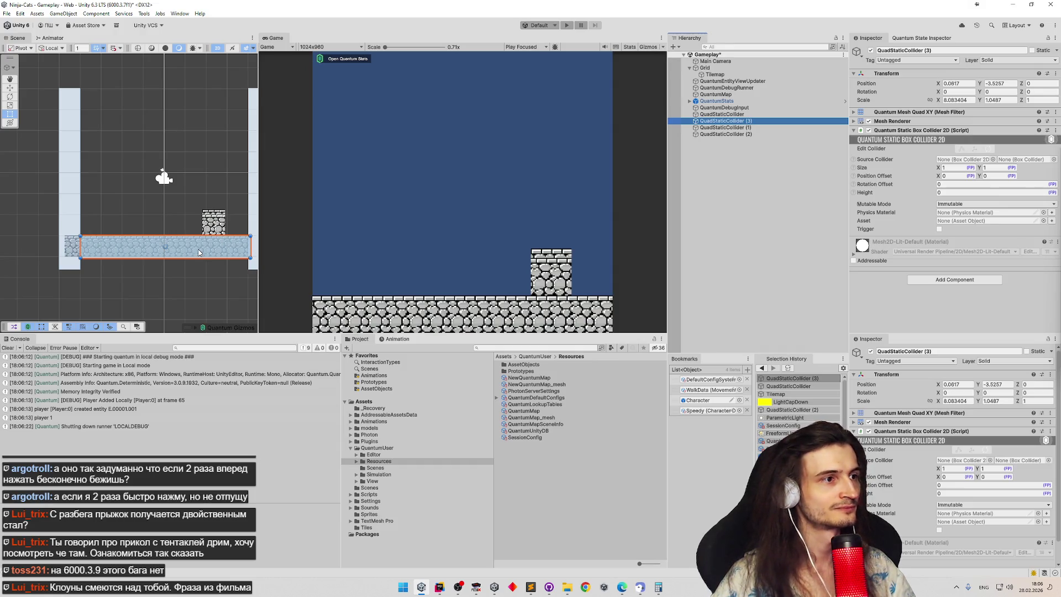
mouse_move(195, 249)
left_mouse_down()
mouse_move(214, 223)
mouse_move(244, 221)
left_mouse_up()
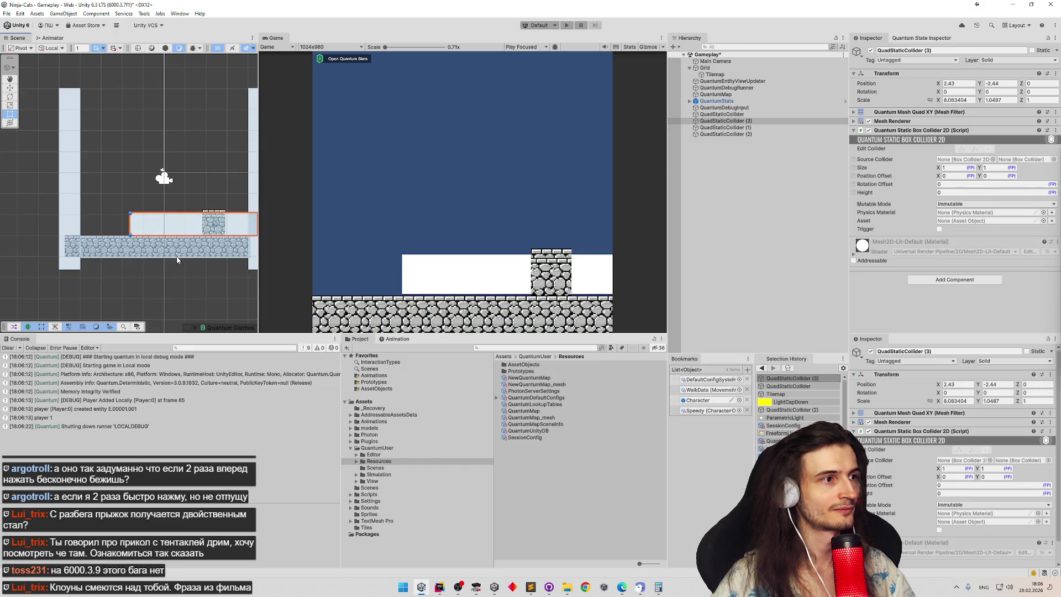
Step: Raise QuadStaticCollider (3) to the step's height, then delete and restore the ground collider
left_click(182, 250)
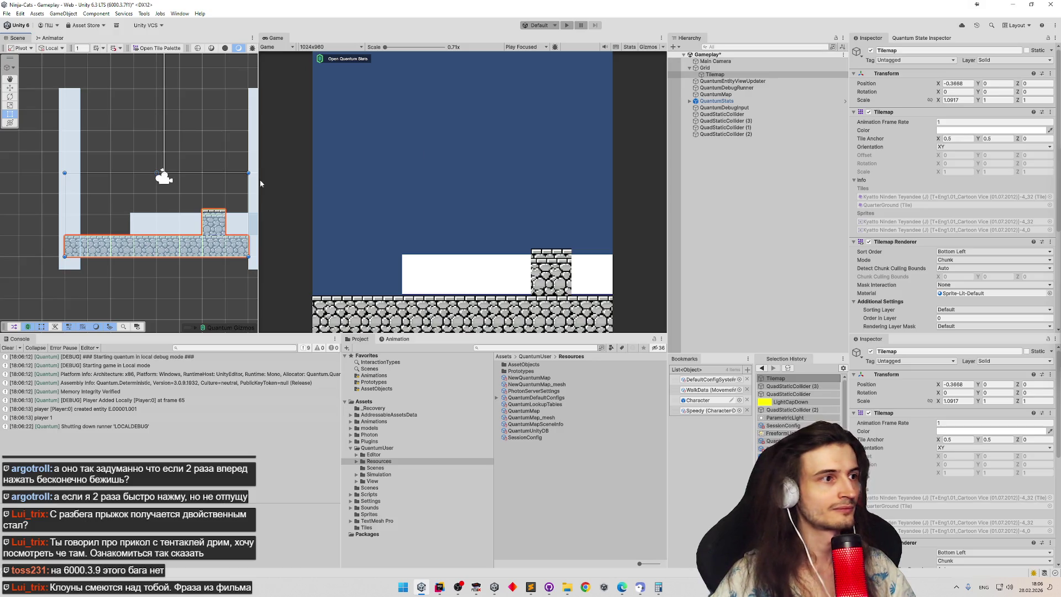
left_click(172, 220)
left_click_drag(171, 220, 164, 225)
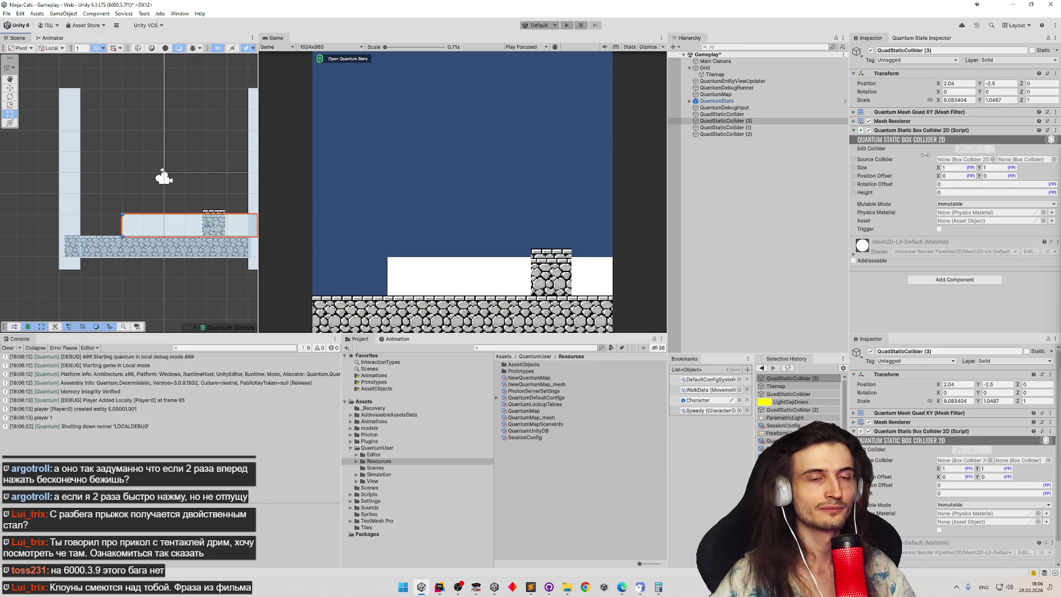
left_click(729, 127)
left_click(732, 121)
left_click(731, 114)
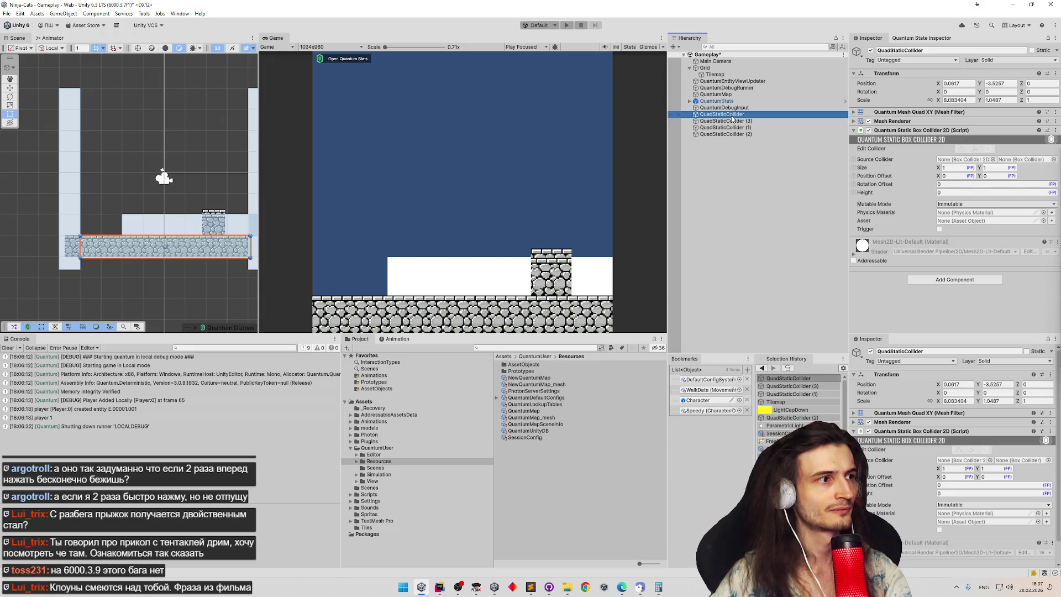
key("Delete")
key("ctrl+z")
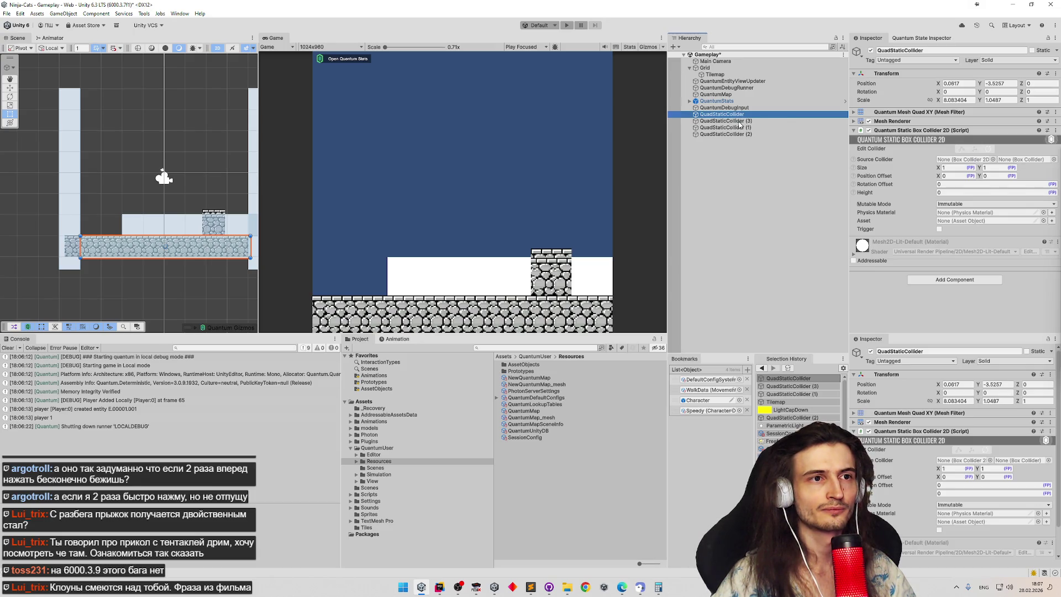
Step: Set the ground QuadStaticCollider to Scale Y 1 and Position Y -3.5, then zoom to check
left_click(1006, 101)
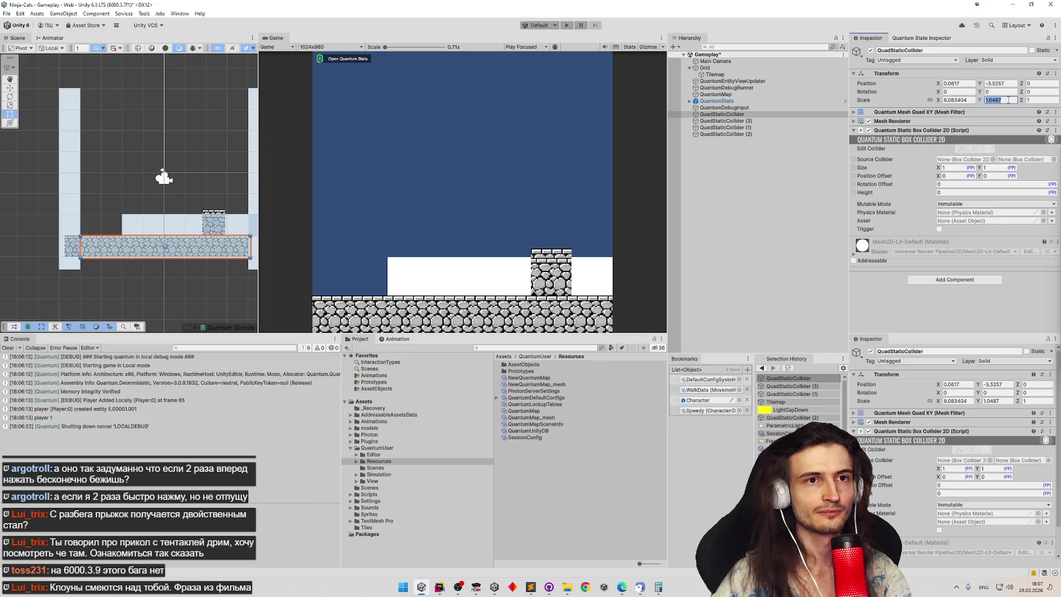
type("1")
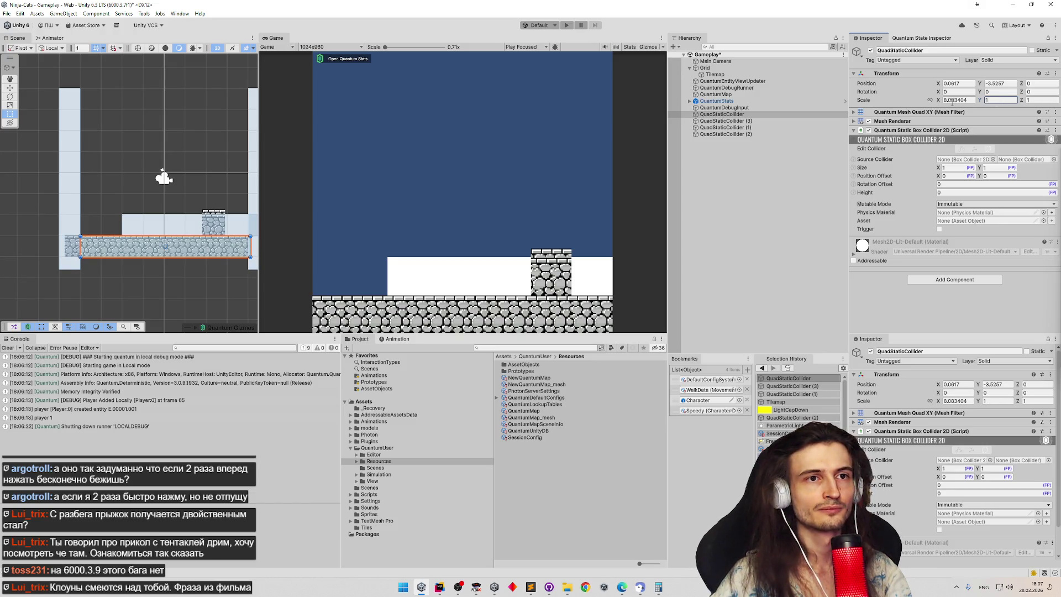
left_click(988, 84)
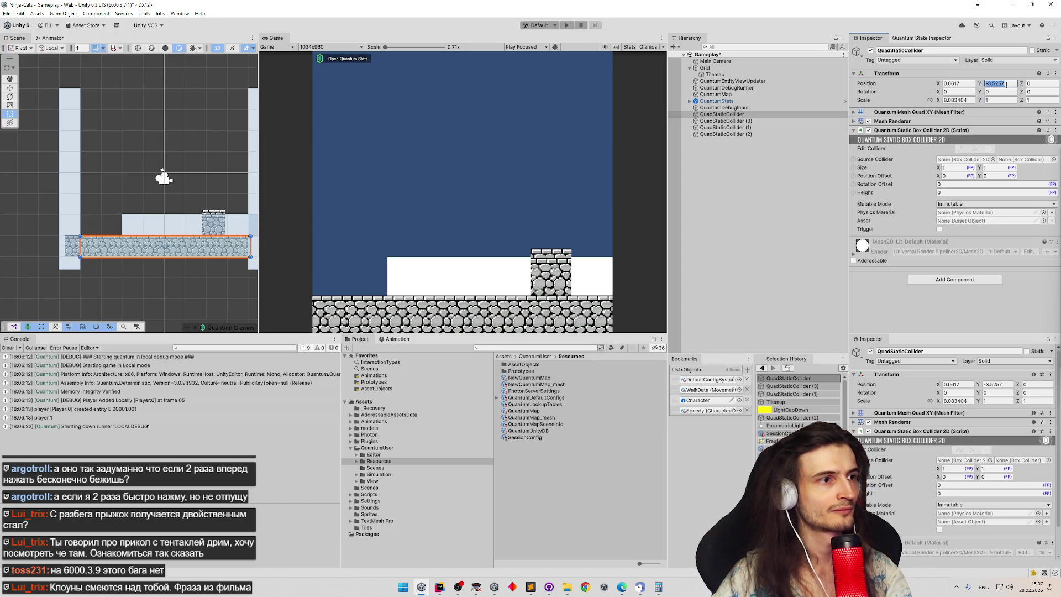
key("Return")
key("BackSpace")
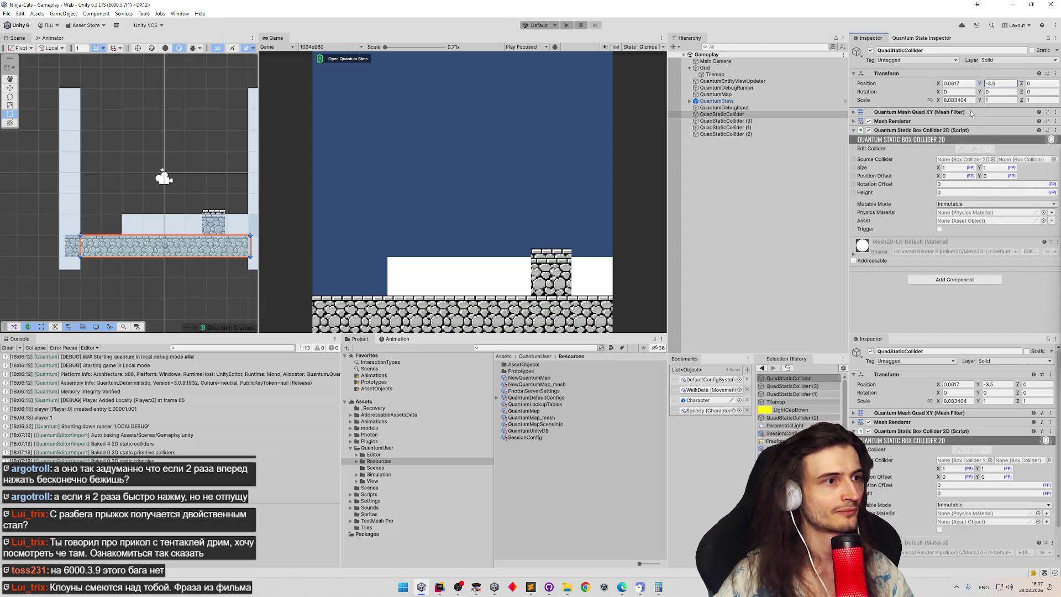
scroll(215, 210, "up", 5)
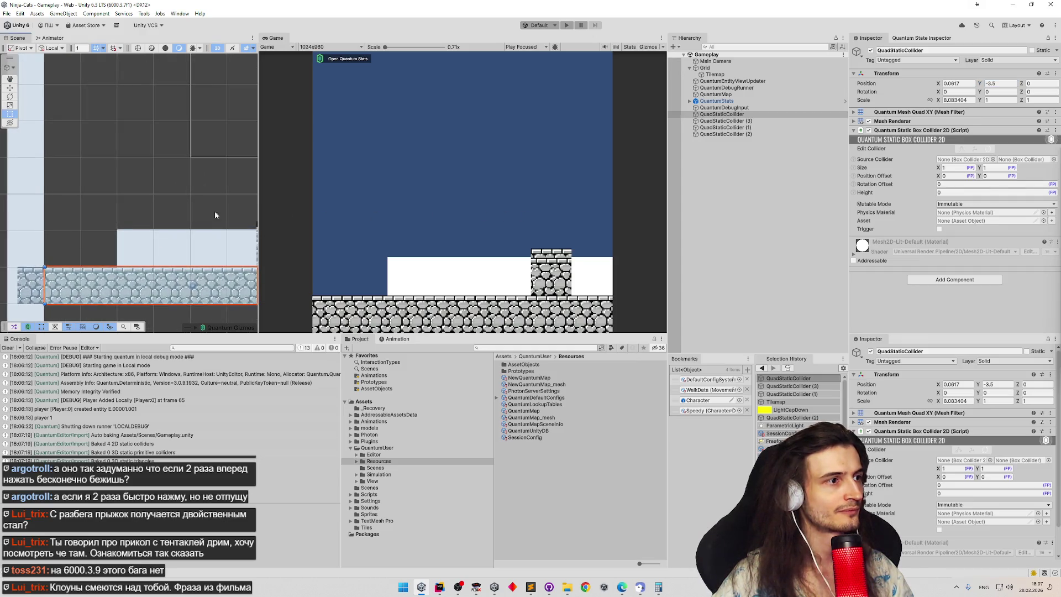
scroll(195, 184, "up", 5)
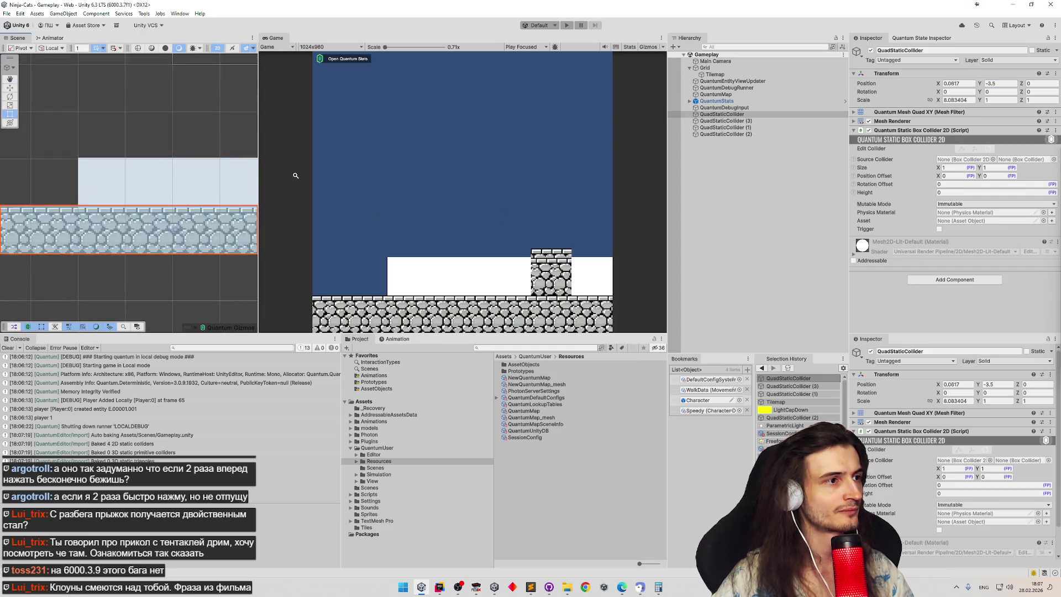
scroll(195, 184, "down", 8)
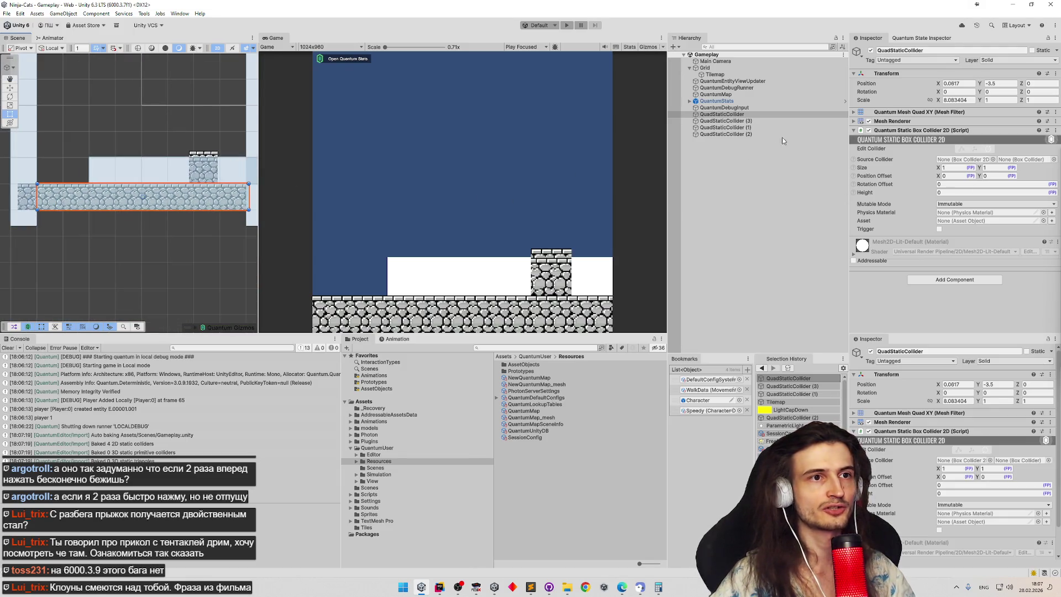
Step: Select QuadStaticCollider (3) and drag its edges to shrink it toward the step
left_click(745, 115)
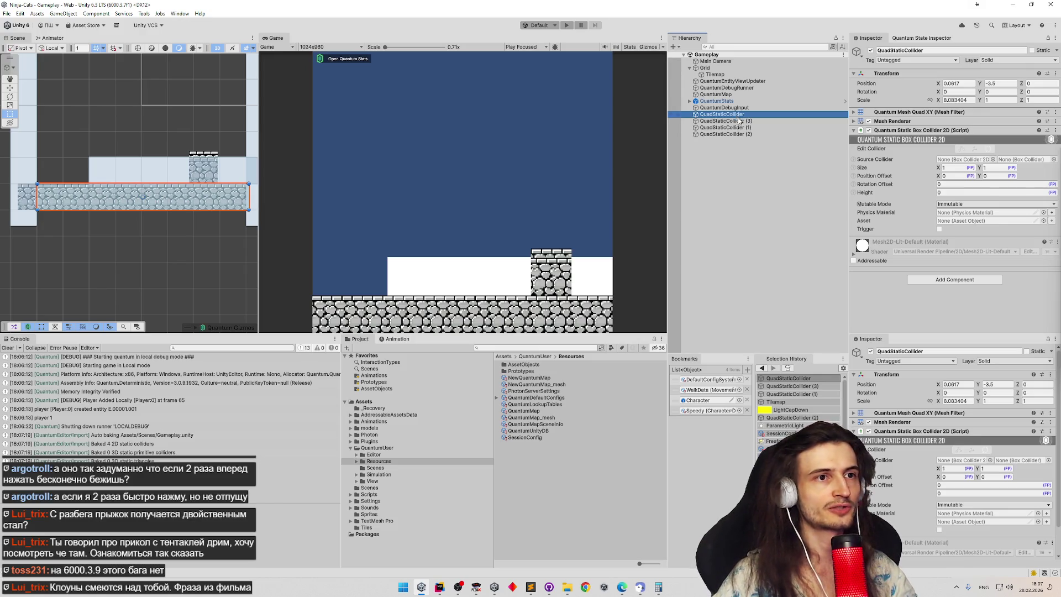
left_click(722, 128)
left_click(719, 121)
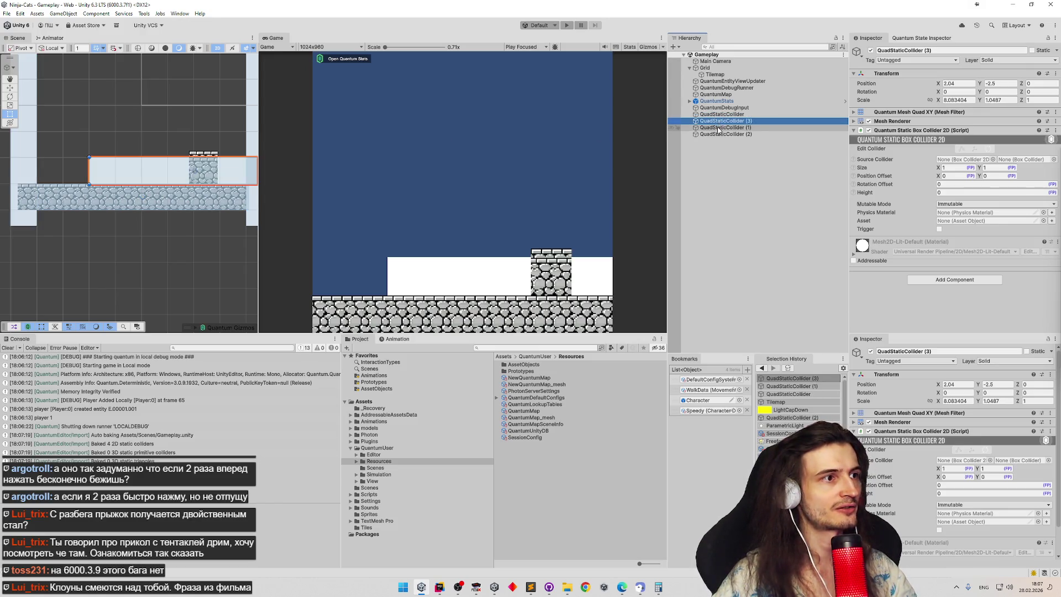
left_click(94, 171)
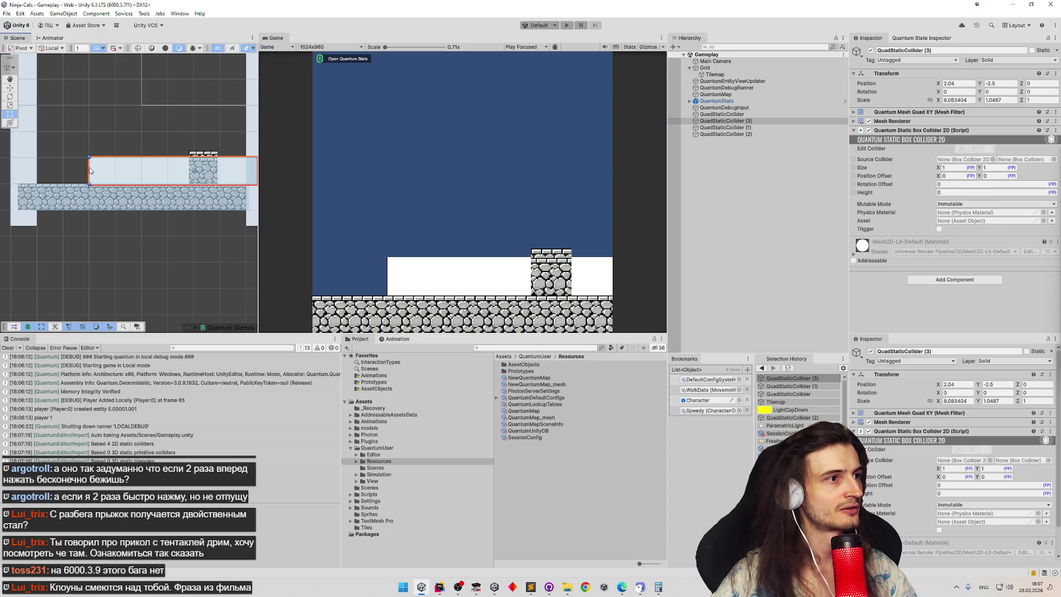
left_click_drag(111, 165, 188, 174)
key("ctrl")
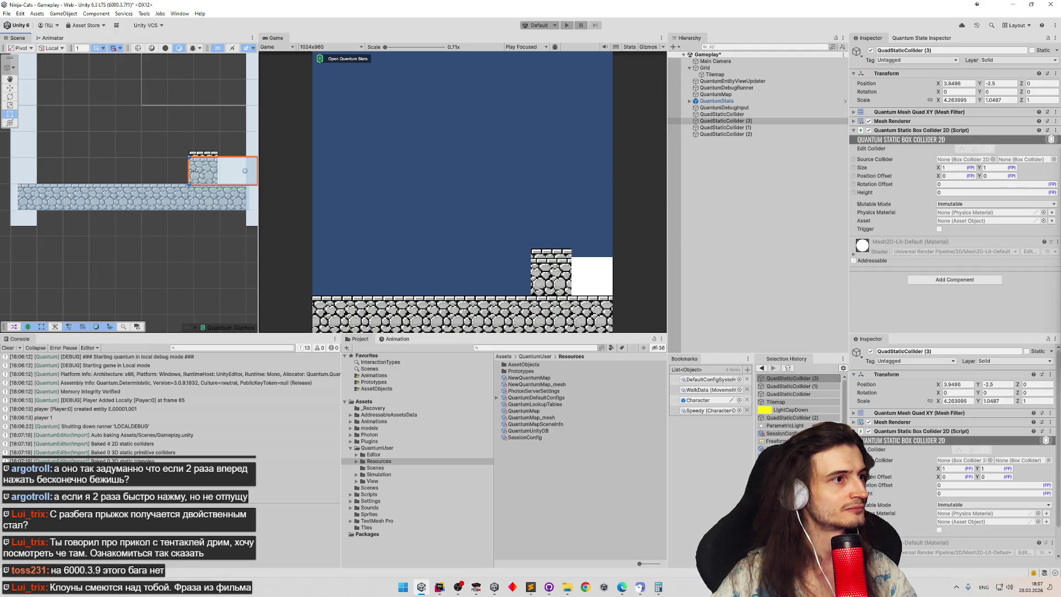
scroll(193, 173, "down", 3)
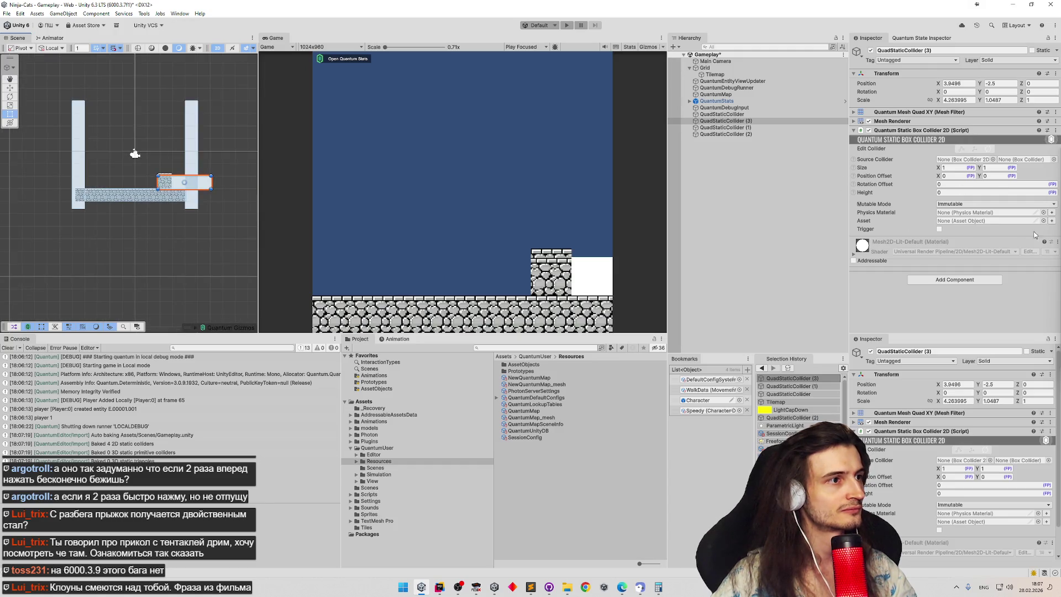
left_click_drag(211, 181, 171, 183)
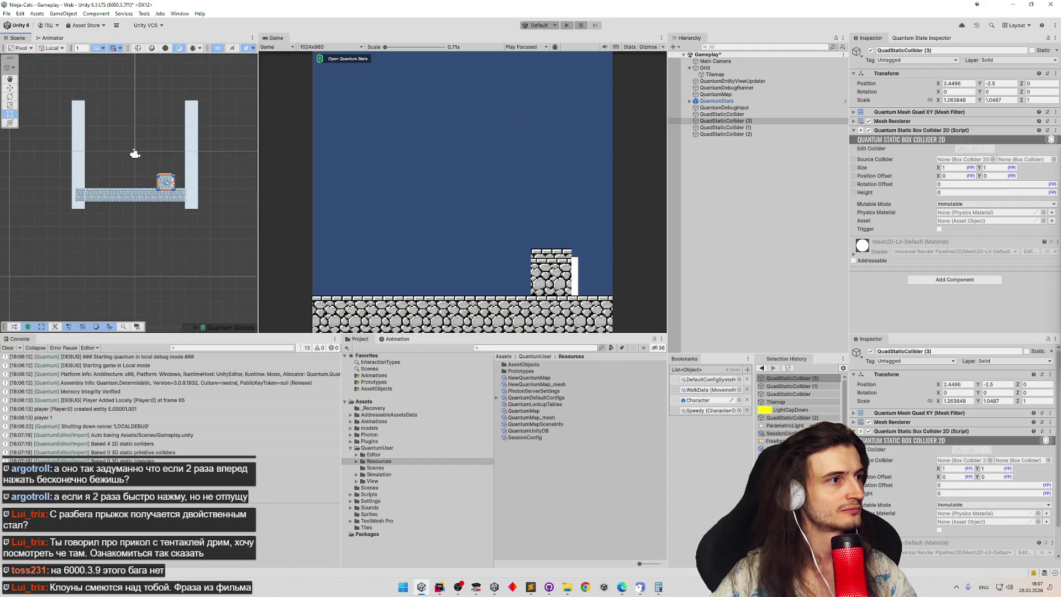
scroll(163, 161, "up", 5)
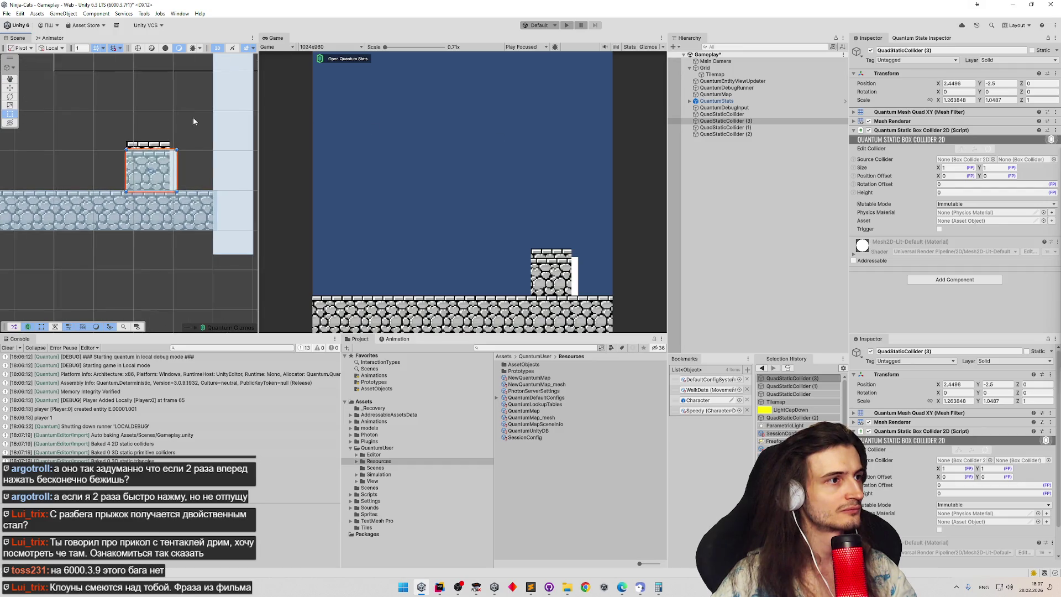
scroll(217, 142, "up", 1)
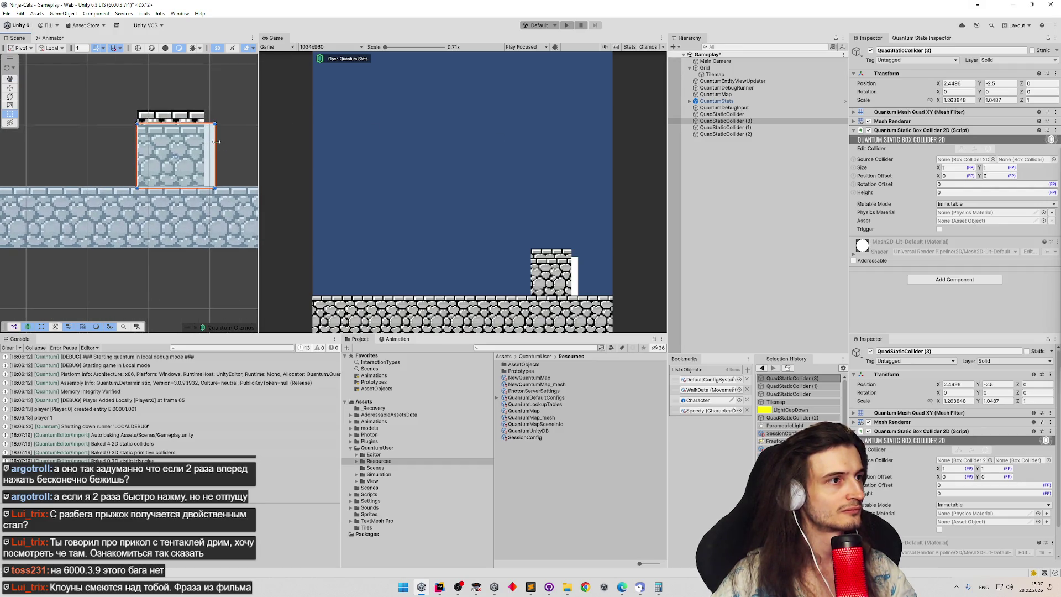
Step: Check grid snapping settings and trim the block's width with the Rect tool, undoing a stray resize
left_click(121, 49)
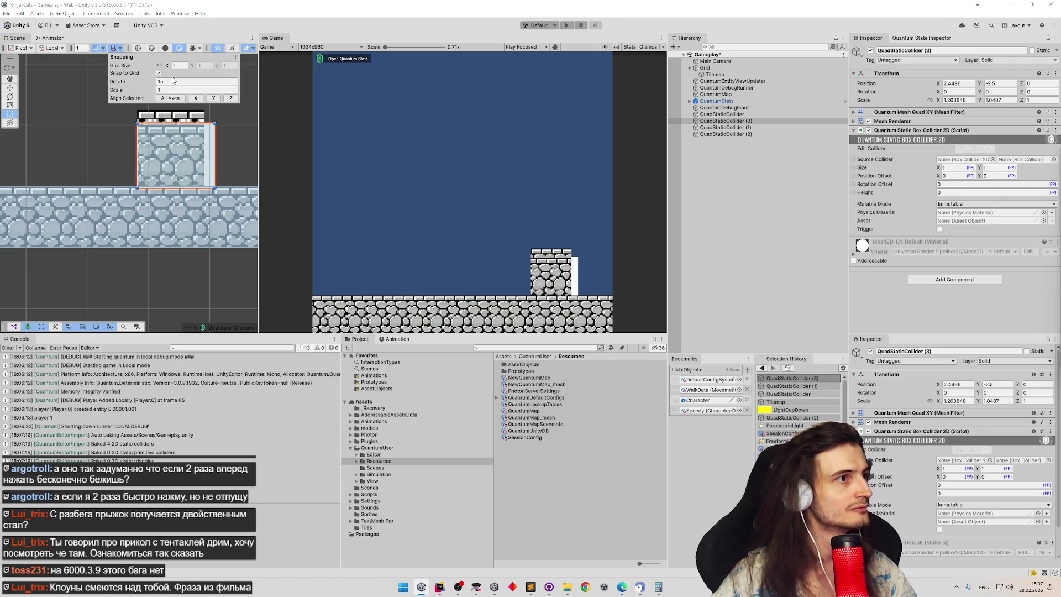
left_click(210, 153)
left_click(213, 150)
key("e")
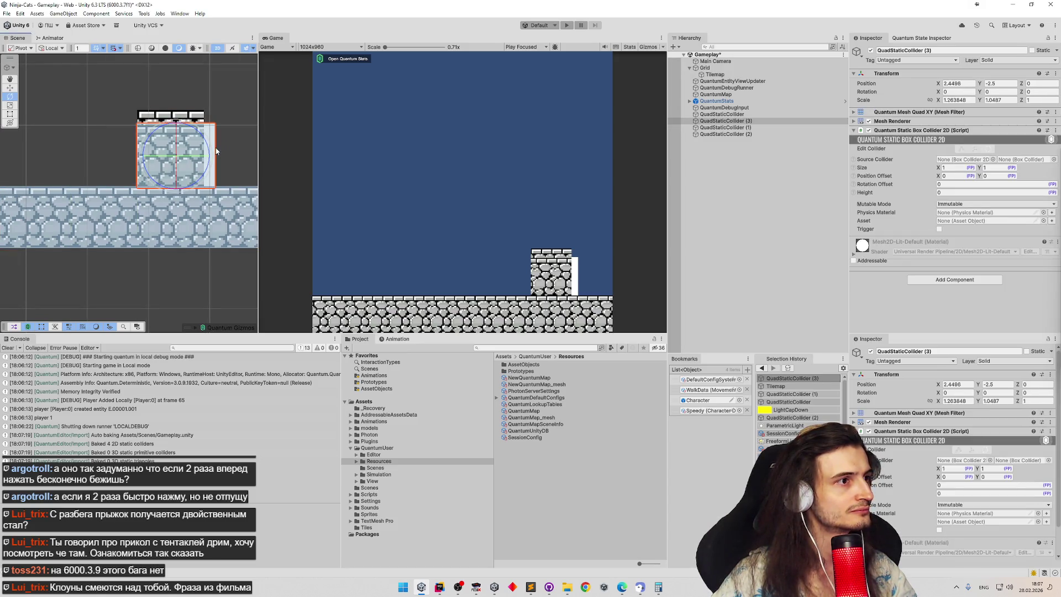
key("t")
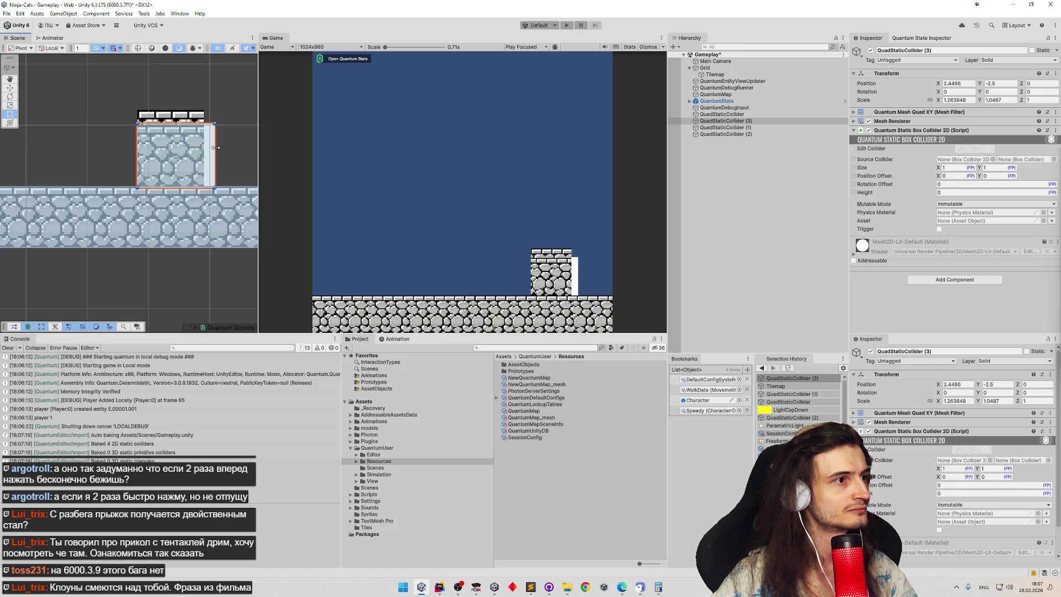
left_click_drag(204, 147, 144, 100)
key("ctrl+z")
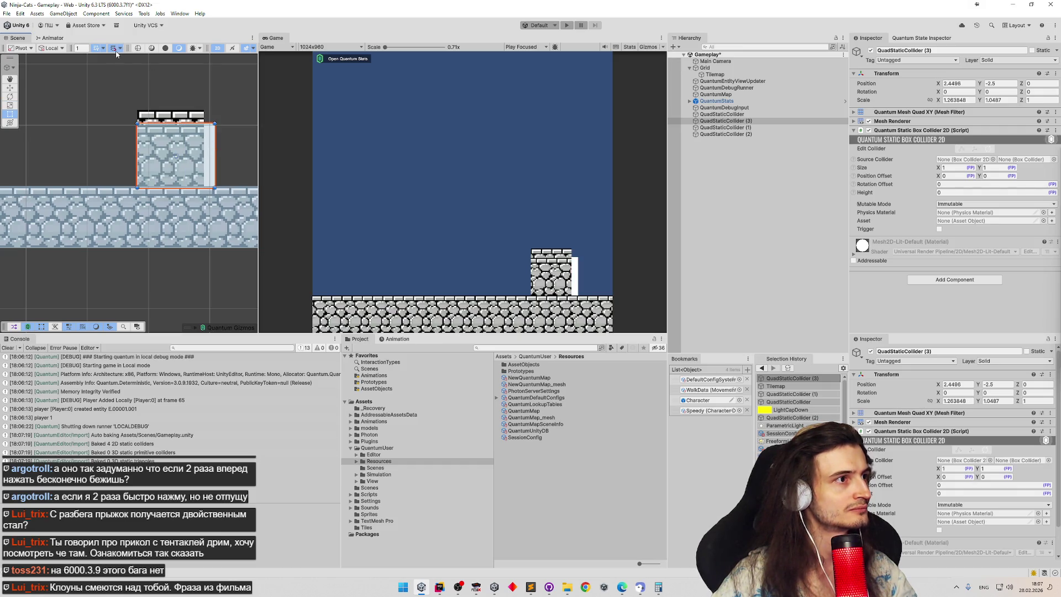
left_click_drag(215, 153, 206, 150)
Step: Set QuadStaticCollider (3) to Scale X 1 and Position X 2.5
left_click(959, 100)
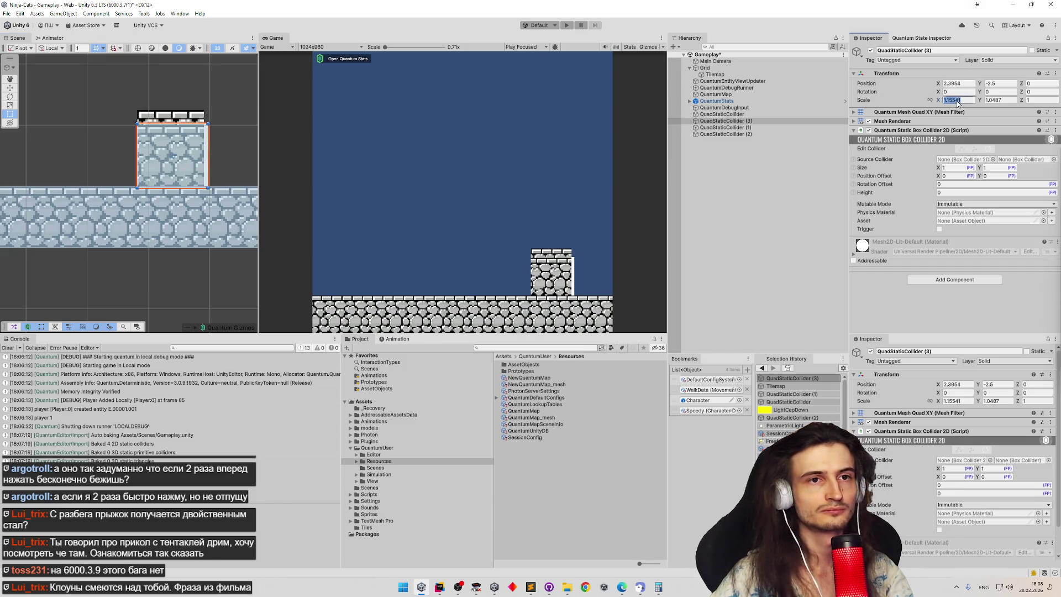
type("1")
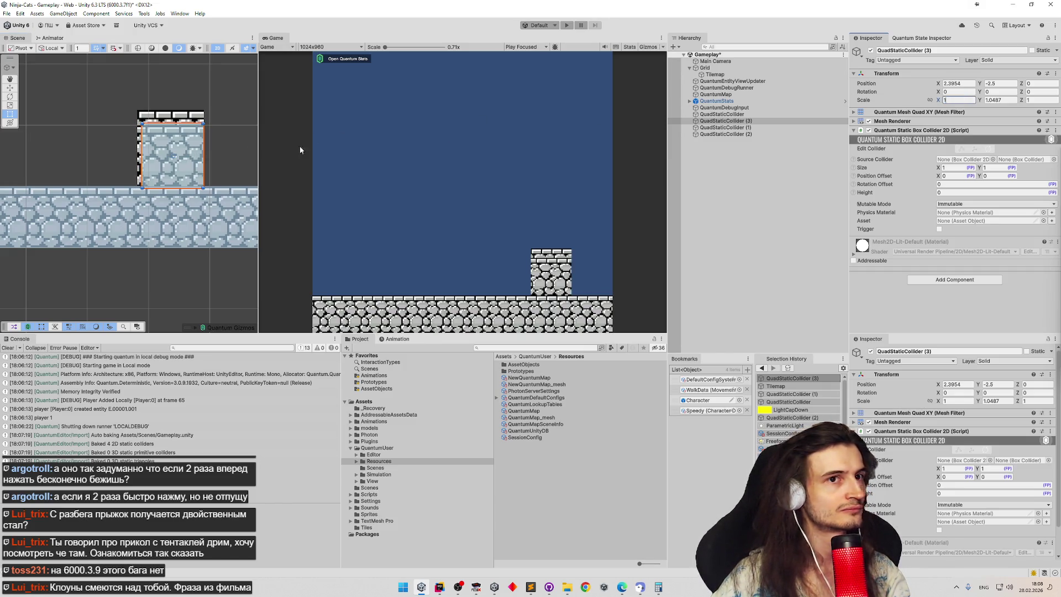
left_click(972, 83)
type("2.5")
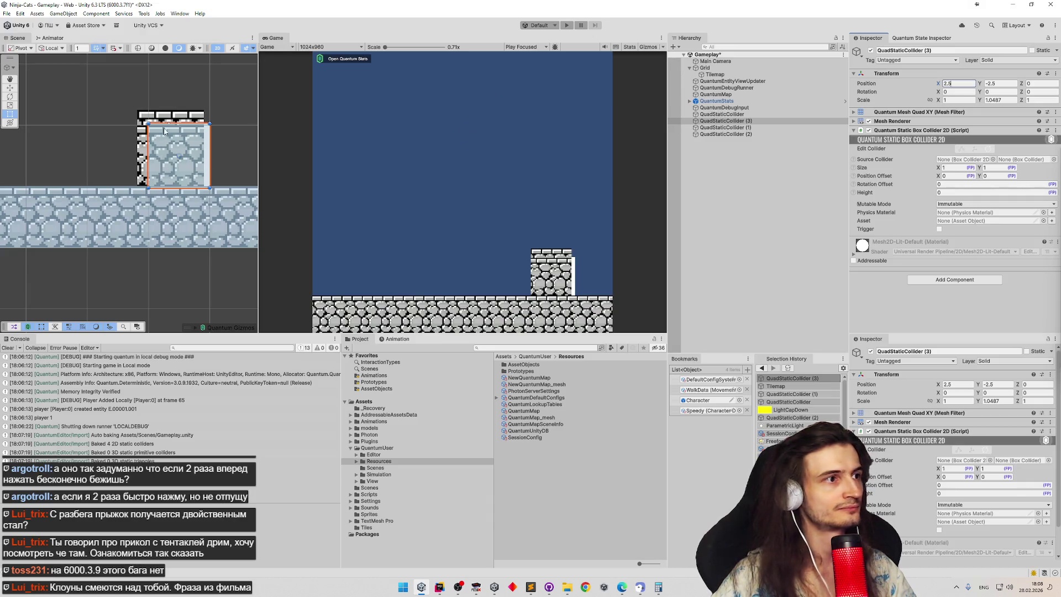
left_click(144, 151)
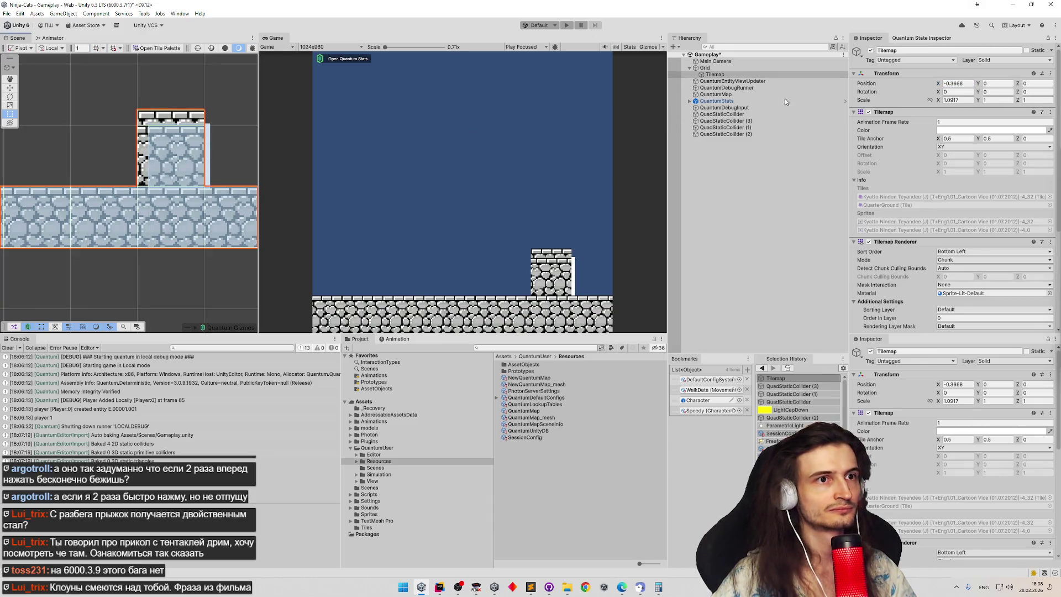
Step: Select the Tilemap, widen the Scene view, and pan to center the step block
left_click(734, 69)
left_click(734, 74)
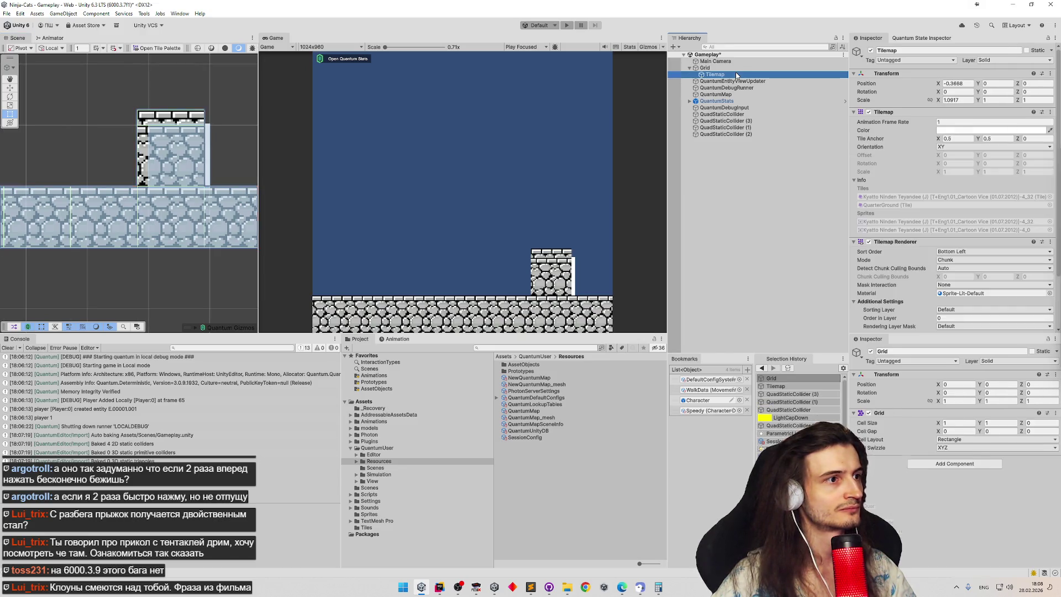
scroll(130, 169, "up", 3)
left_click_drag(259, 143, 457, 161)
scroll(349, 173, "down", 1)
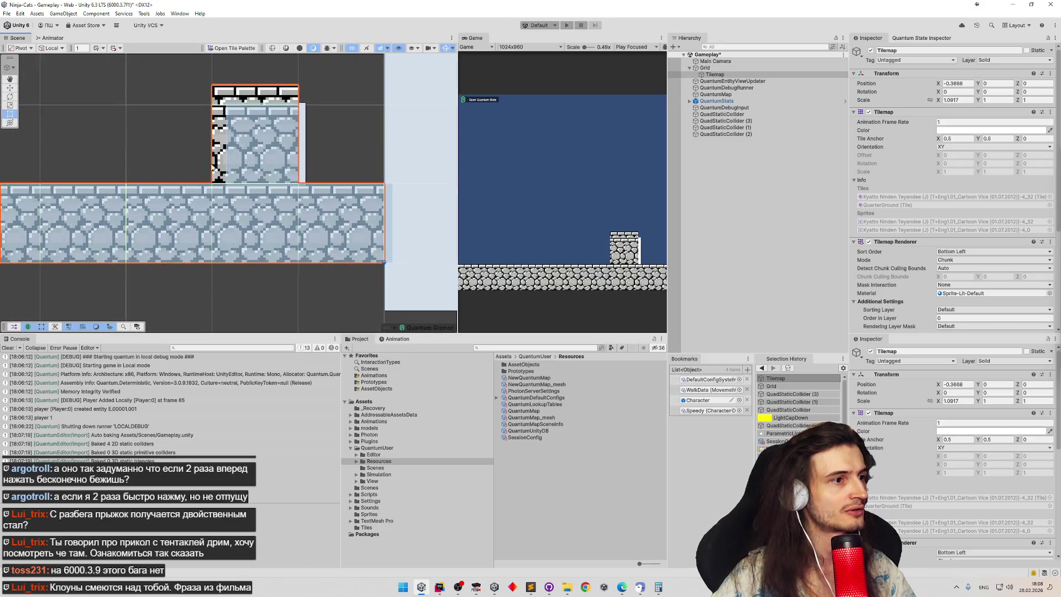
mouse_move(61, 231)
left_mouse_down()
mouse_move(247, 125)
mouse_move(260, 216)
mouse_move(296, 148)
mouse_move(256, 151)
mouse_move(343, 197)
left_mouse_up()
scroll(256, 151, "up", 3)
scroll(311, 161, "down", 1)
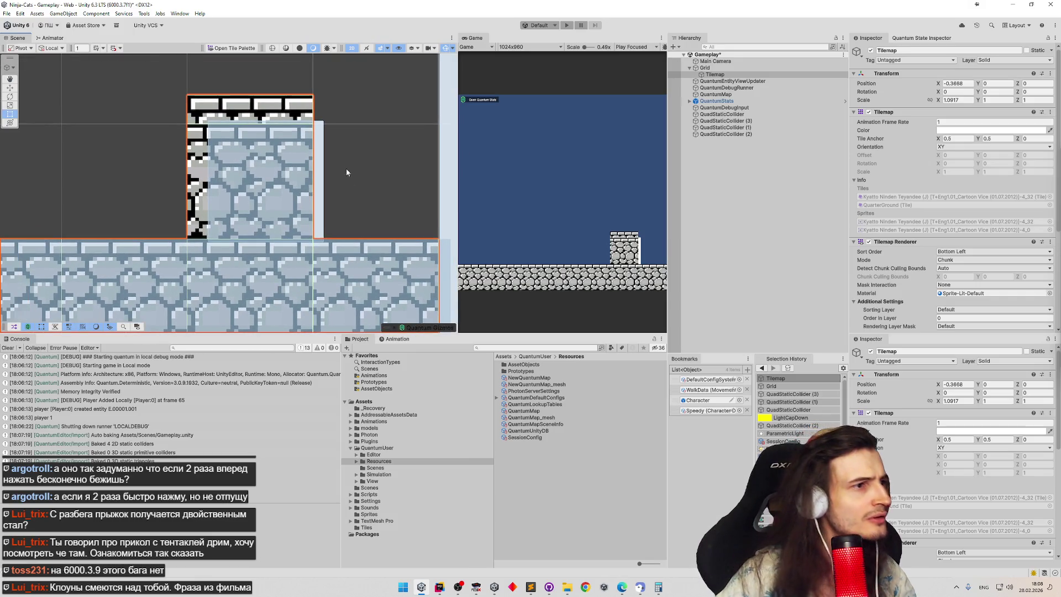
Step: Give QuadStaticCollider (3) Scale Y 1, undo an accidental move, and reselect the Tilemap
left_click(321, 161)
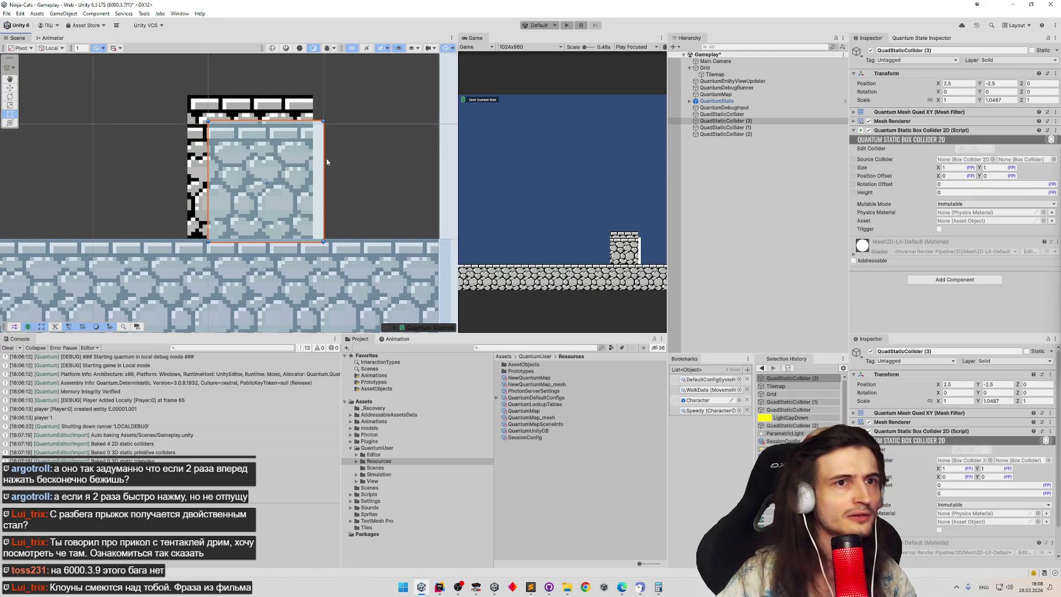
left_click(999, 100)
type("1")
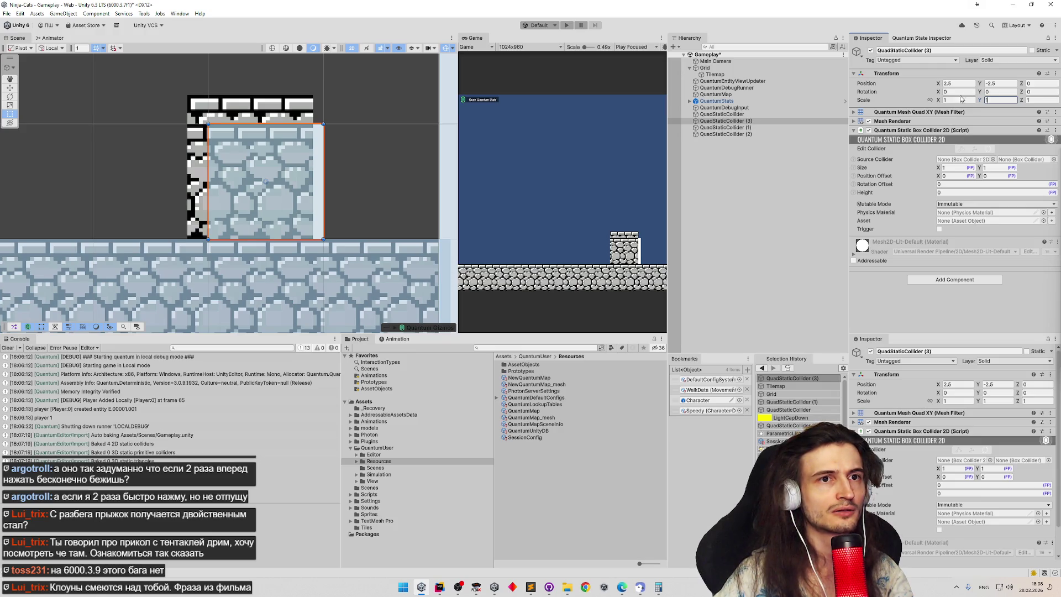
mouse_move(288, 182)
left_mouse_down()
mouse_move(193, 153)
mouse_move(124, 147)
left_mouse_up()
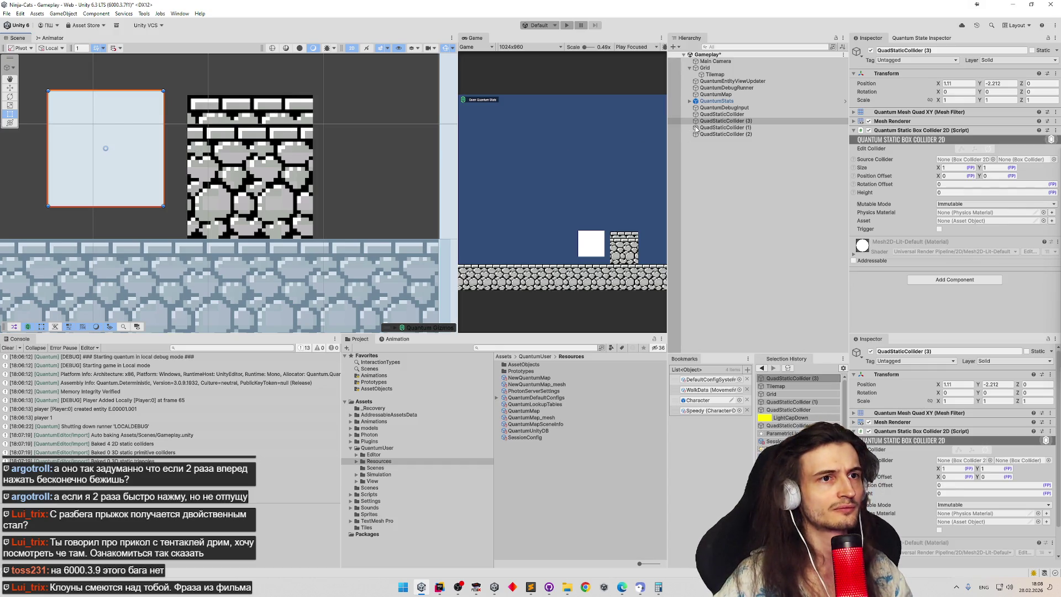
key("ctrl+z")
left_click(192, 146)
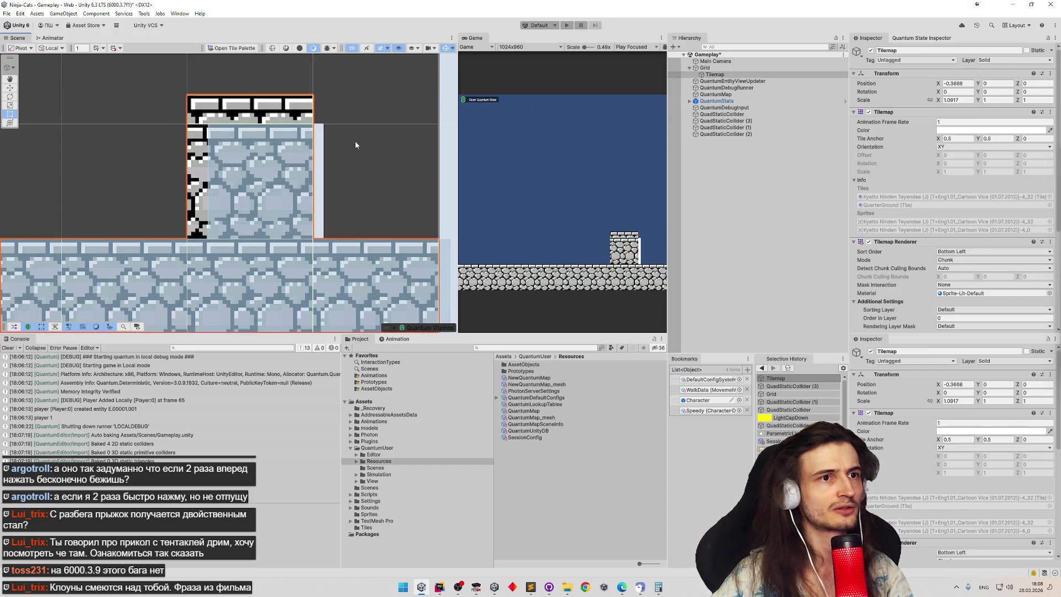
left_click(717, 94)
left_click(703, 75)
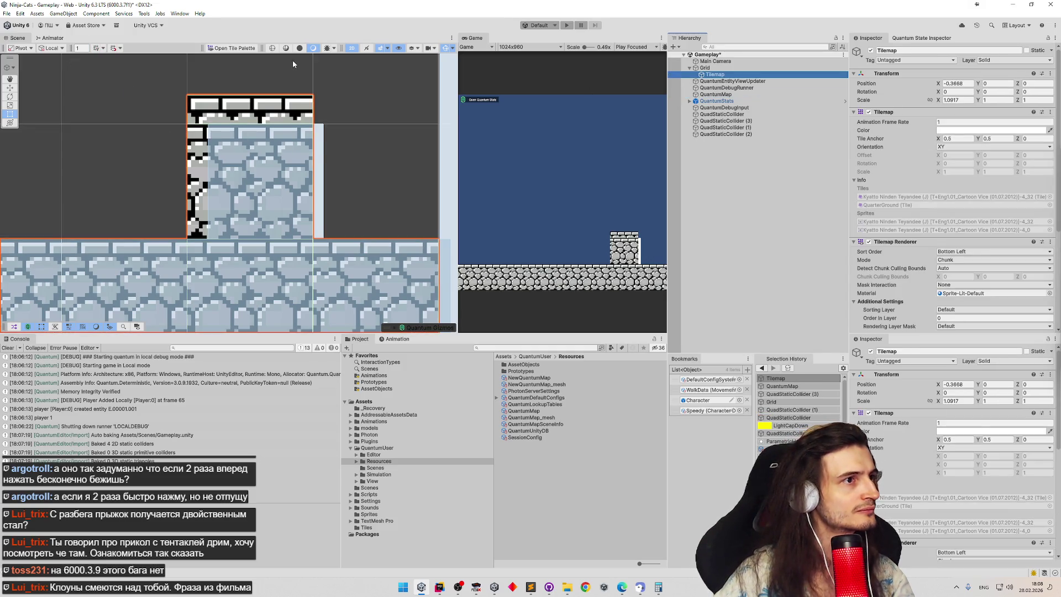
Step: Erase the stone step tiles with the Tile Palette eraser
left_click(232, 49)
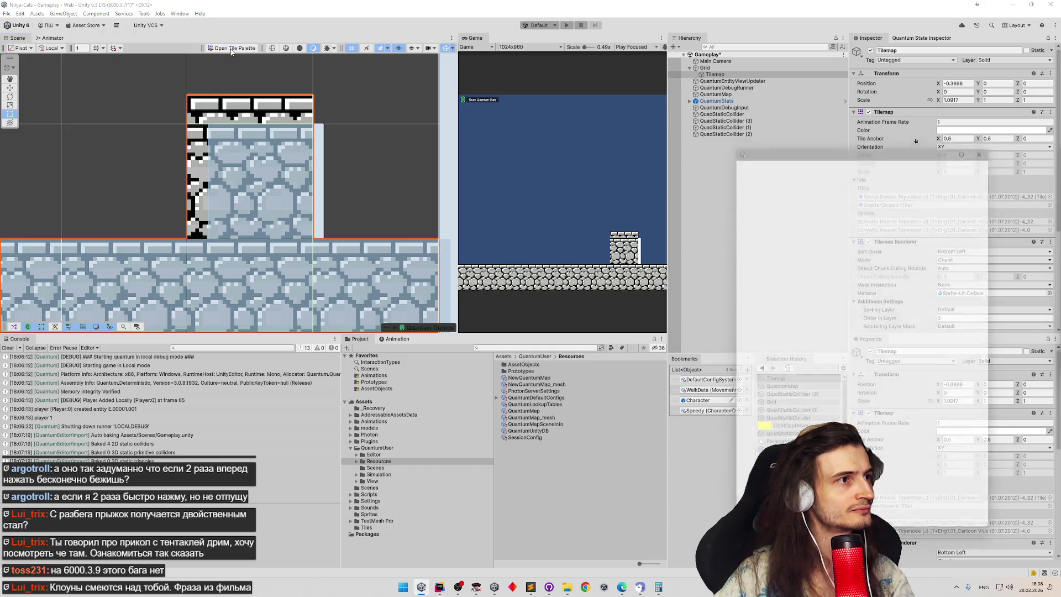
left_click(865, 164)
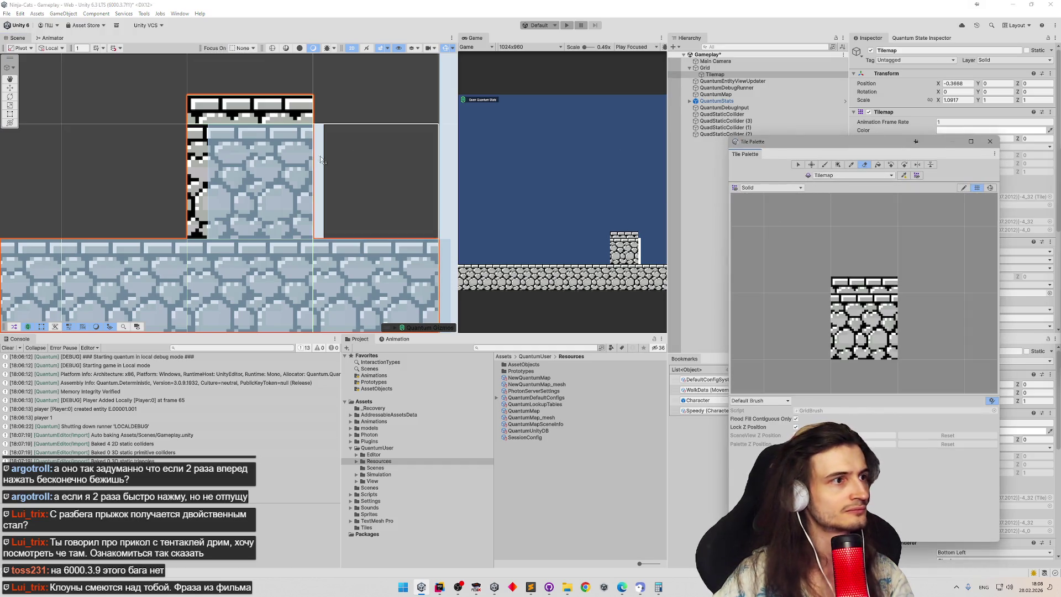
left_click(248, 177)
left_click(210, 122)
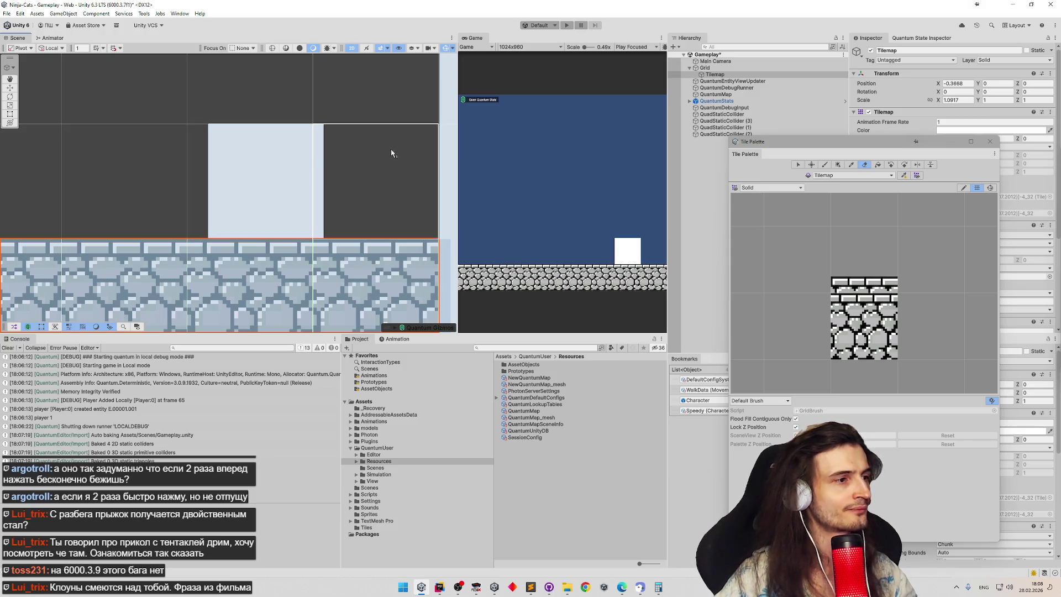
scroll(390, 148, "down", 5)
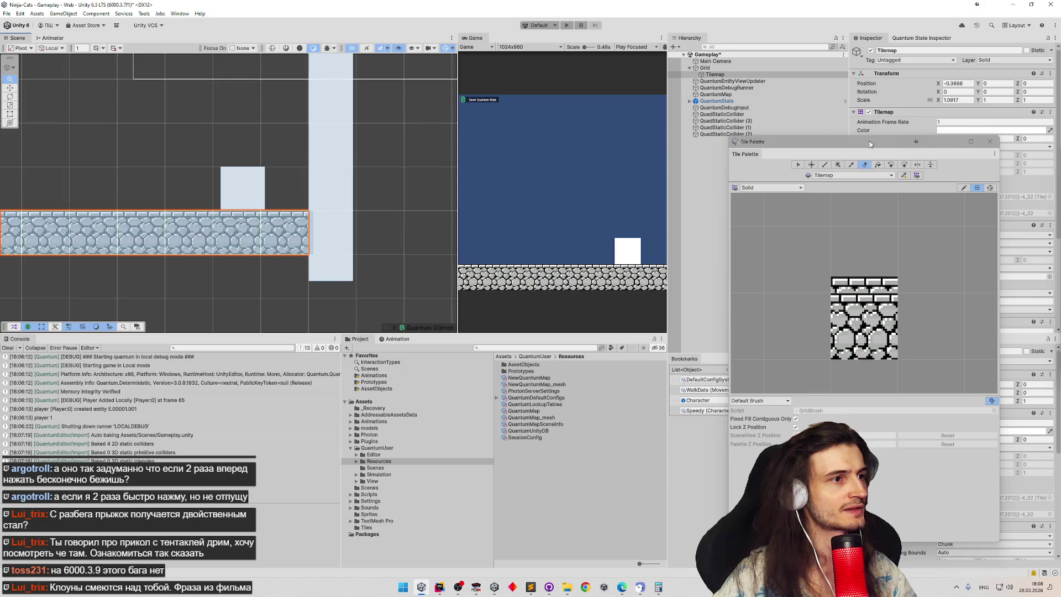
scroll(404, 85, "up", 2)
scroll(279, 85, "up", 1)
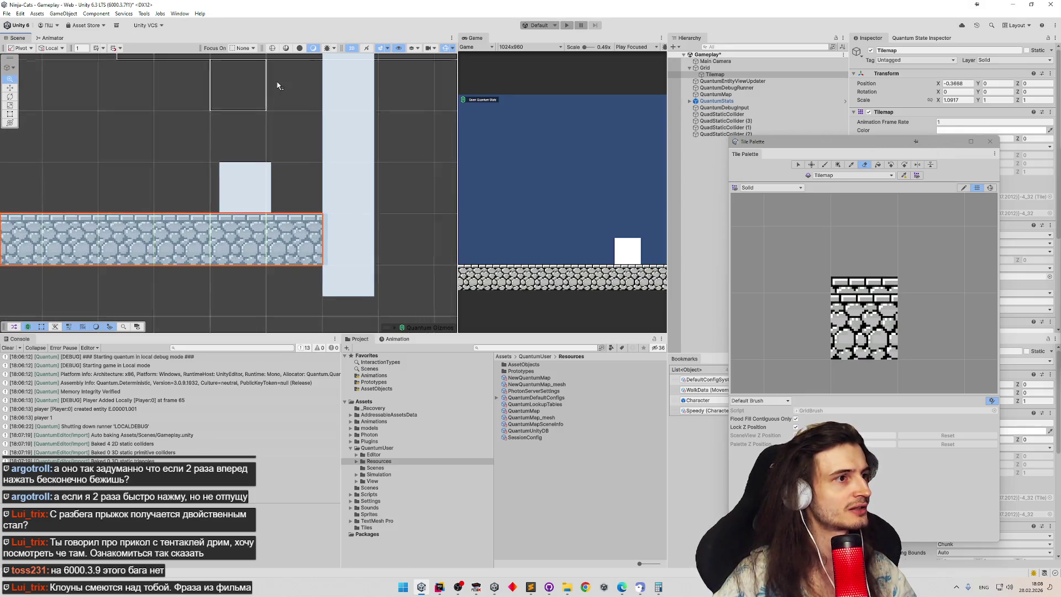
scroll(279, 86, "up", 1)
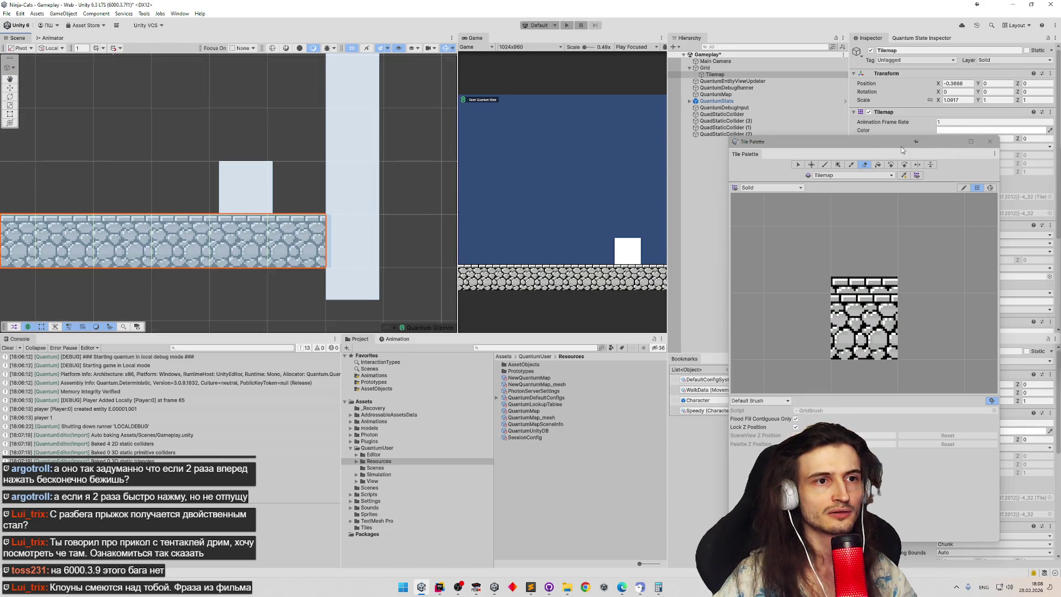
Step: Set the Tilemap's Position X to 0, save, close the Tile Palette, and edit Scale X
left_click(954, 84)
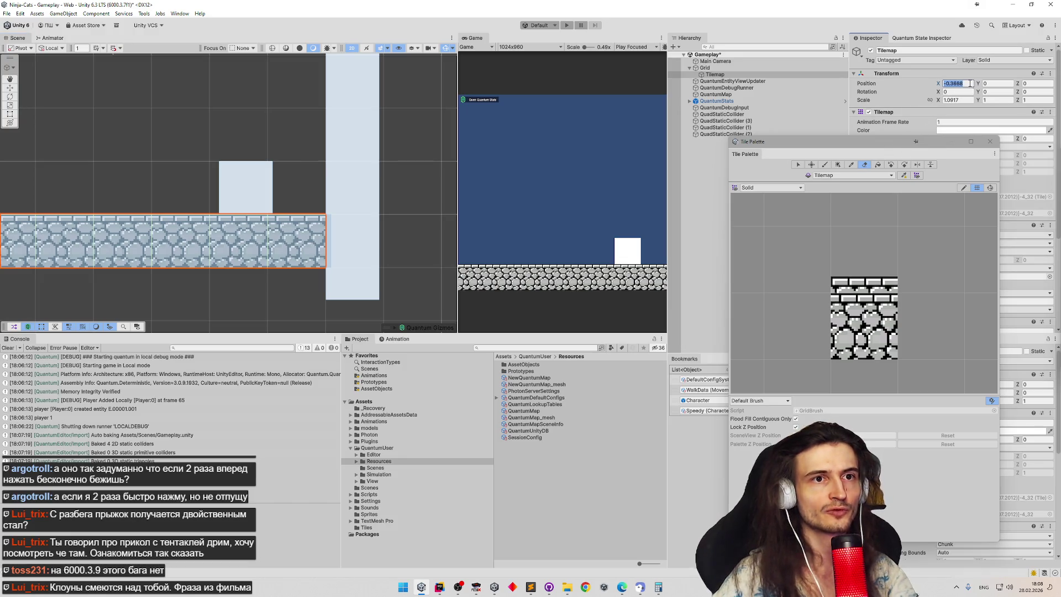
type("0")
key("ctrl+s")
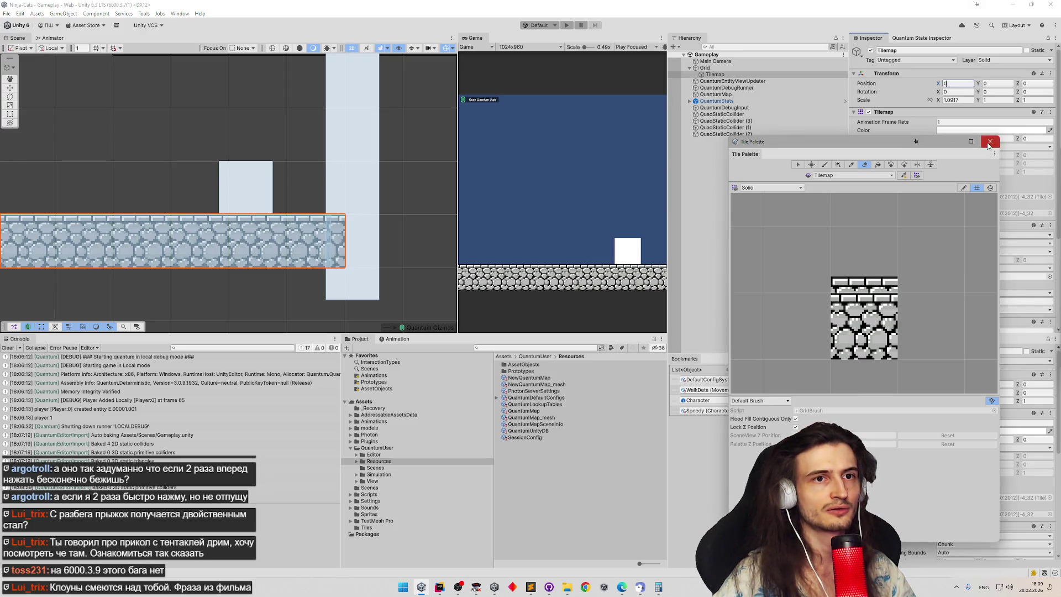
left_click(990, 142)
left_click(967, 101)
Step: Set the Tilemap's Scale X to 1, save, and check QuadStaticCollider in the hierarchy
type("1")
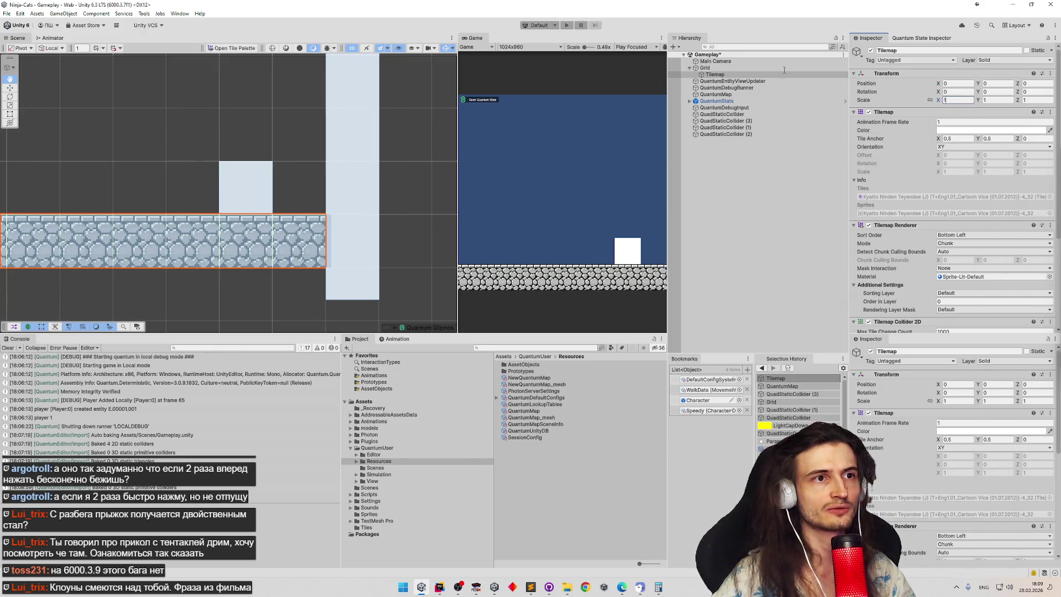
key("ctrl+s")
left_click(784, 70)
left_click(788, 81)
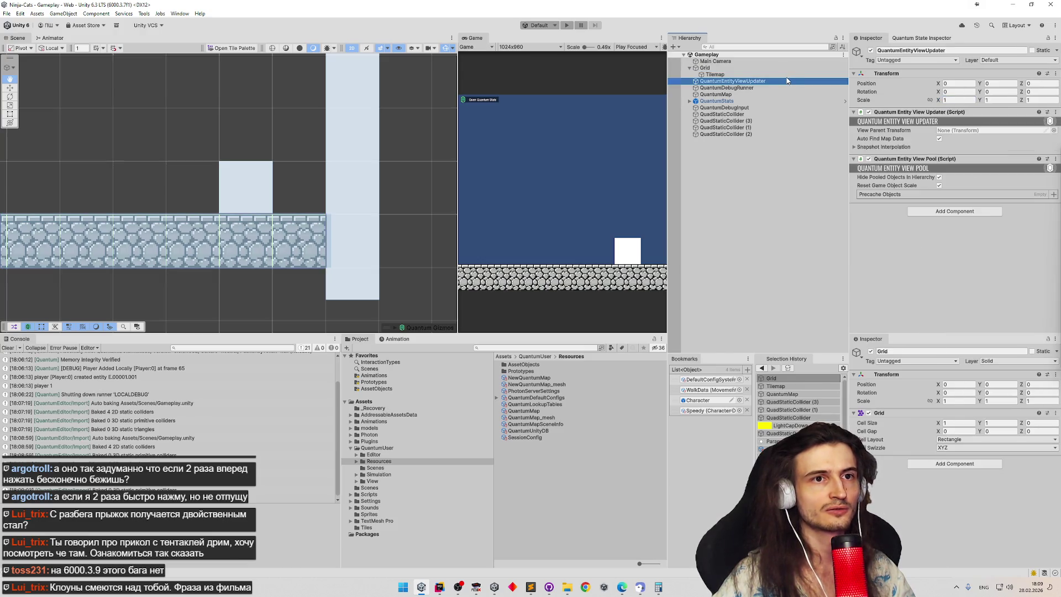
left_click(789, 74)
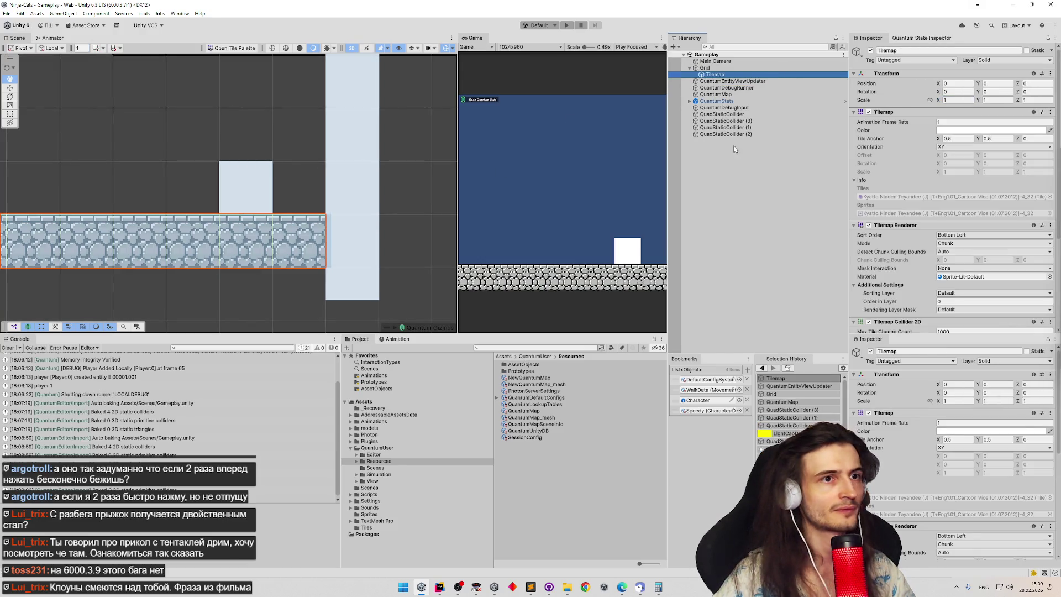
left_click(753, 114)
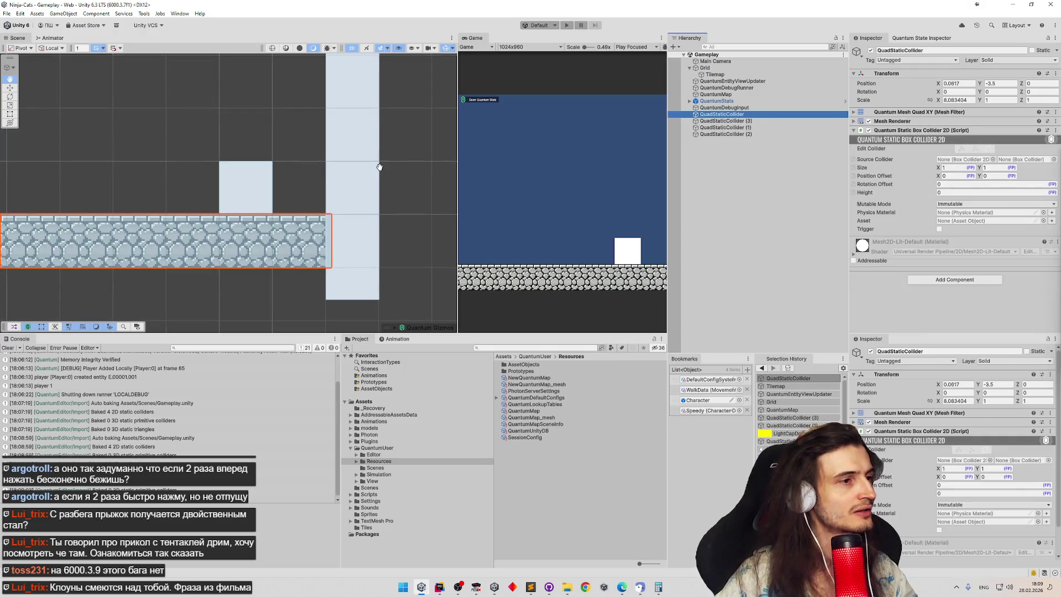
scroll(380, 167, "down", 3)
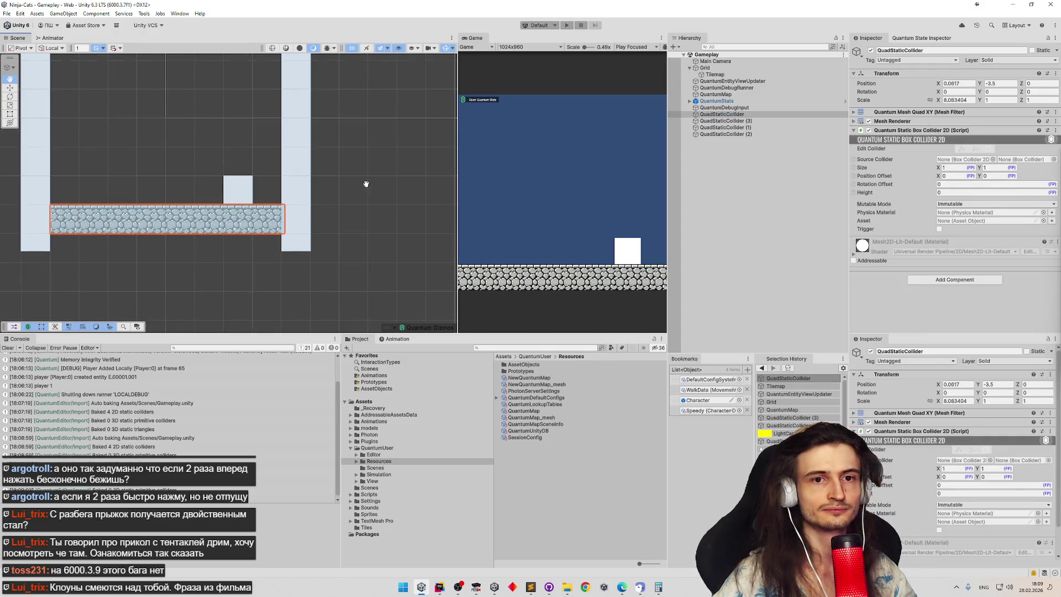
scroll(253, 152, "up", 2)
Step: Paint a stone tile above the floor on the Tilemap, close the palette, and start Play
left_click(728, 121)
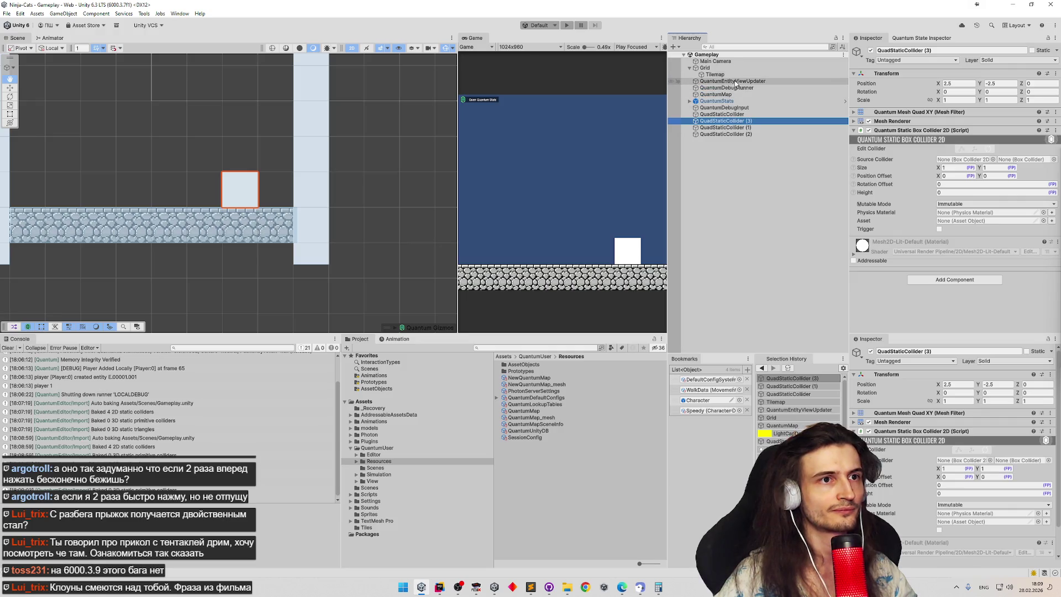
left_click(719, 74)
left_click(762, 68)
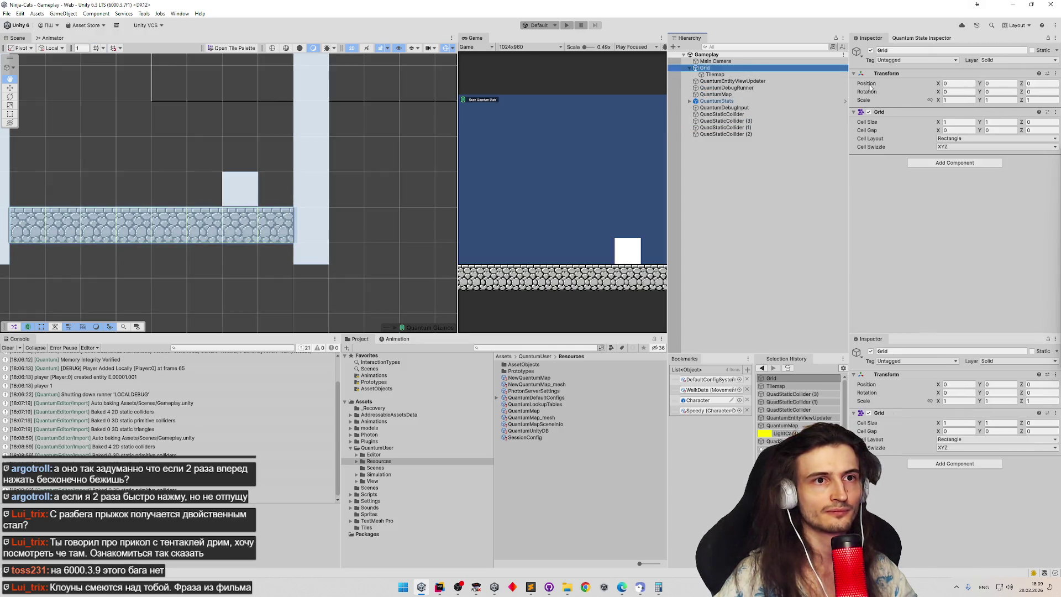
left_click(767, 74)
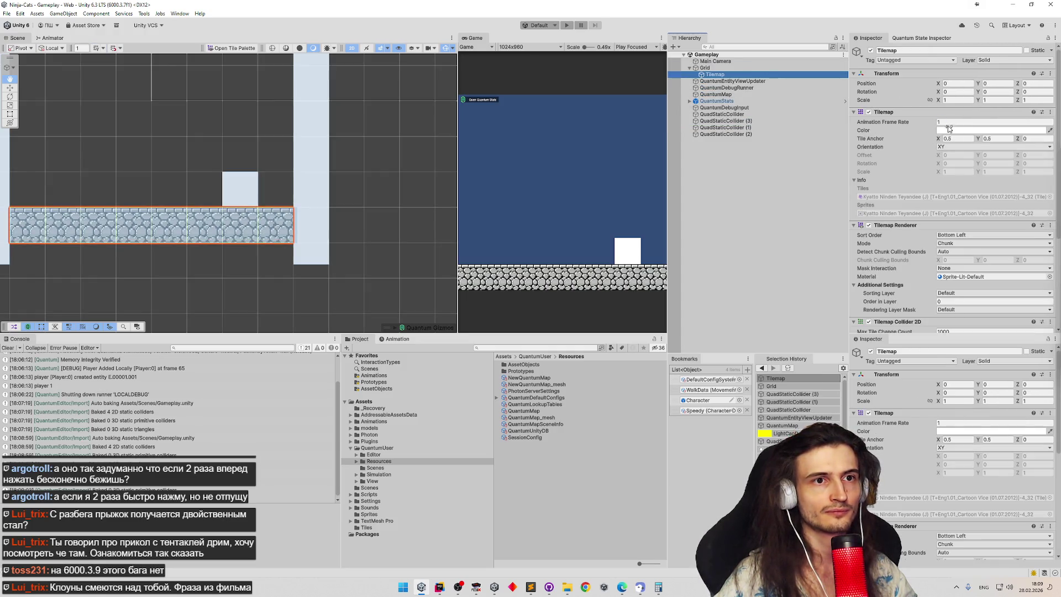
left_click(242, 49)
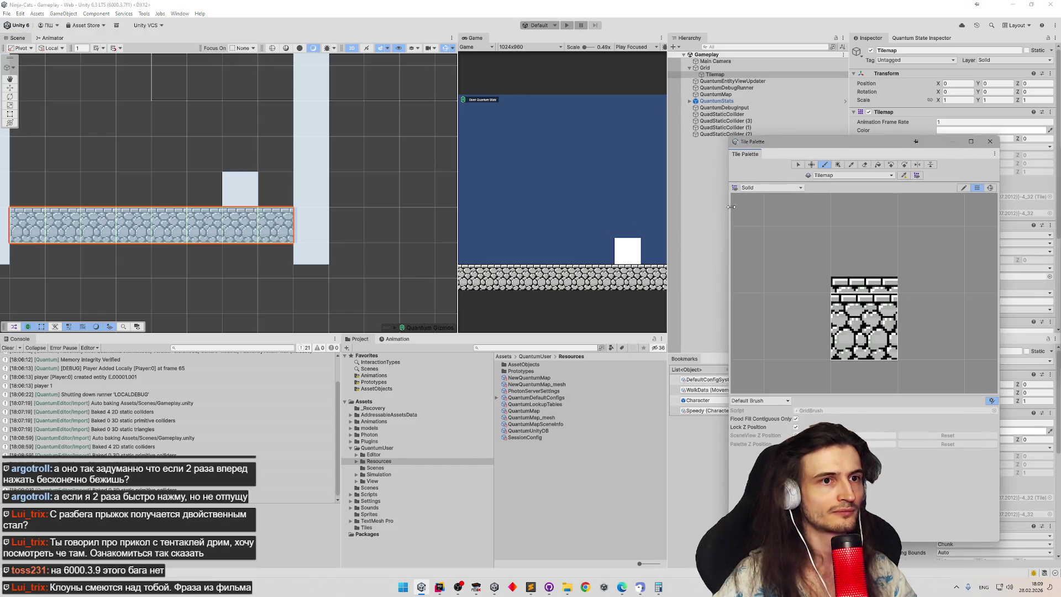
left_click(244, 193)
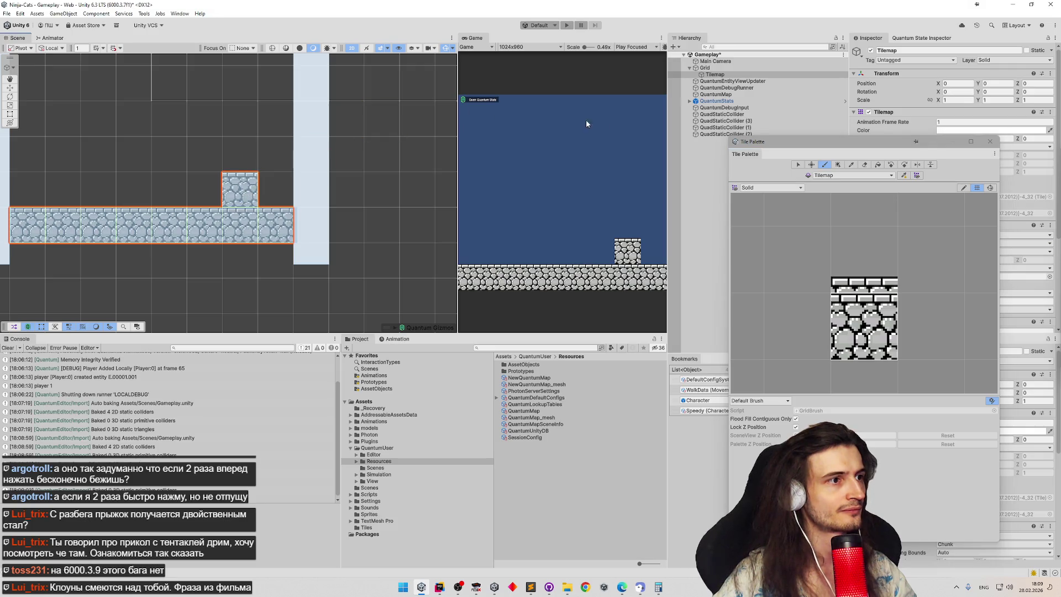
left_click(990, 142)
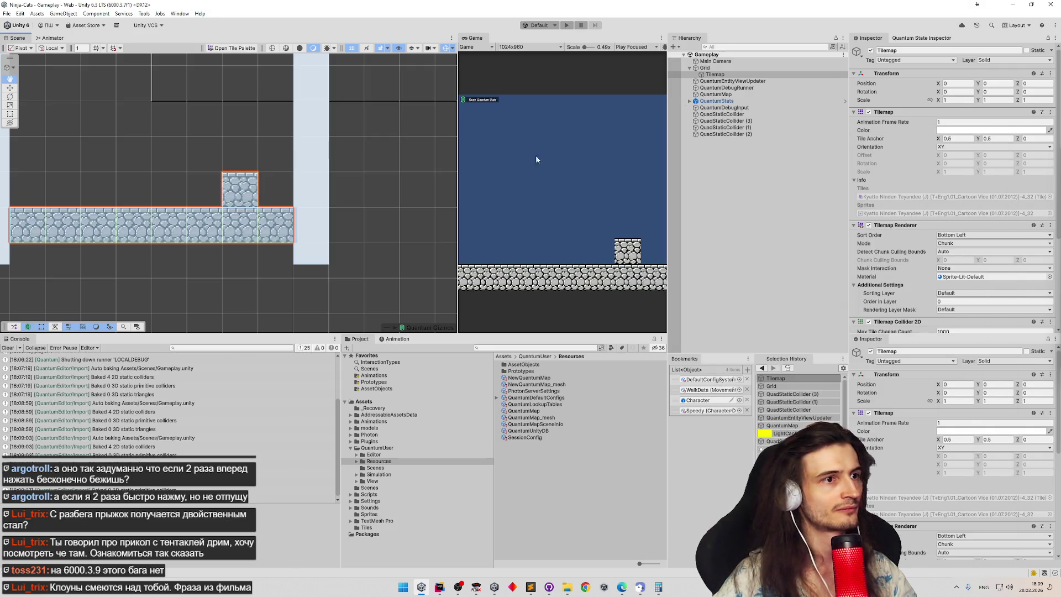
key("ctrl+p")
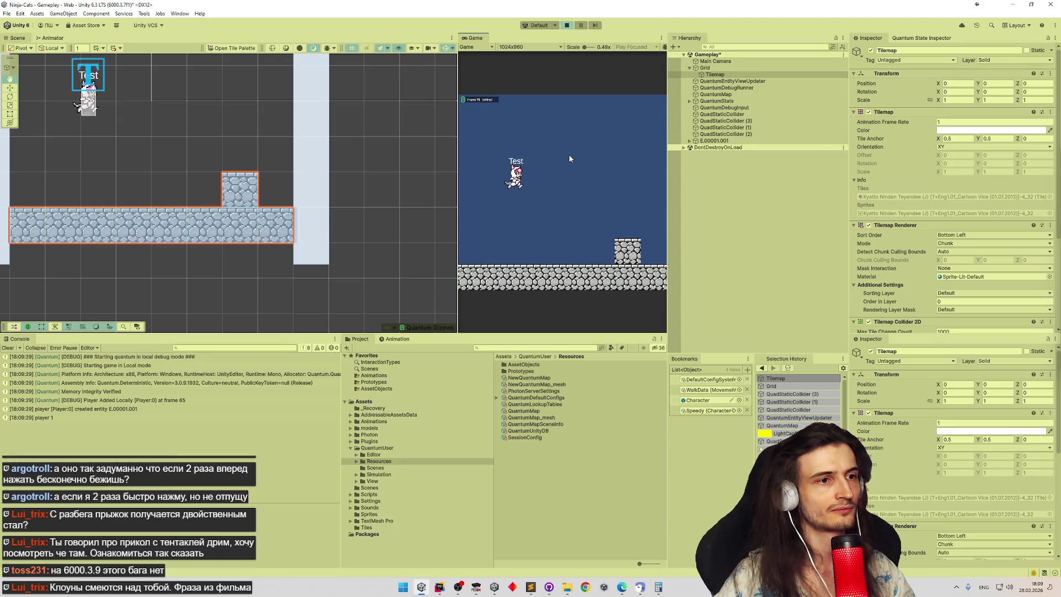
Step: Run the Test character right, jump it onto the stone step, and select entity E.00001.001
key("d")
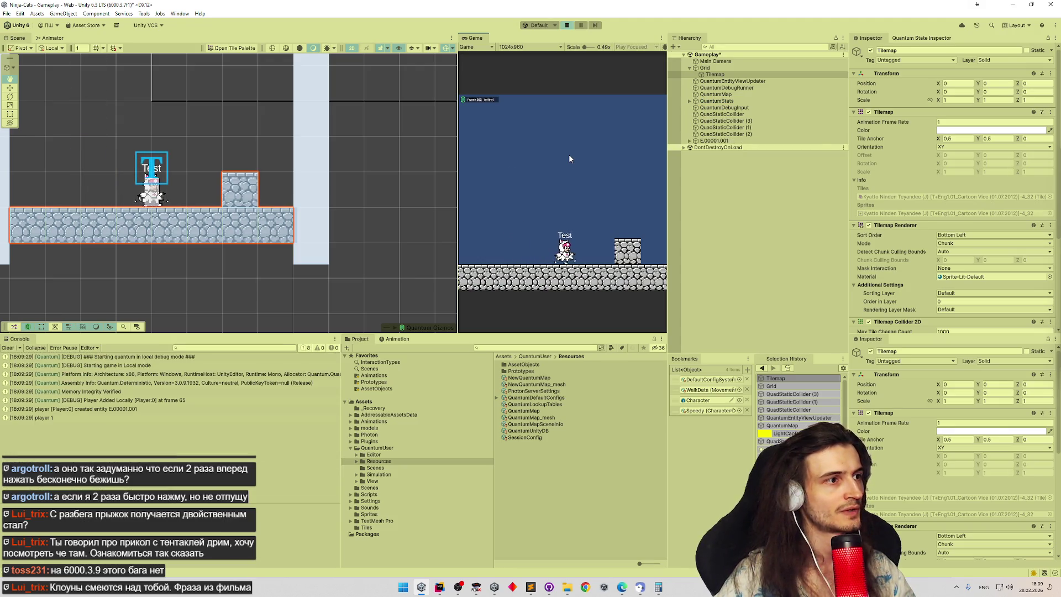
key("space")
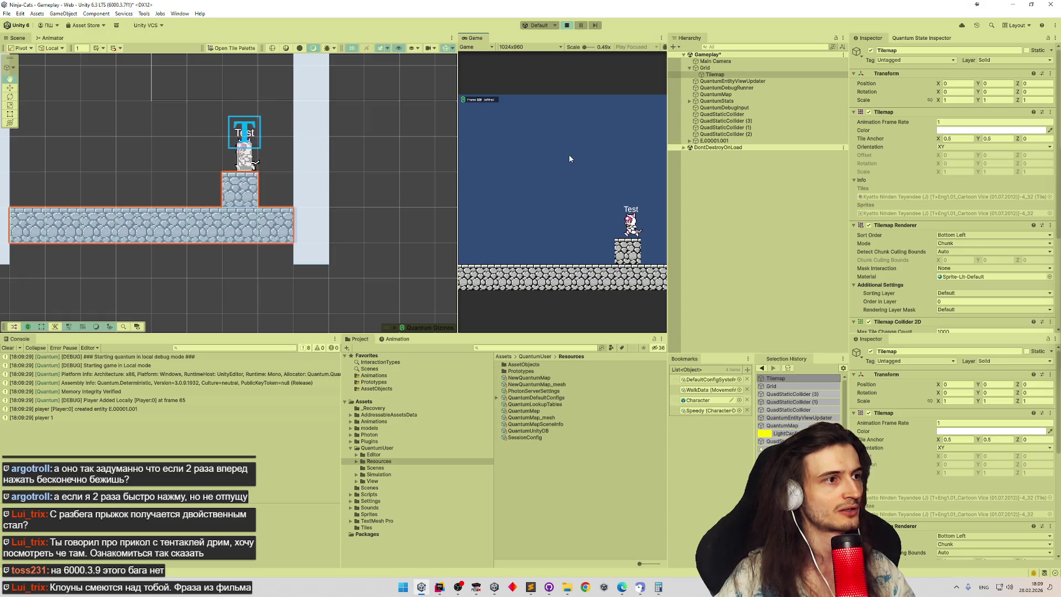
key("space")
key("space")
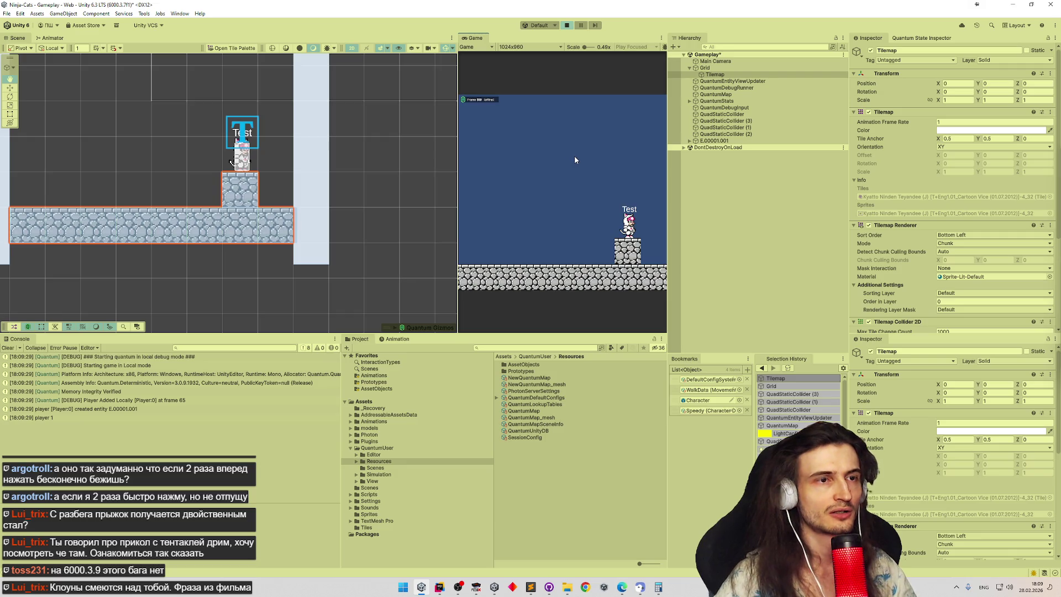
left_click(734, 141)
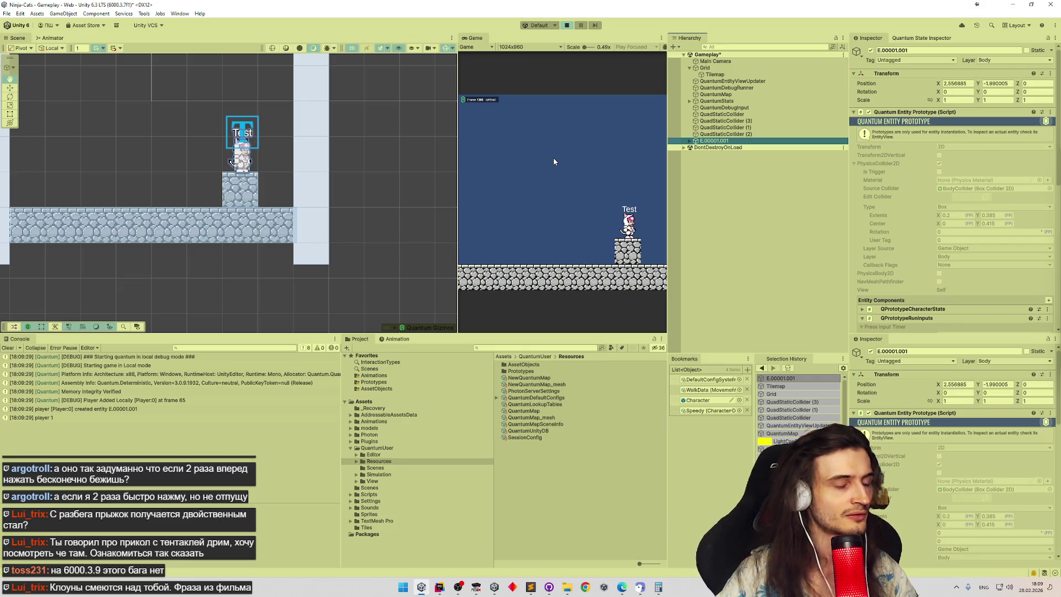
Step: Frame the Scene view on the character's feet where it meets the step
key("w")
scroll(263, 130, "up", 6)
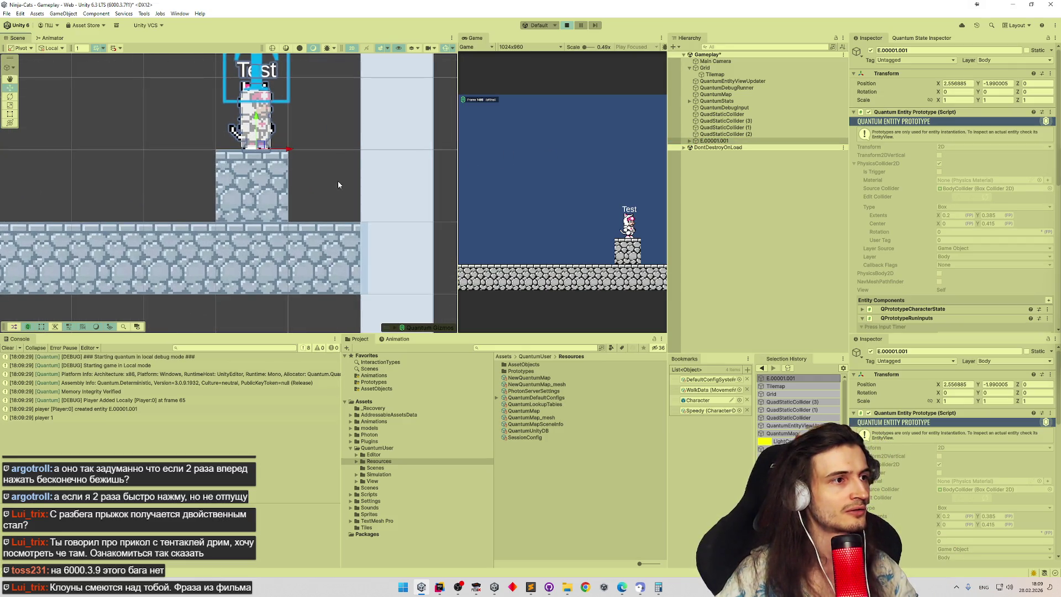
scroll(314, 160, "up", 8)
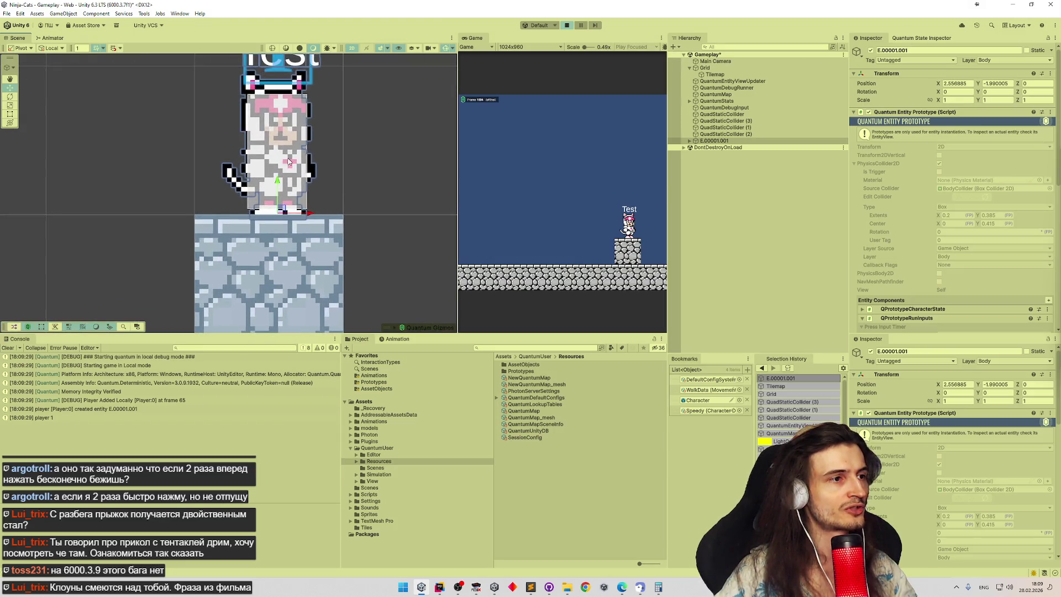
key("f")
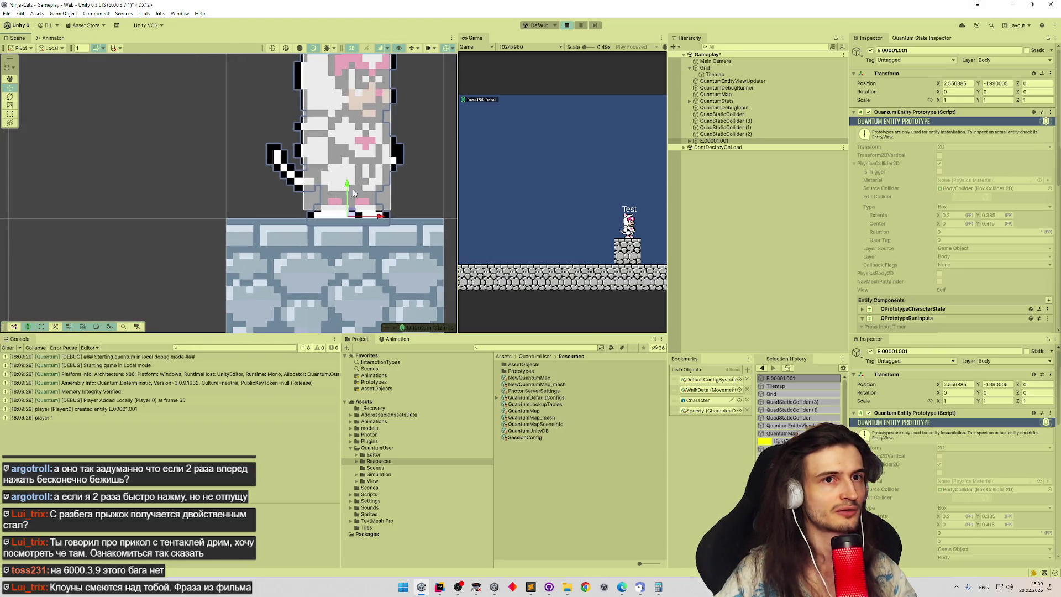
scroll(356, 187, "up", 5)
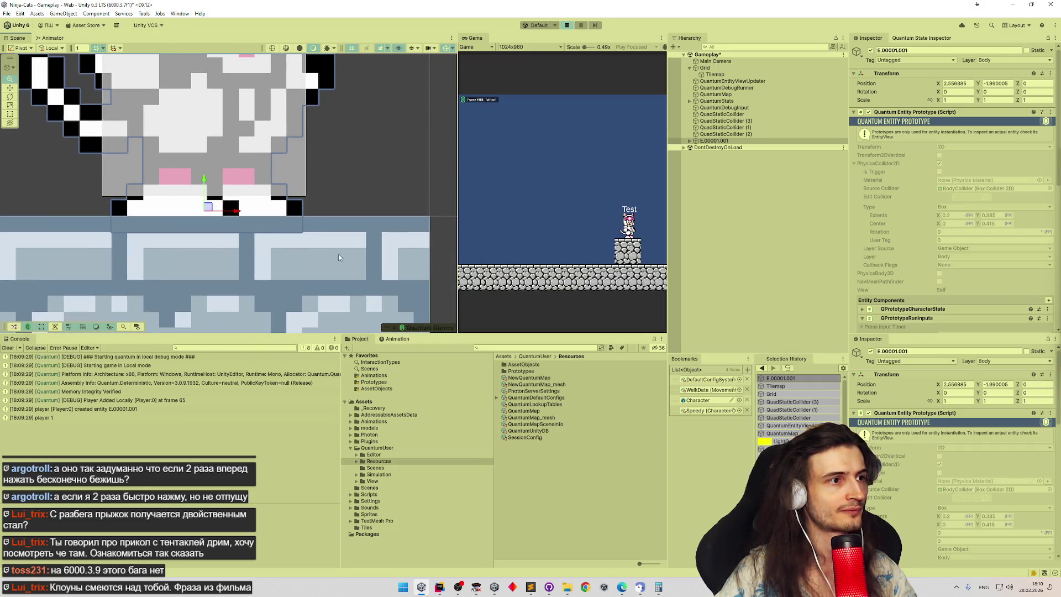
left_click_drag(282, 204, 316, 236)
scroll(197, 209, "down", 3)
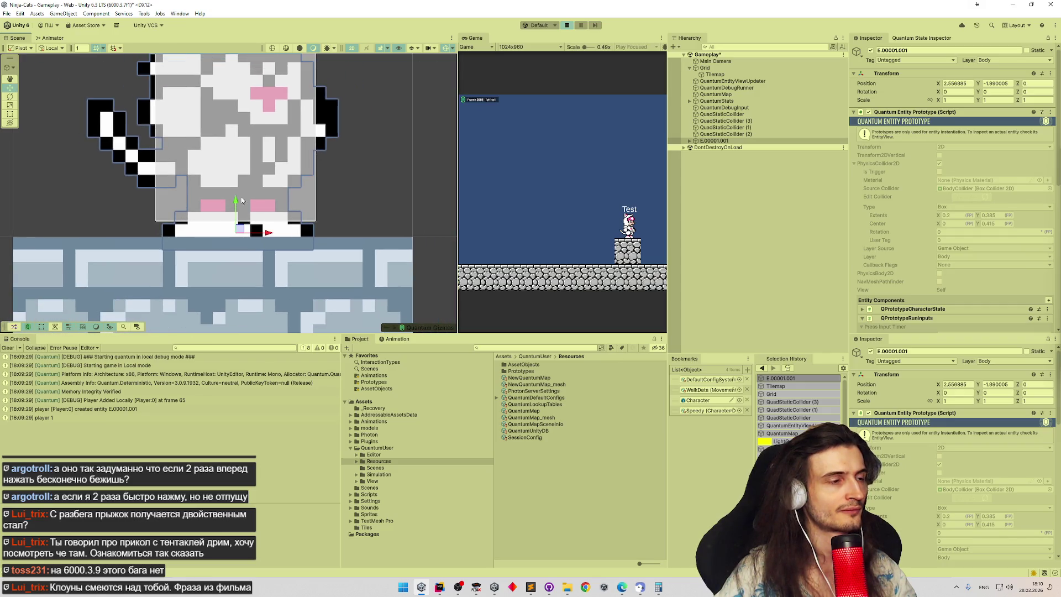
scroll(197, 209, "down", 2)
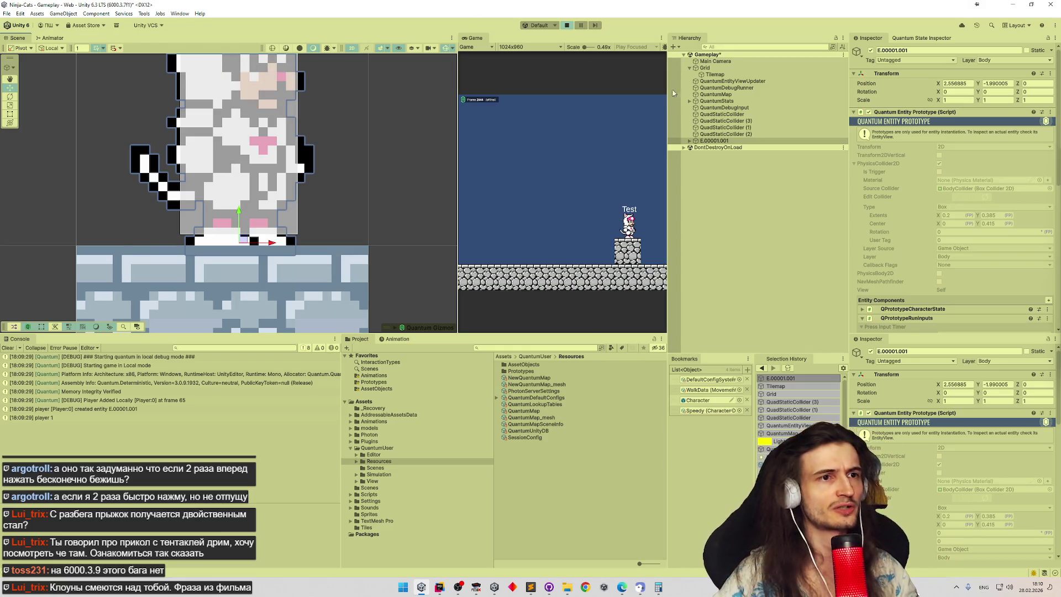
Step: Expand E.00001.001 to check its Visual child, then stop Play mode and select the Character prefab
left_click(690, 142)
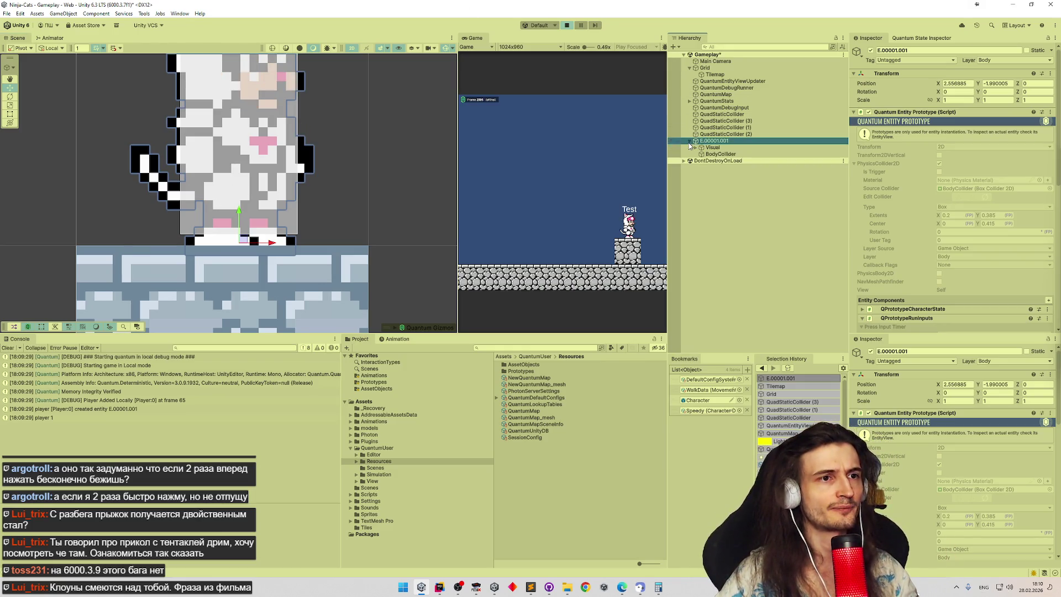
left_click(724, 148)
left_click(726, 141)
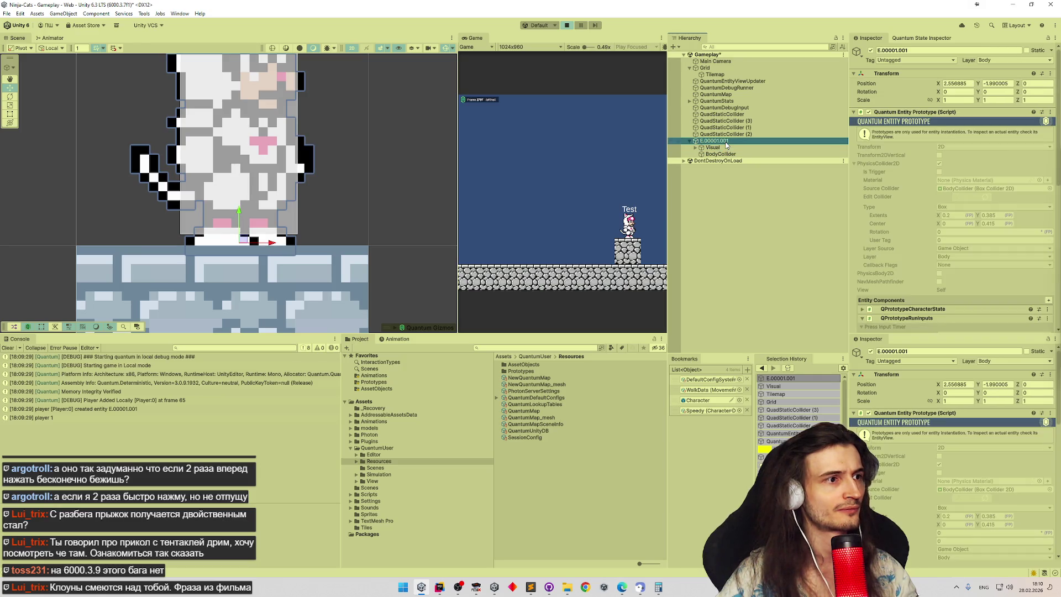
left_click(726, 148)
left_click(726, 141)
key("ctrl+p")
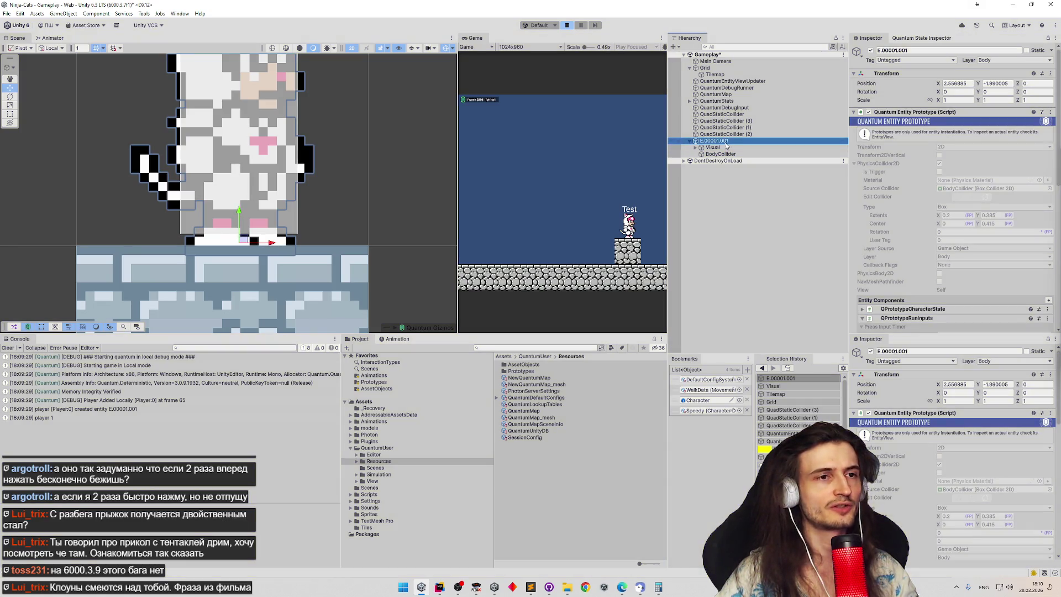
left_click(697, 400)
Step: Open the Character prefab and review its Visual, Nickname and Facing children and root collider settings
double_click(698, 400)
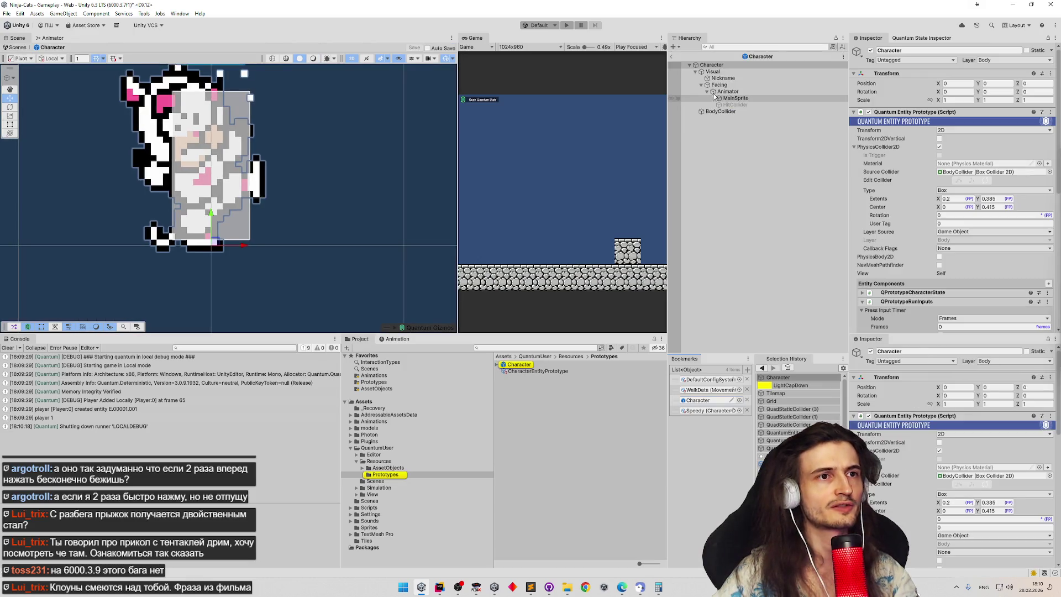
left_click(766, 72)
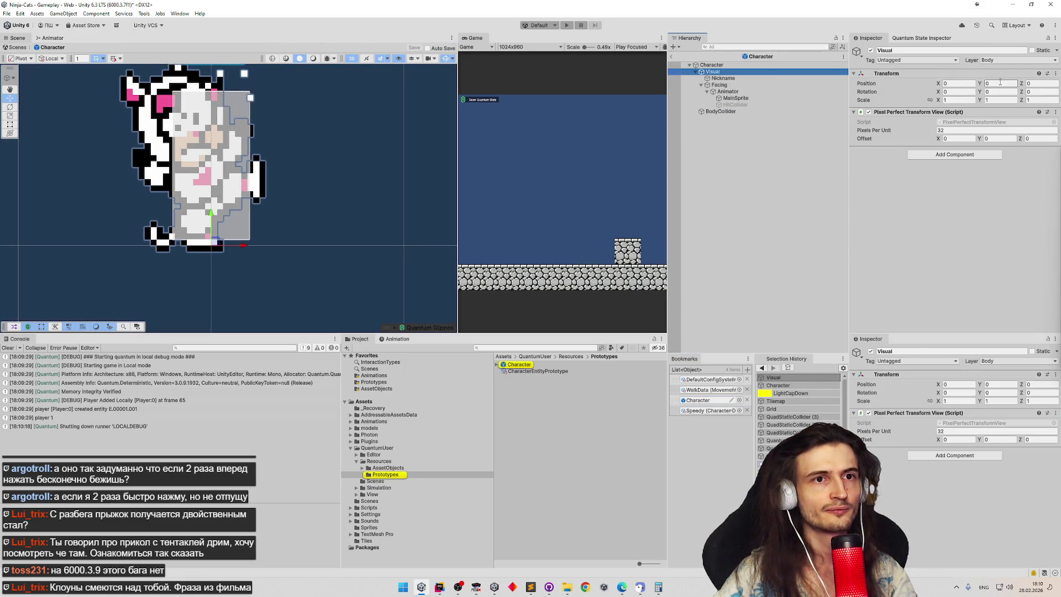
left_click(727, 78)
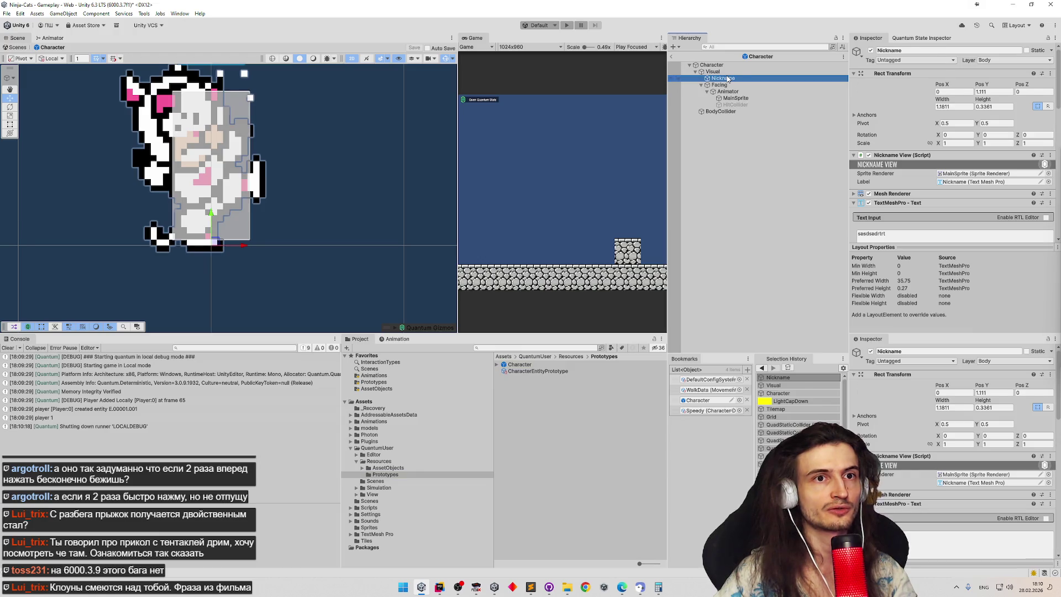
left_click(719, 84)
left_click(728, 78)
left_click(730, 67)
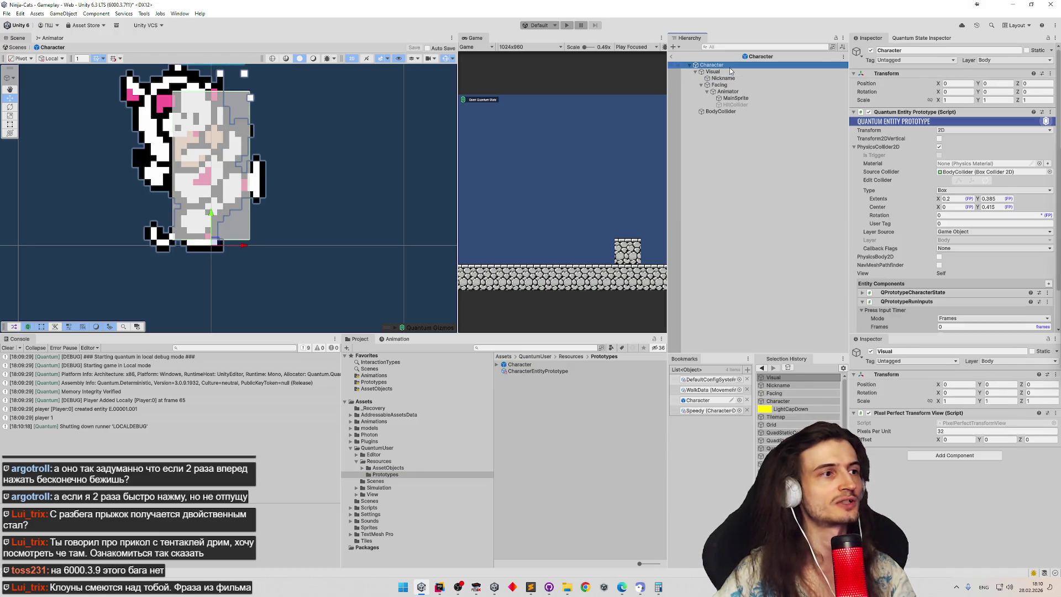
scroll(257, 136, "down", 2)
scroll(257, 136, "up", 3)
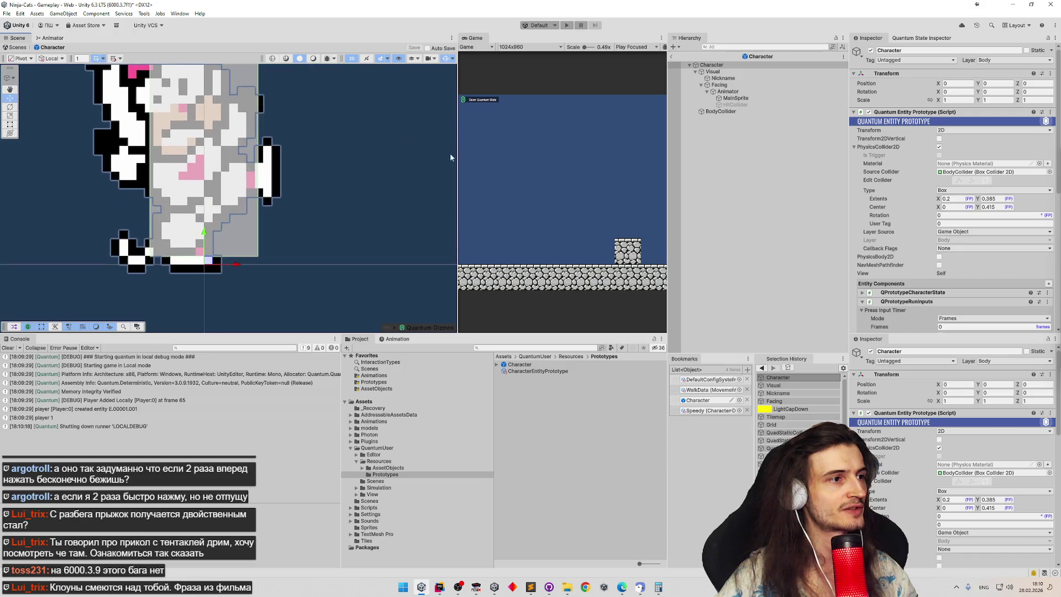
scroll(345, 145, "up", 3)
scroll(349, 145, "up", 1)
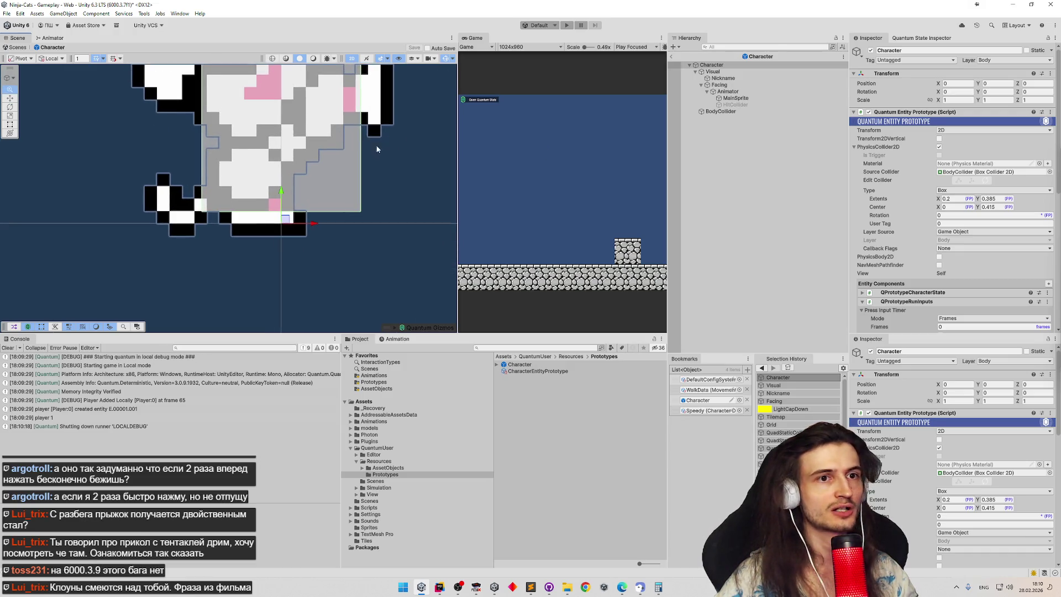
scroll(356, 145, "up", 2)
scroll(359, 145, "down", 1)
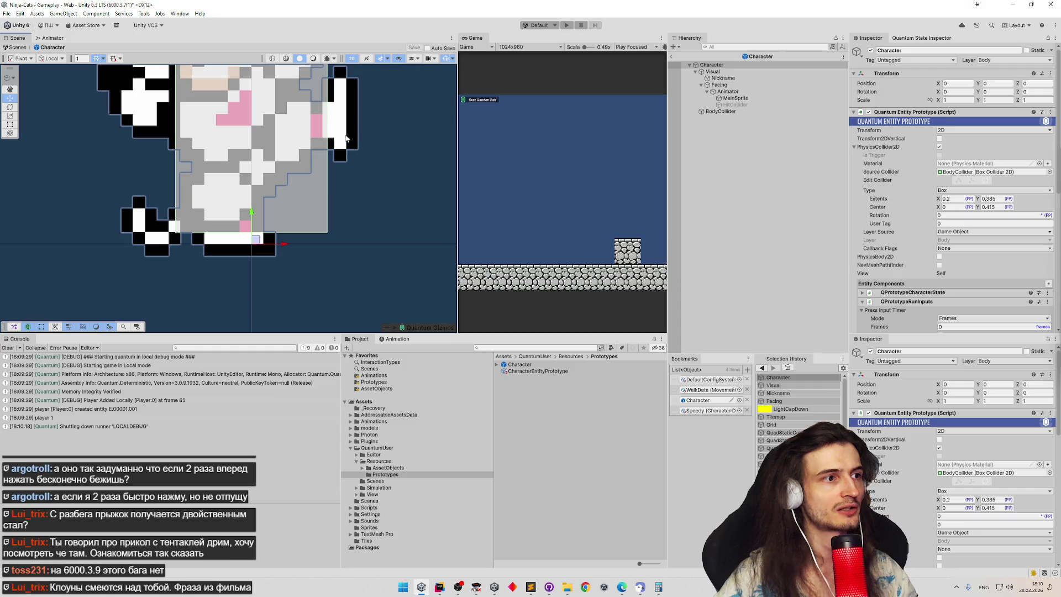
scroll(349, 145, "up", 1)
scroll(337, 145, "down", 2)
scroll(333, 145, "up", 1)
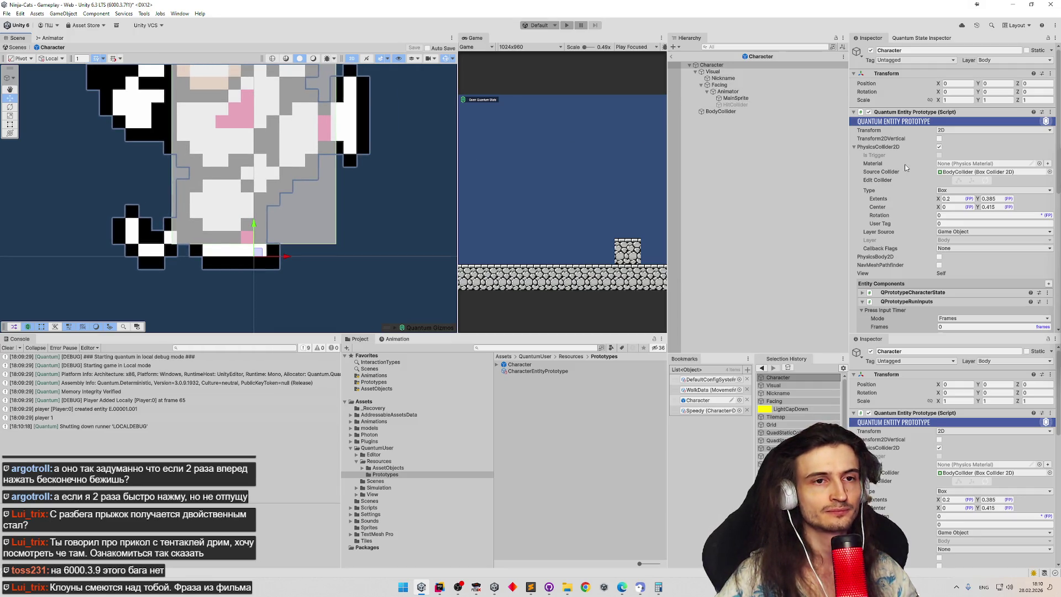
Step: Check the collider Extents Y value and undo an accidental change
left_click(981, 199)
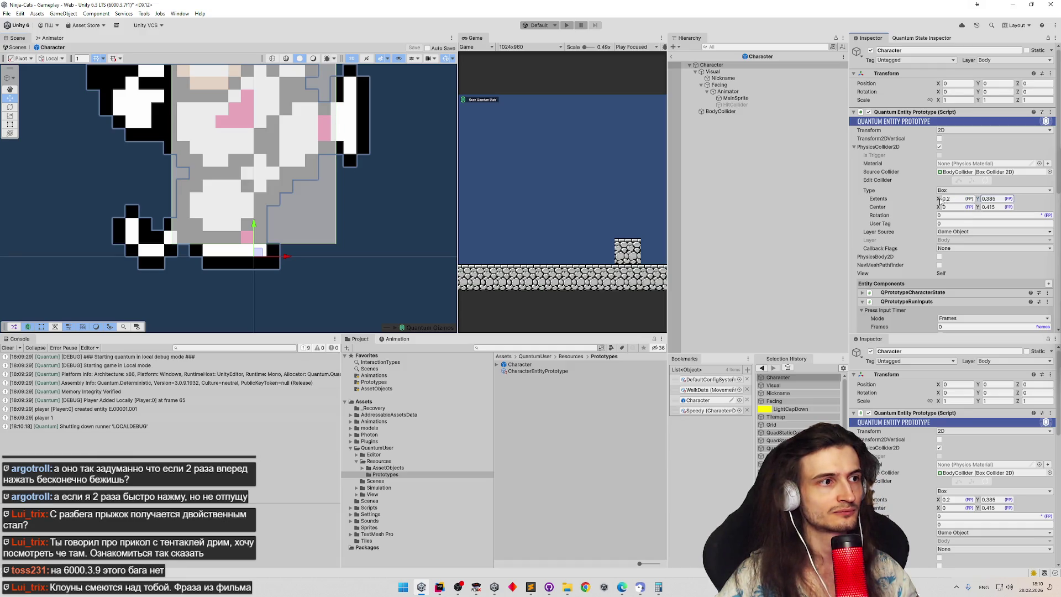
left_click(788, 167)
key("ctrl+z")
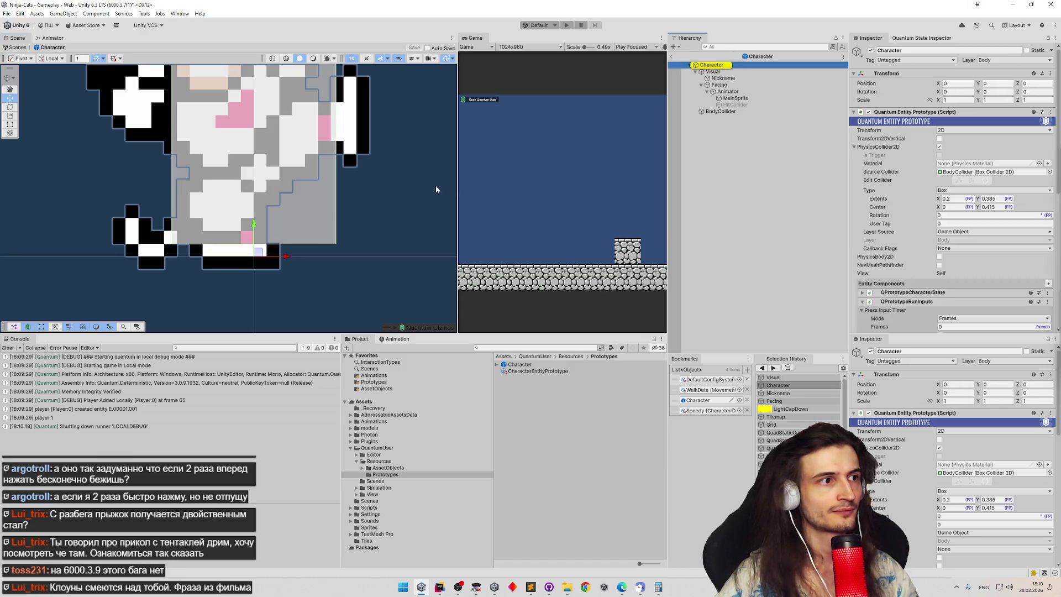
scroll(405, 200, "down", 5)
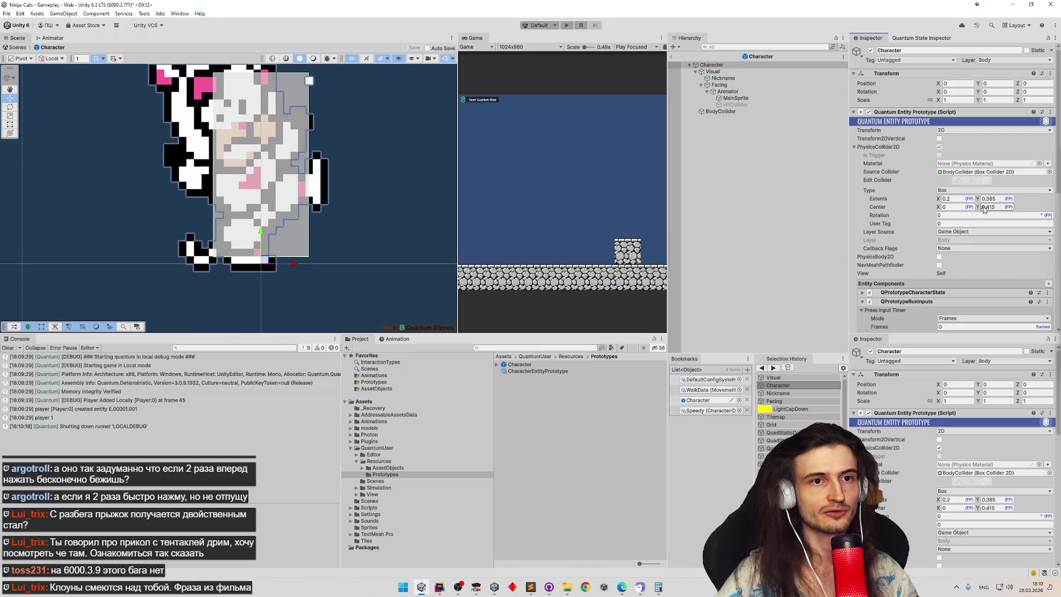
Step: Delete the BodyCollider child object from the Character prefab
left_click(721, 111)
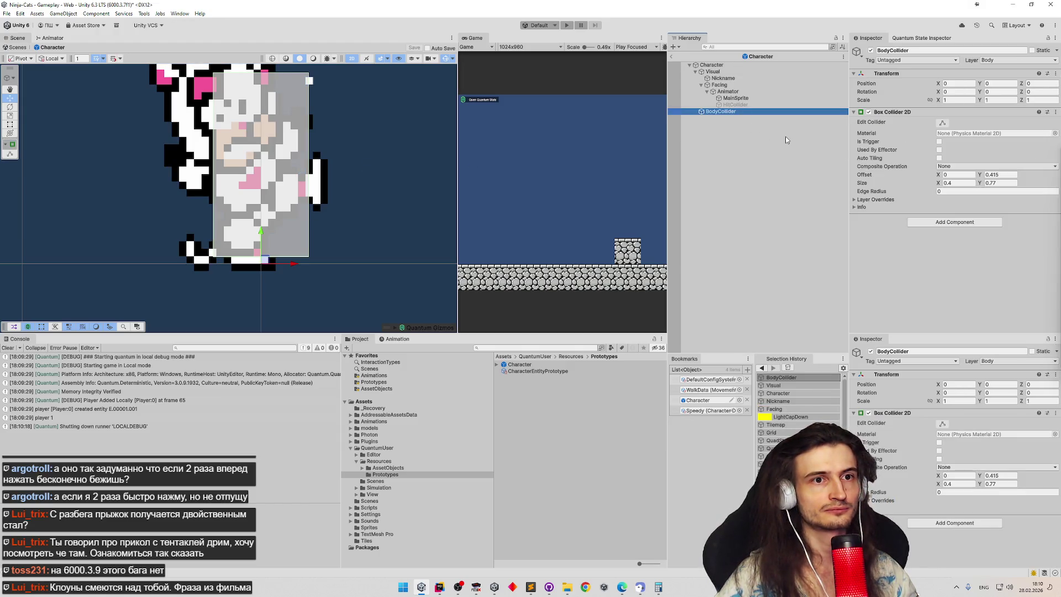
right_click(783, 115)
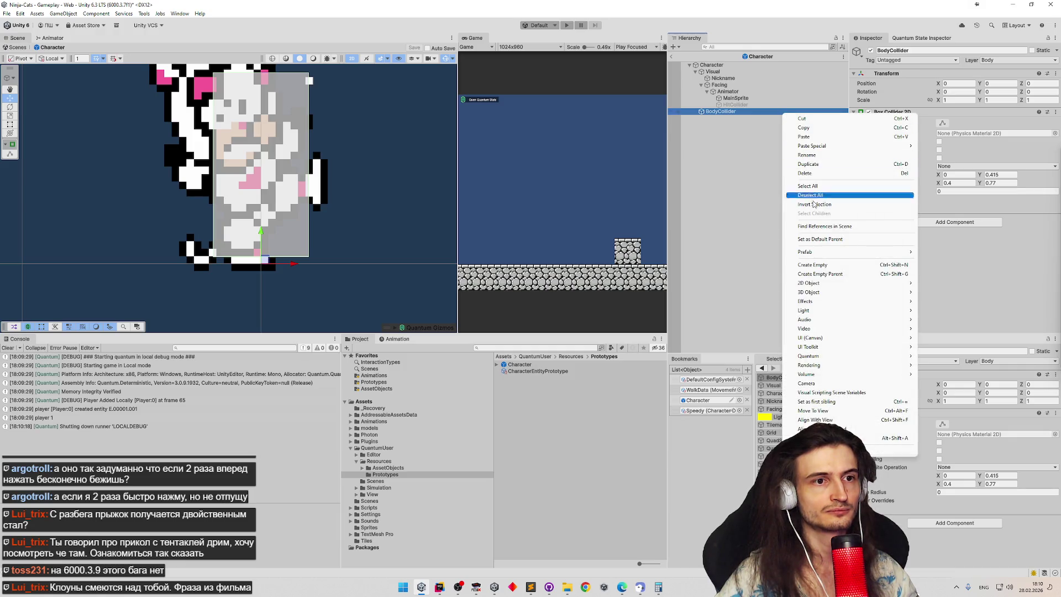
left_click(736, 120)
key("Delete")
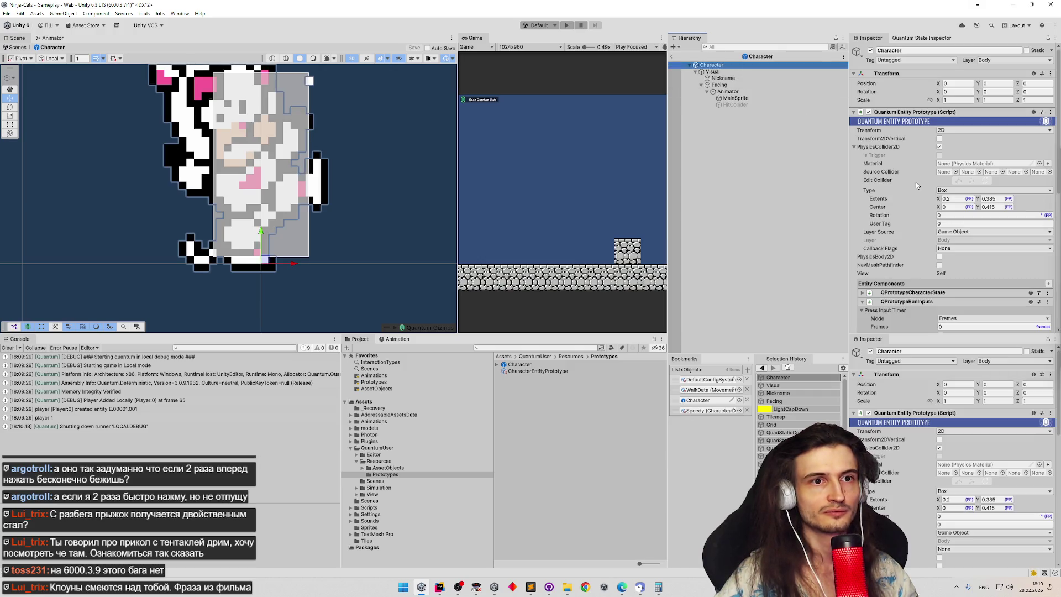
Step: Try collider Center Y 0.43, revert it to 0.415, and save the prefab
type("0.43")
key("Return")
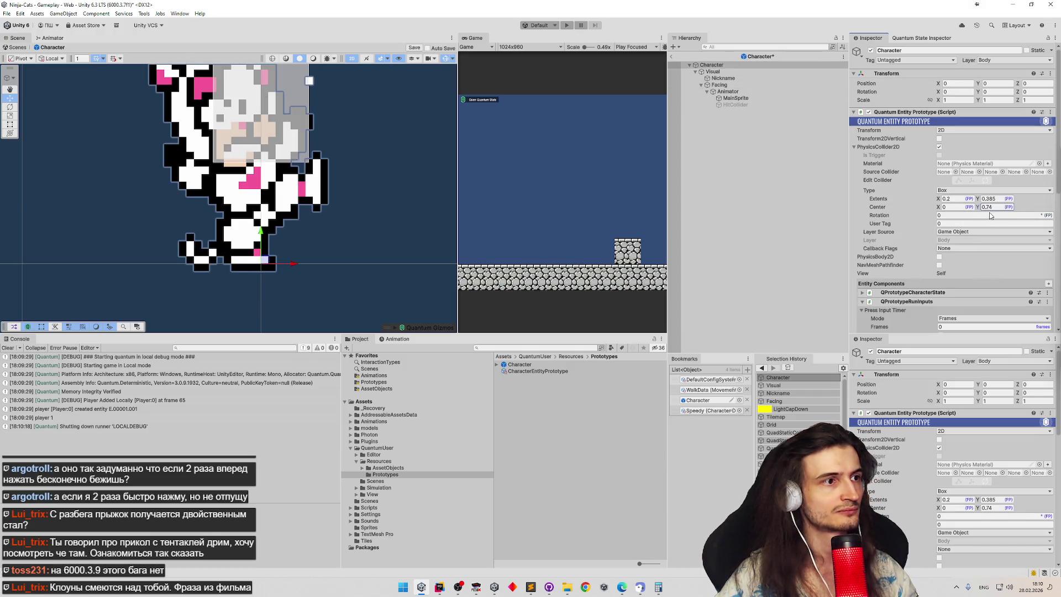
type("0.4")
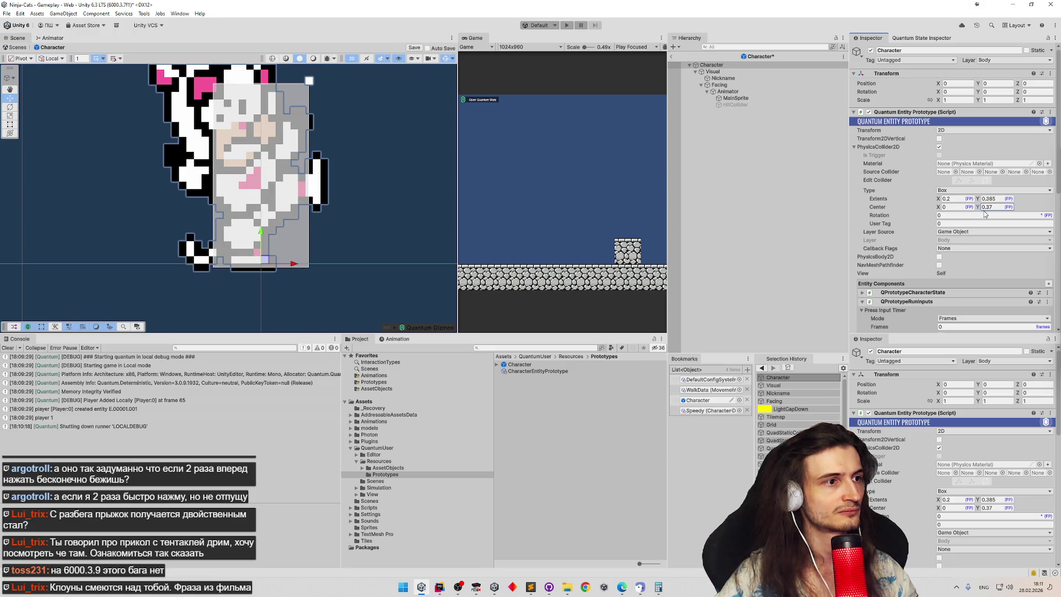
key("ctrl+z")
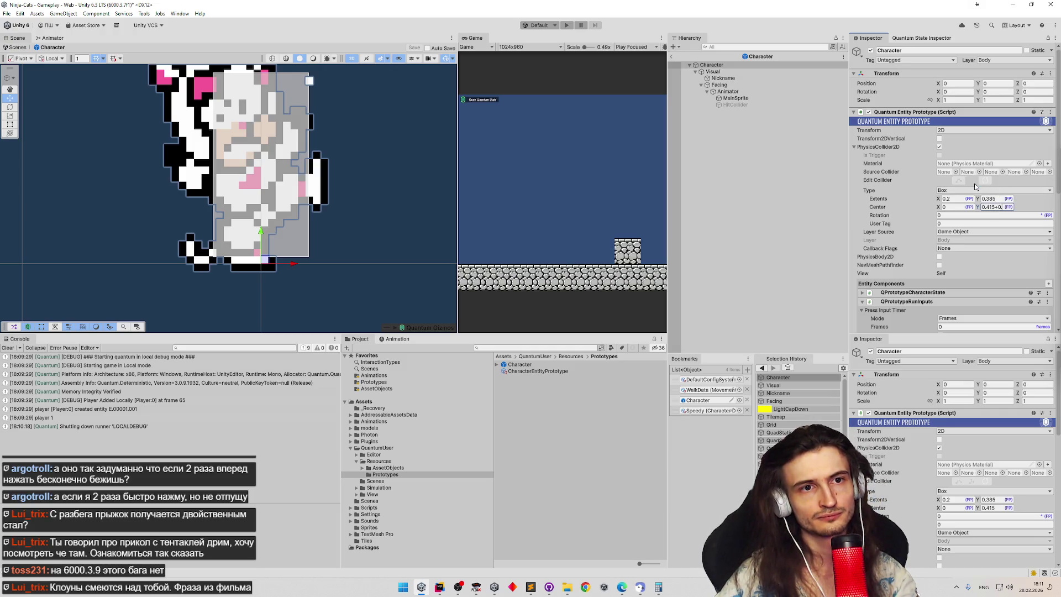
key("Return")
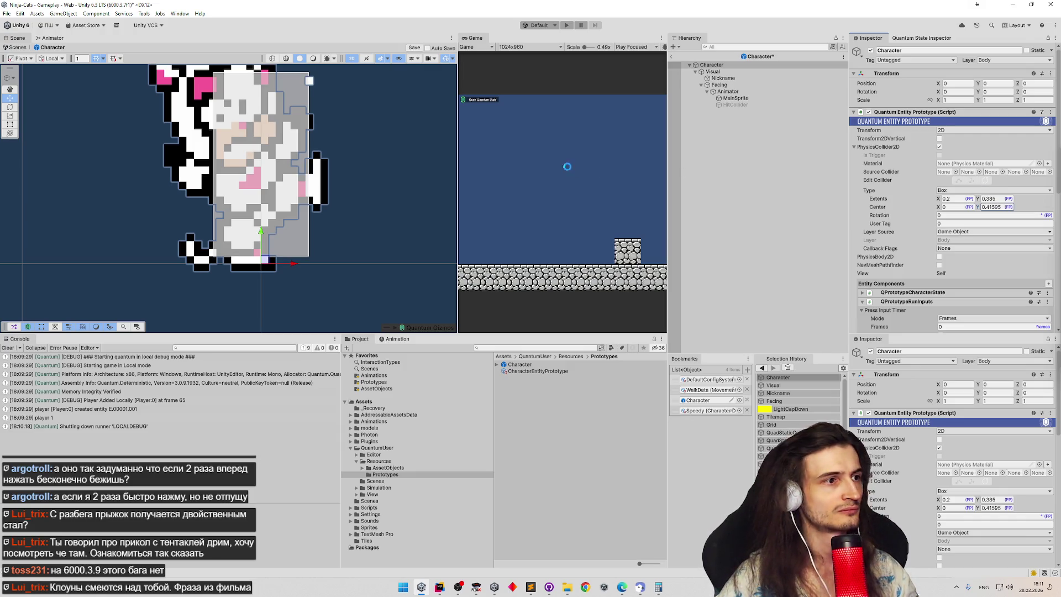
key("ctrl+s")
Step: Run a quick play test, save the prefab again, and begin editing Center Y 0.415
key("ctrl+p")
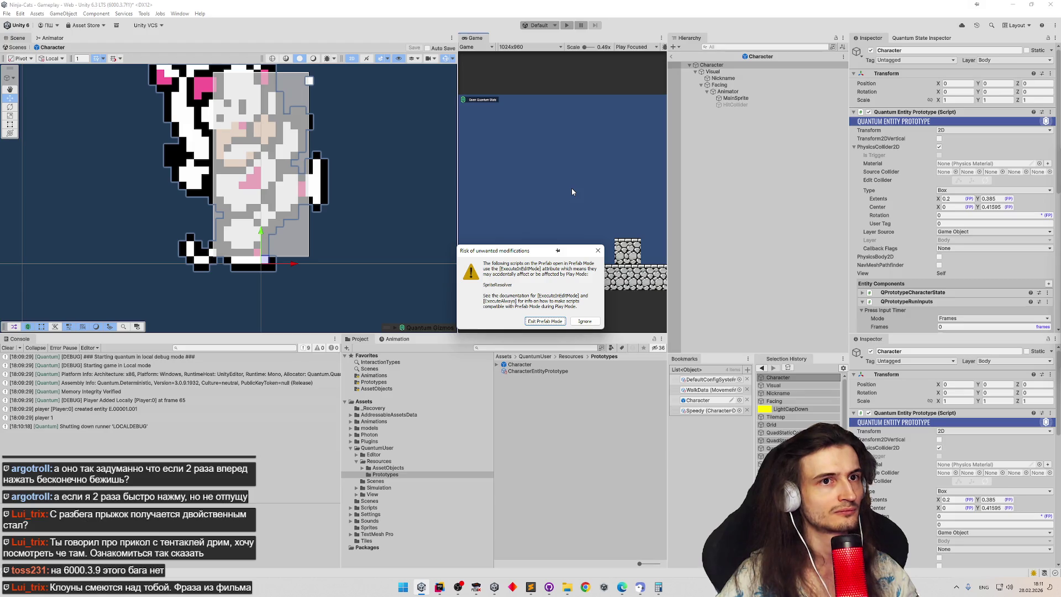
left_click(585, 322)
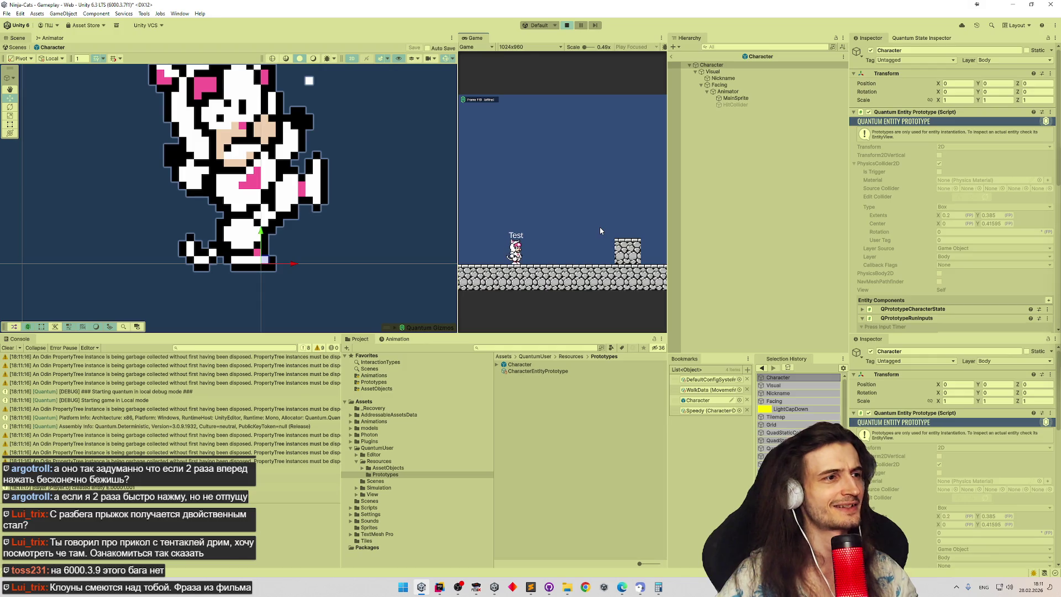
key("ctrl+p")
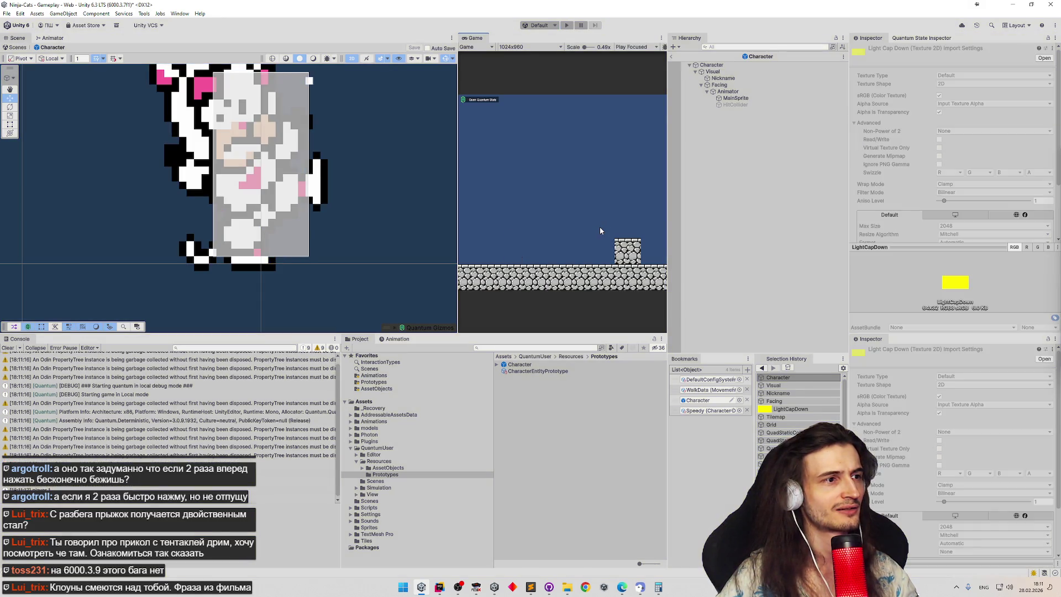
left_click(736, 66)
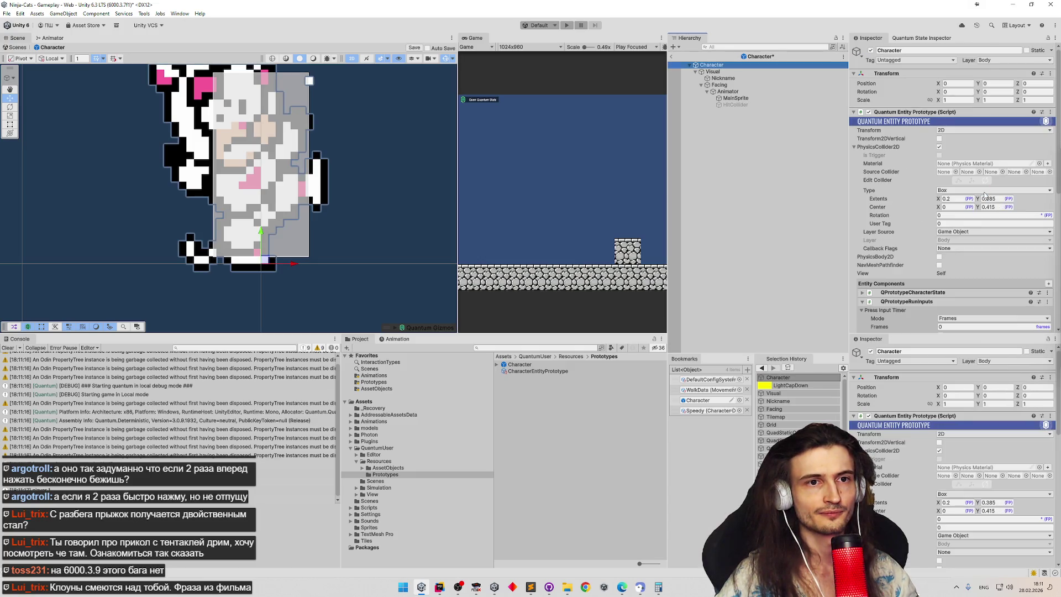
key("ctrl+s")
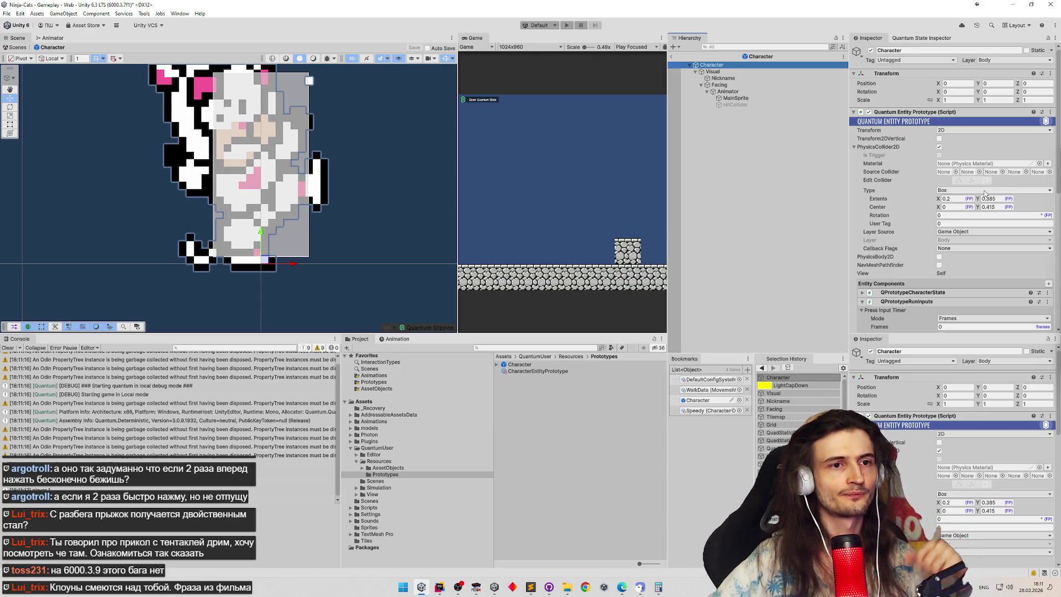
left_click(992, 208)
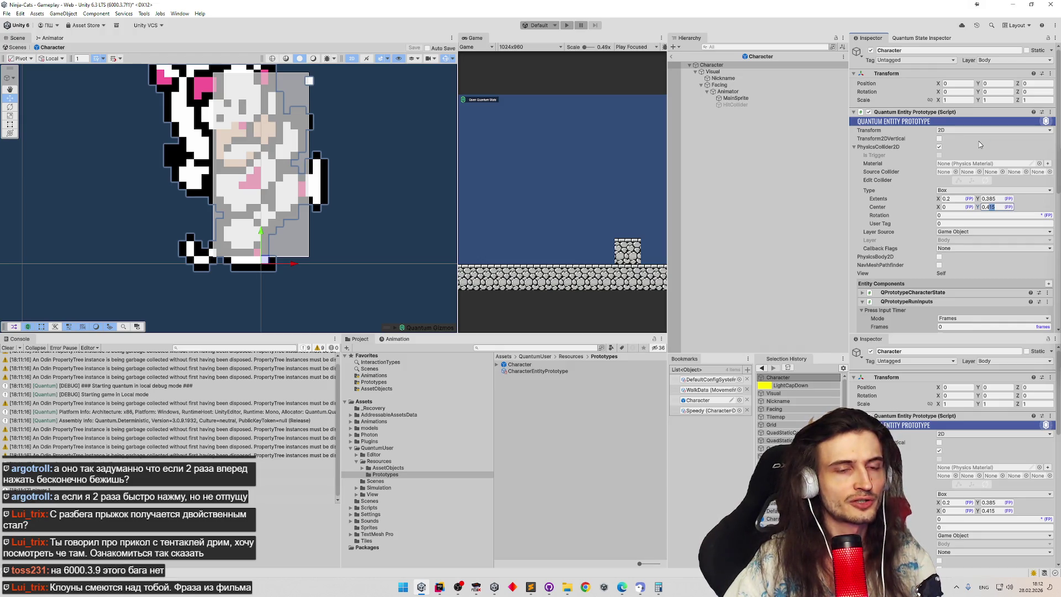
key("Right")
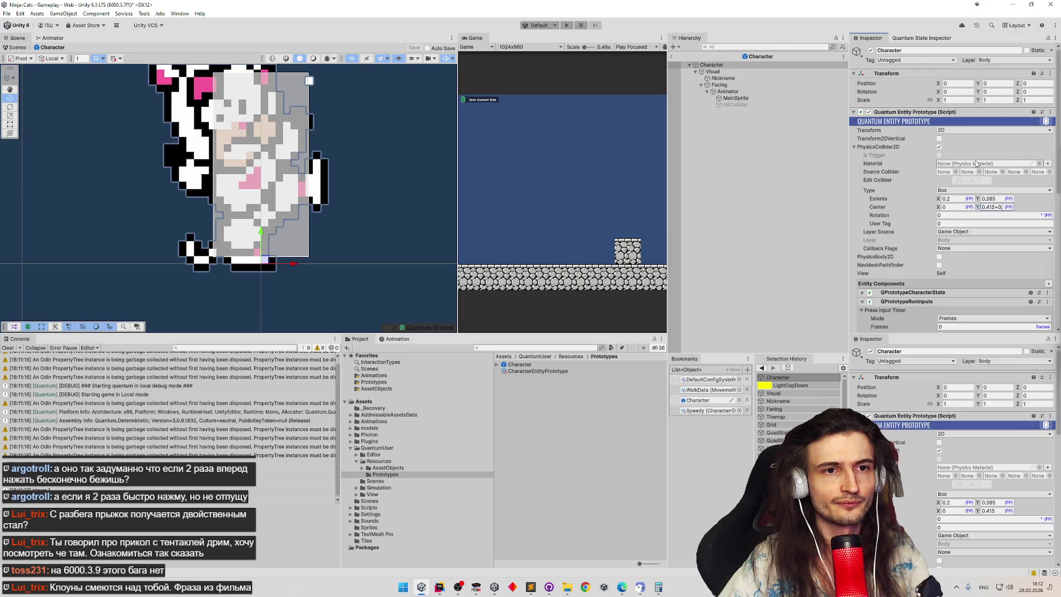
Step: Enter 0.415+0.01 in Center Y so it becomes 0.425, and save the prefab
type("9")
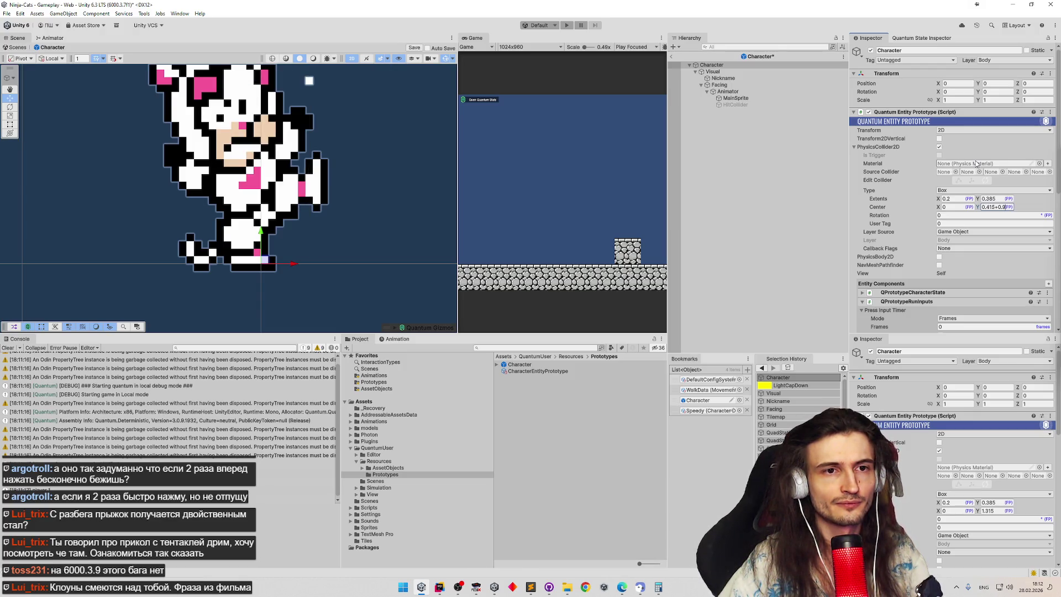
key("BackSpace")
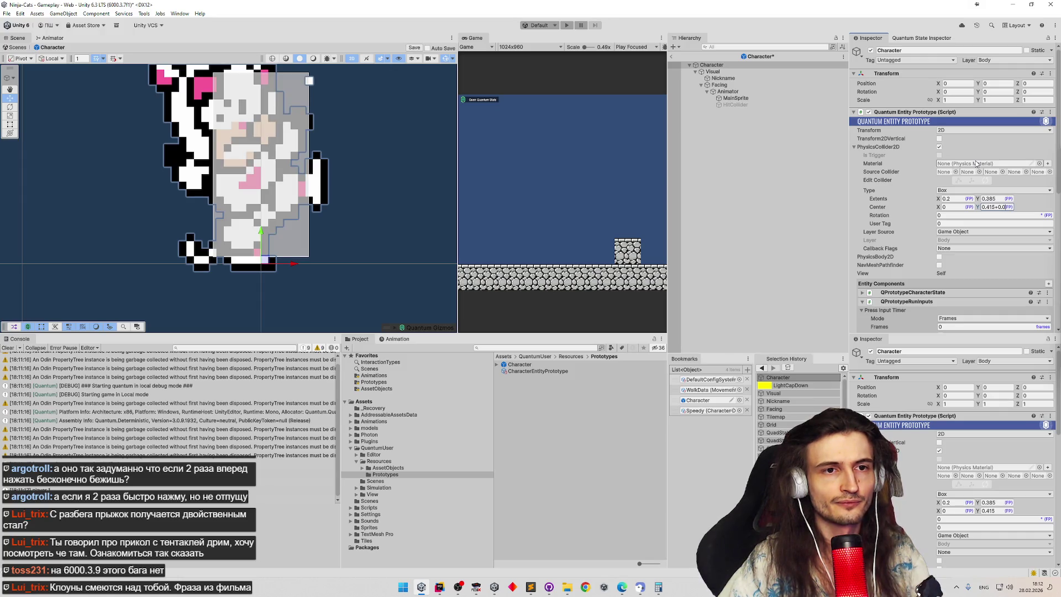
type("1")
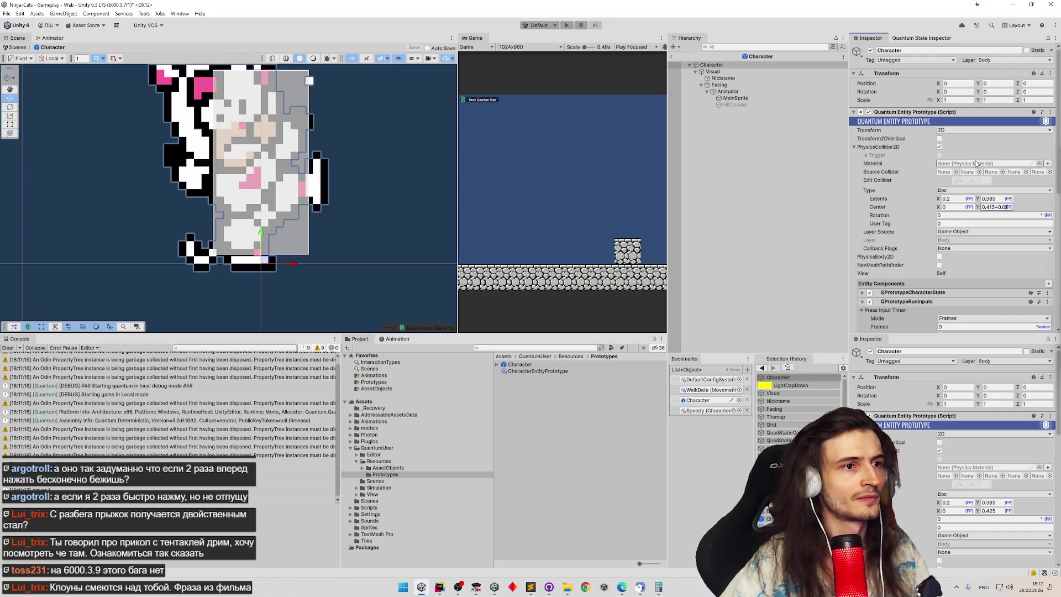
key("ctrl+s")
Step: Play-test the 0.425 collider, jumping the character onto the stone step and selecting E.00001.001
key("ctrl+p")
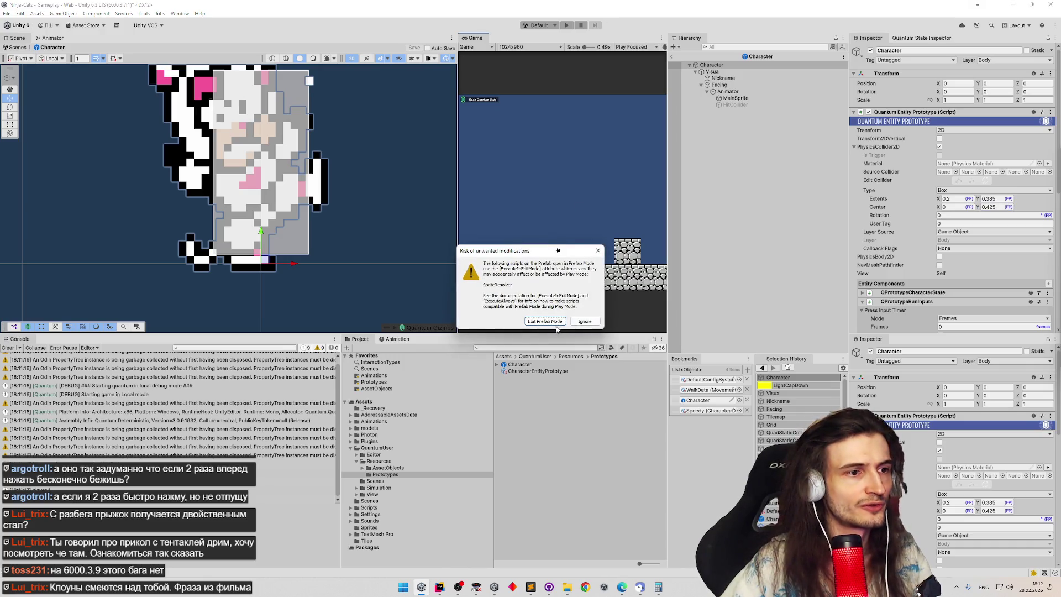
left_click(584, 320)
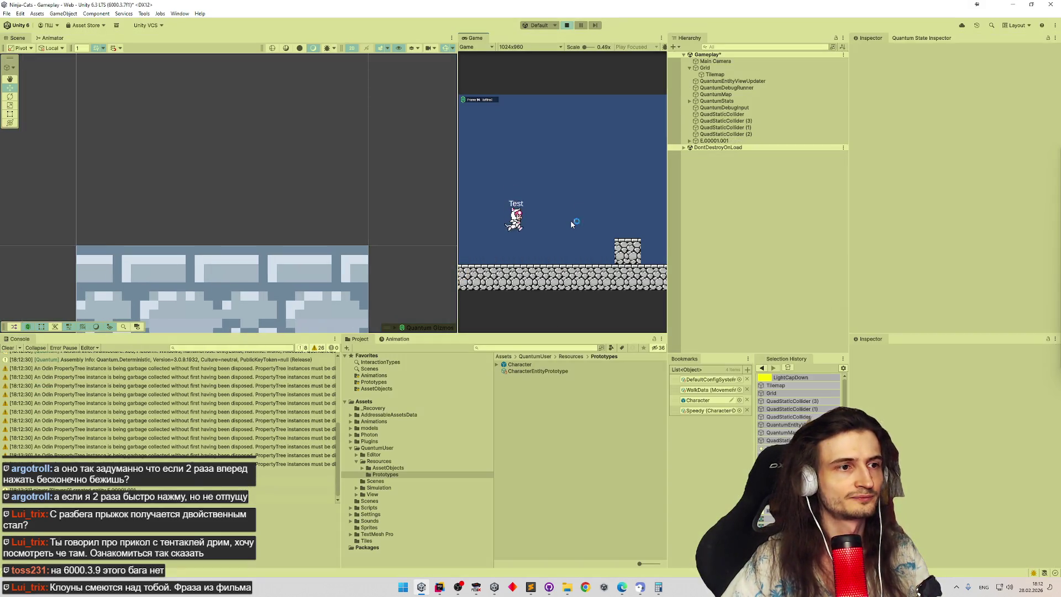
key("d")
key("space")
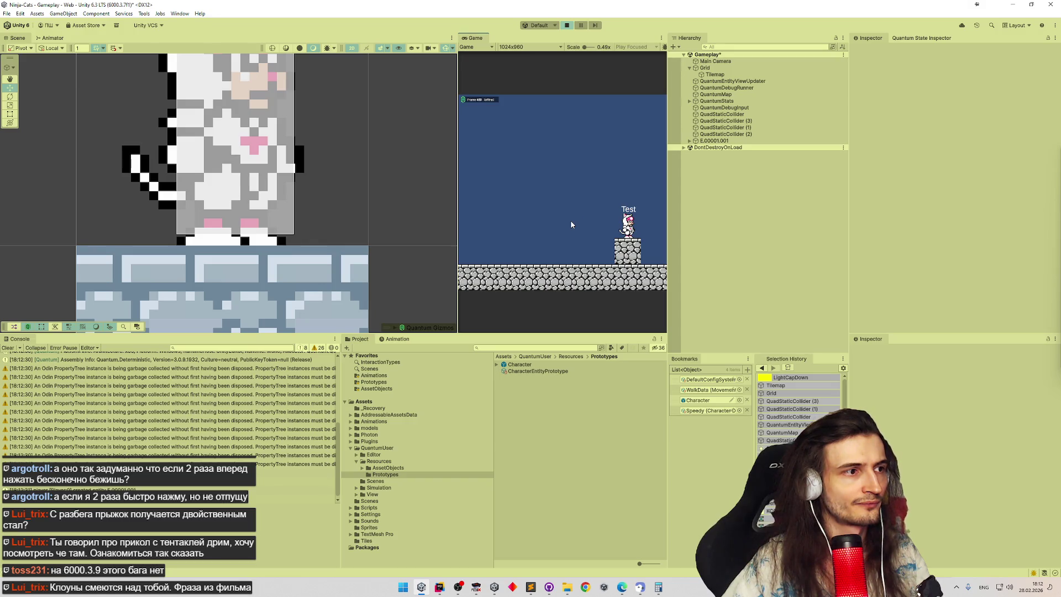
key("space")
key("space")
key("space")
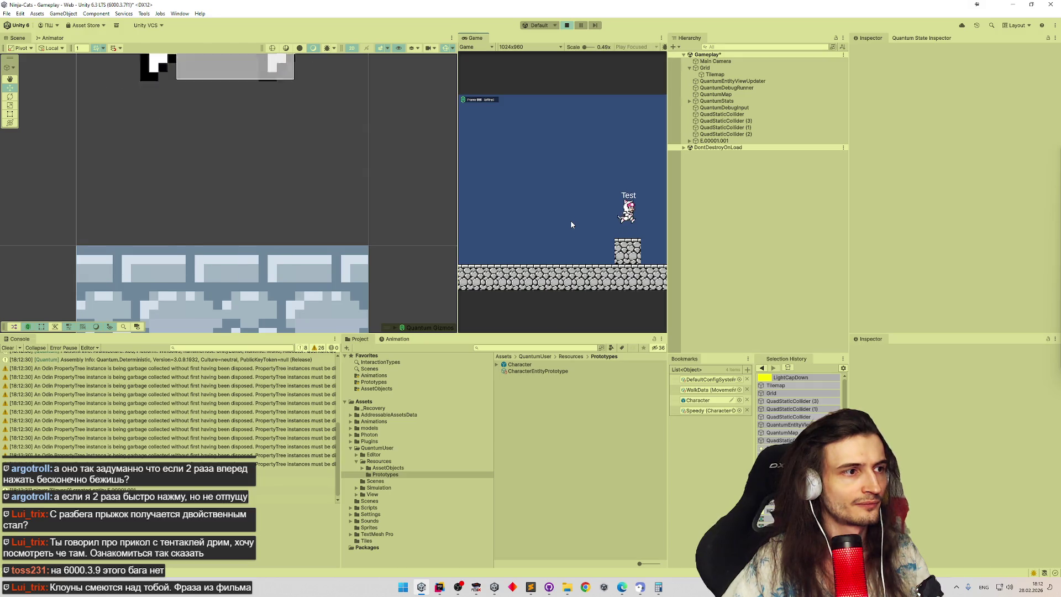
key("space")
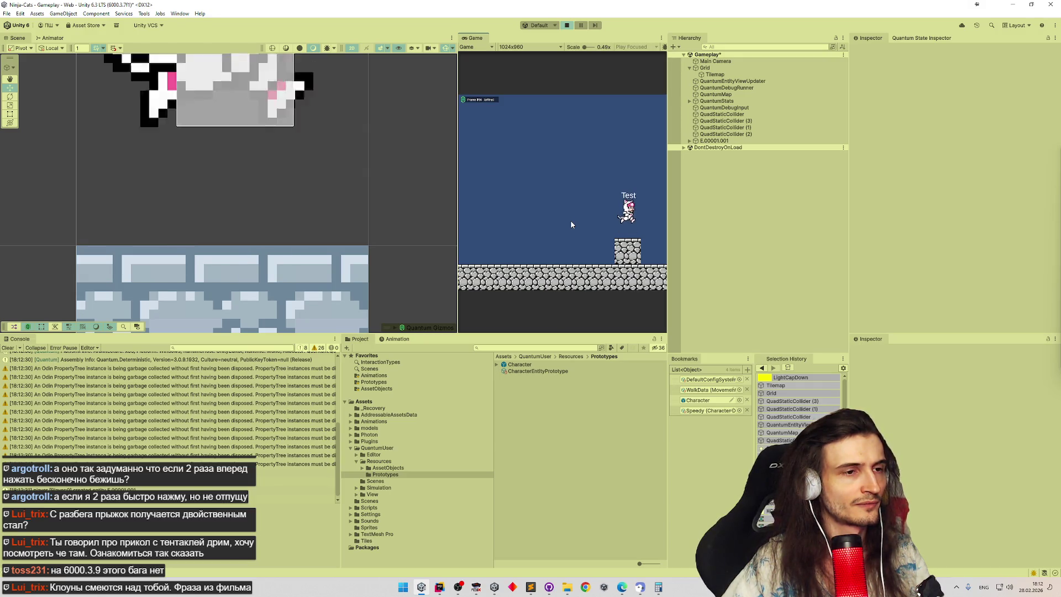
left_click(714, 141)
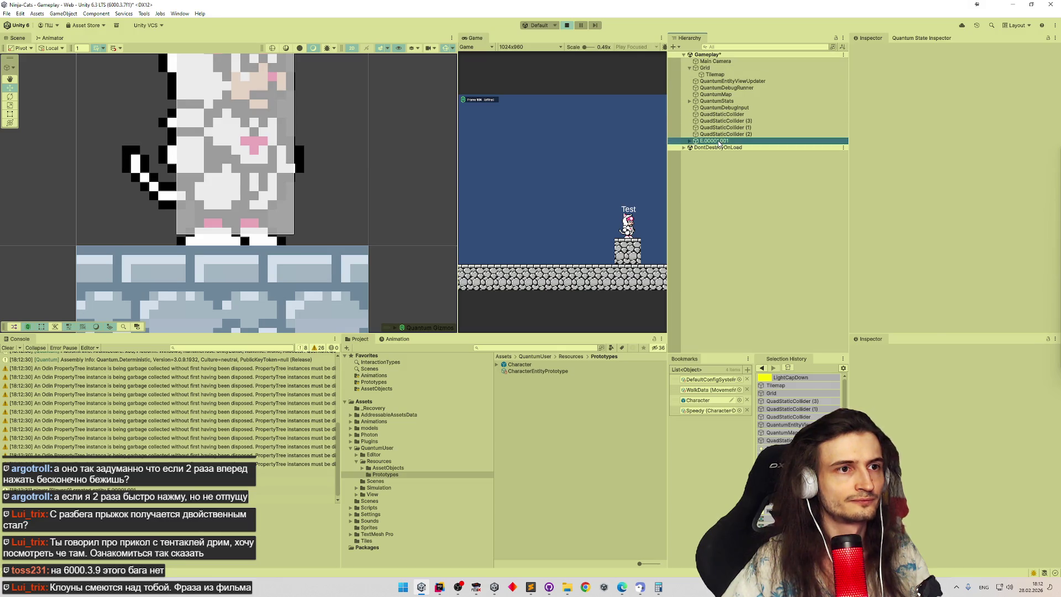
key("space")
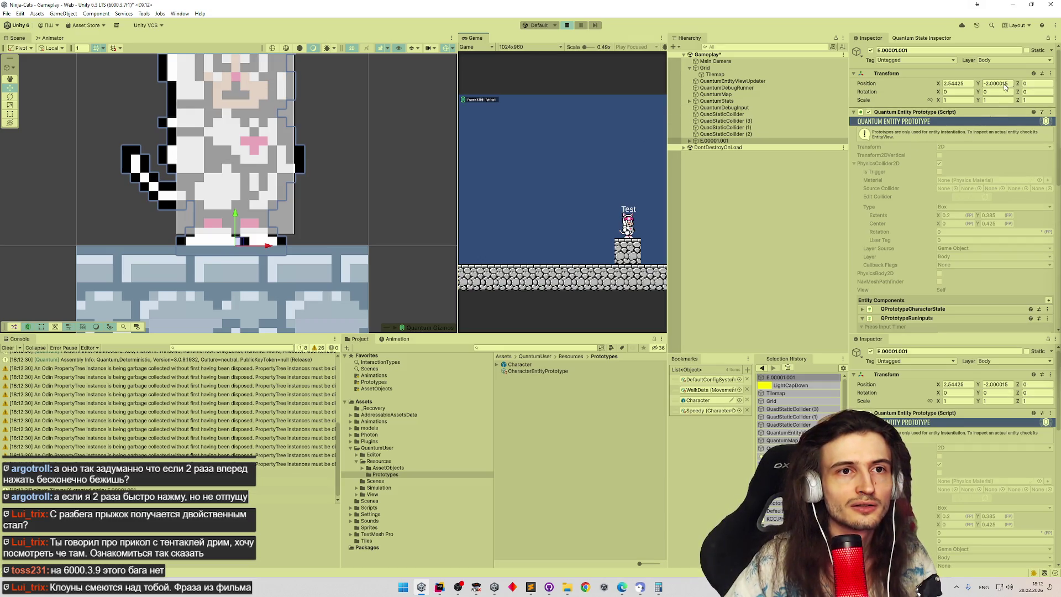
Step: Inspect the entity's Position Y value, then stop Play mode
left_click(986, 83)
double_click(990, 83)
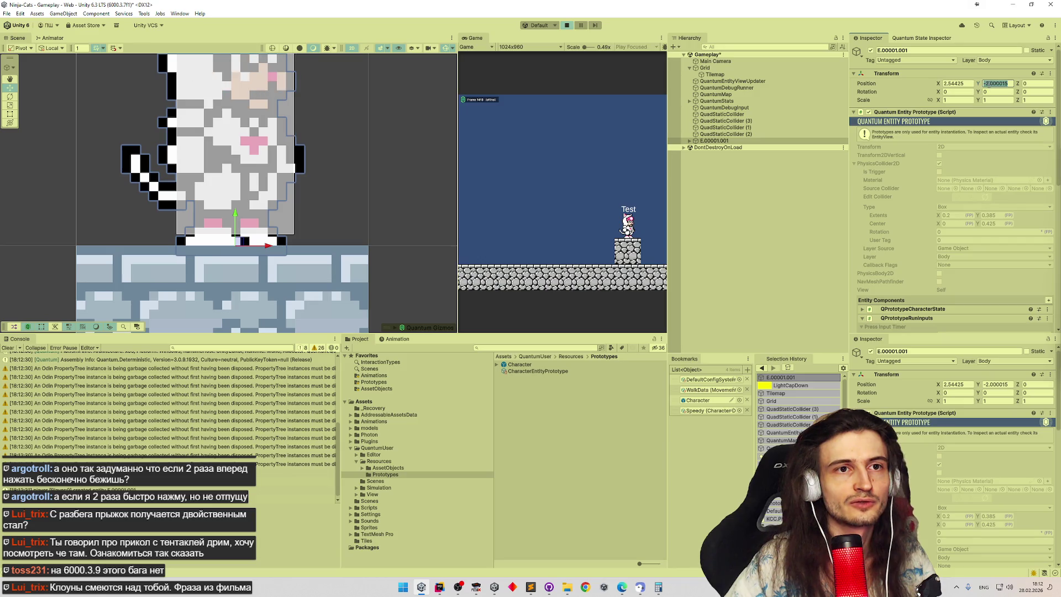
left_click_drag(1012, 83, 990, 86)
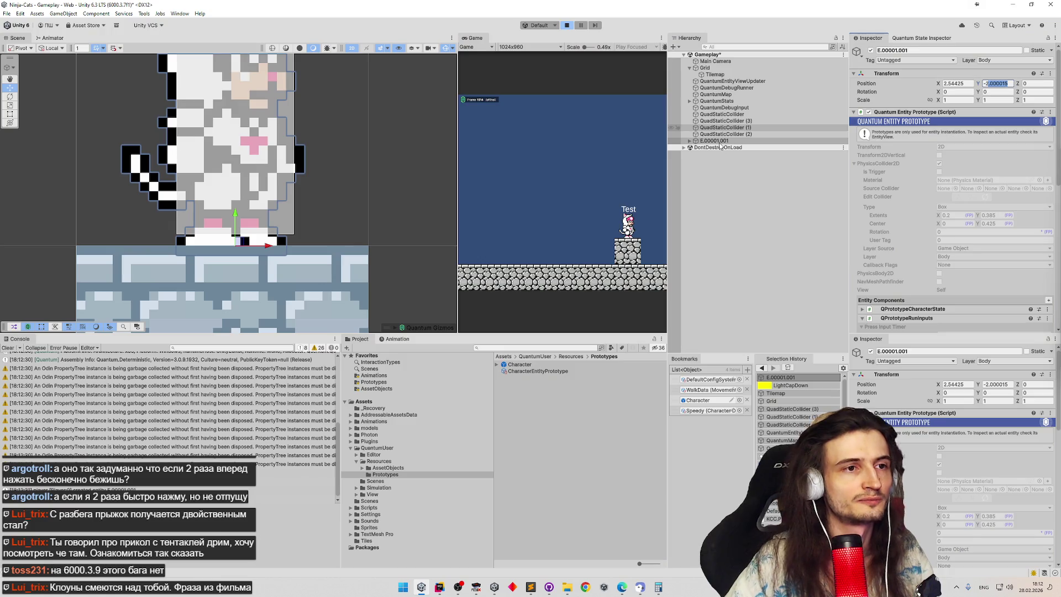
key("ctrl+p")
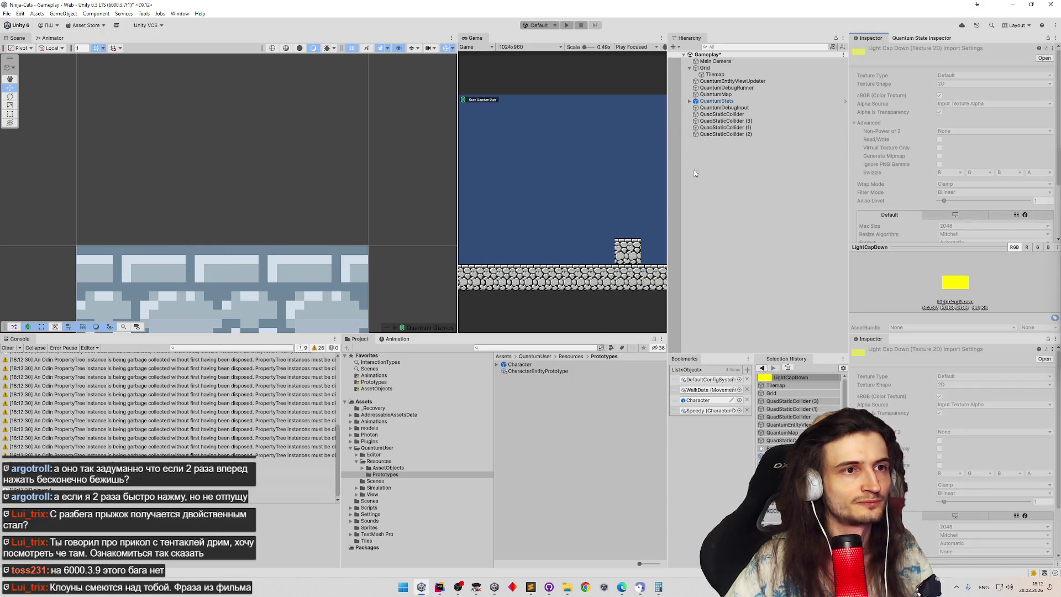
Step: Reopen the Character prefab, check the root collider's Center Y of 0.42499, and start Play
double_click(599, 367)
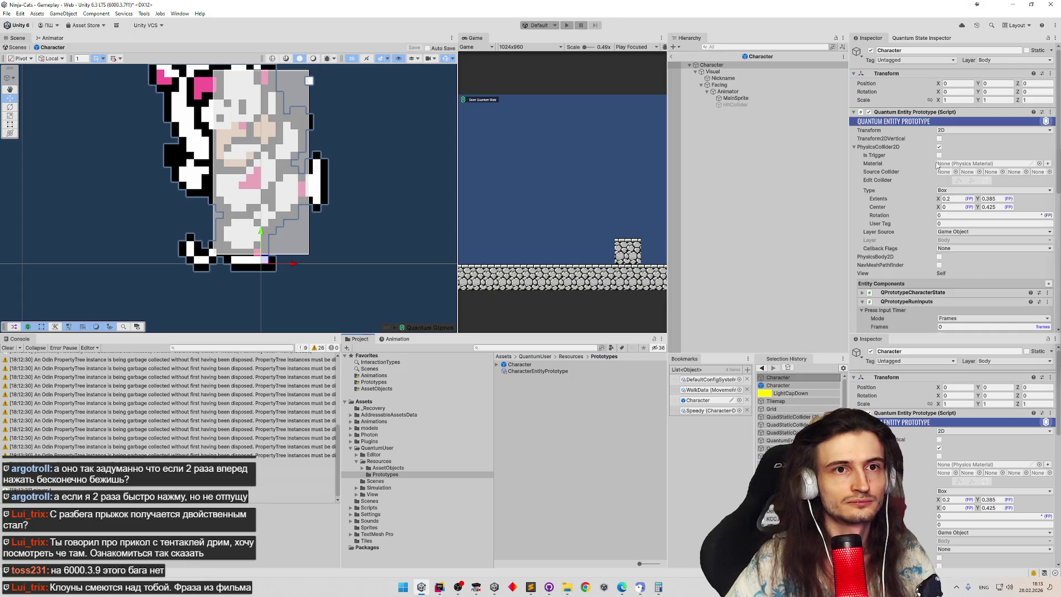
left_click(733, 72)
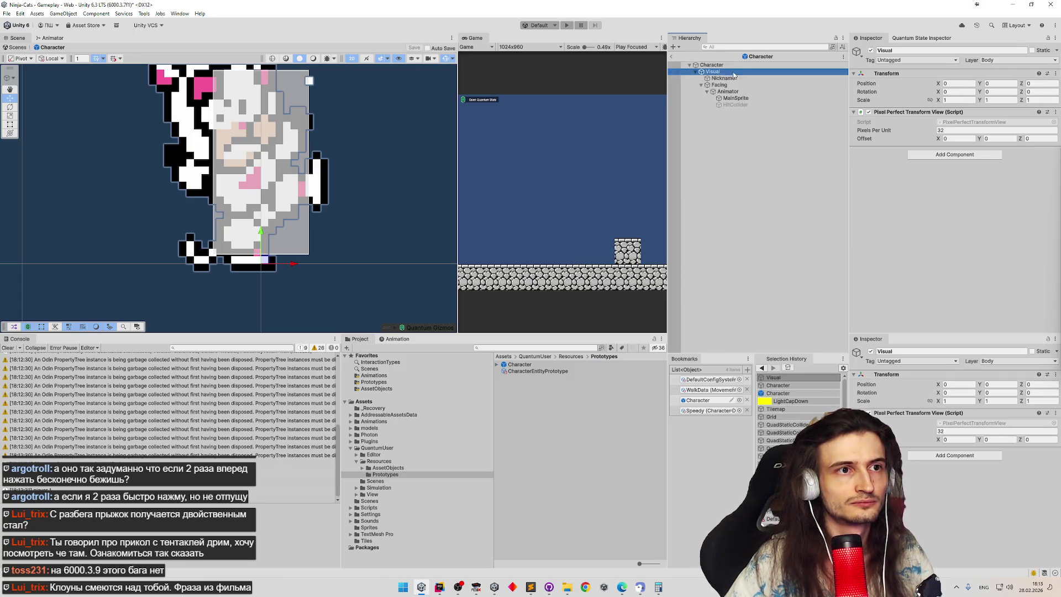
left_click(719, 65)
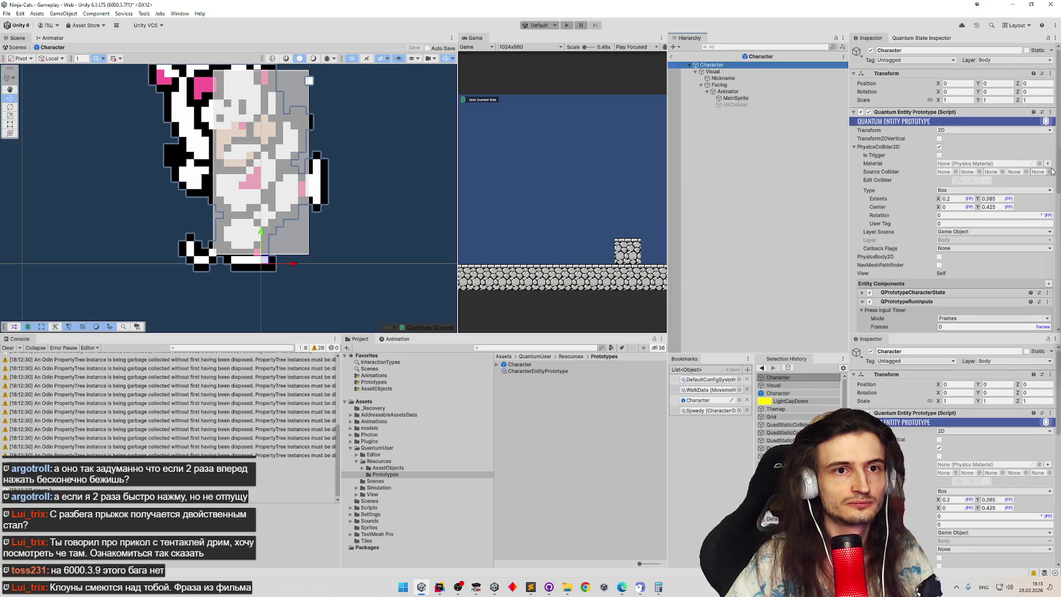
scroll(1057, 182, "down", 1)
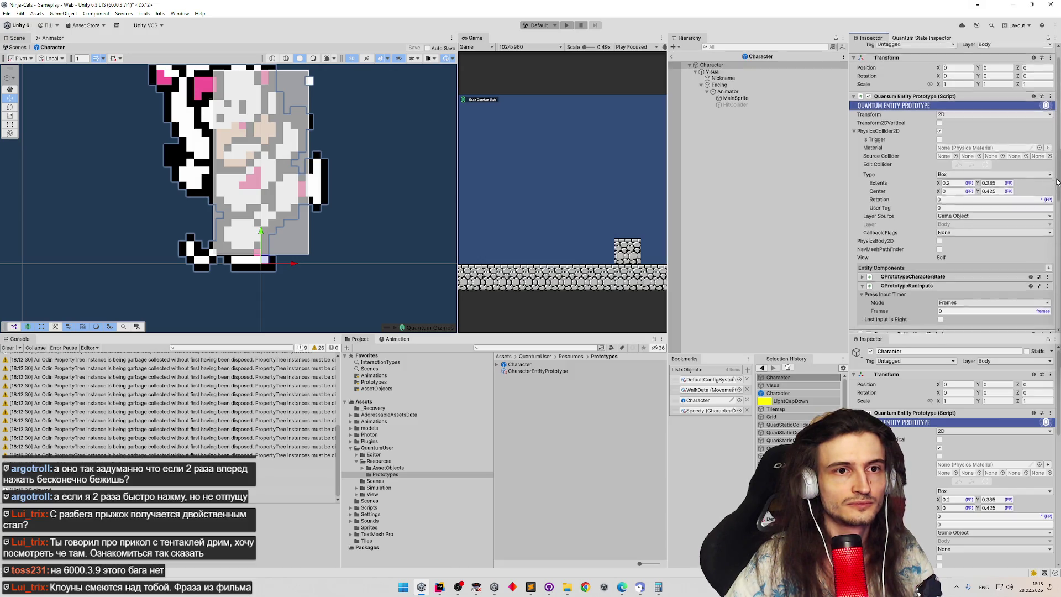
scroll(1057, 183, "down", 2)
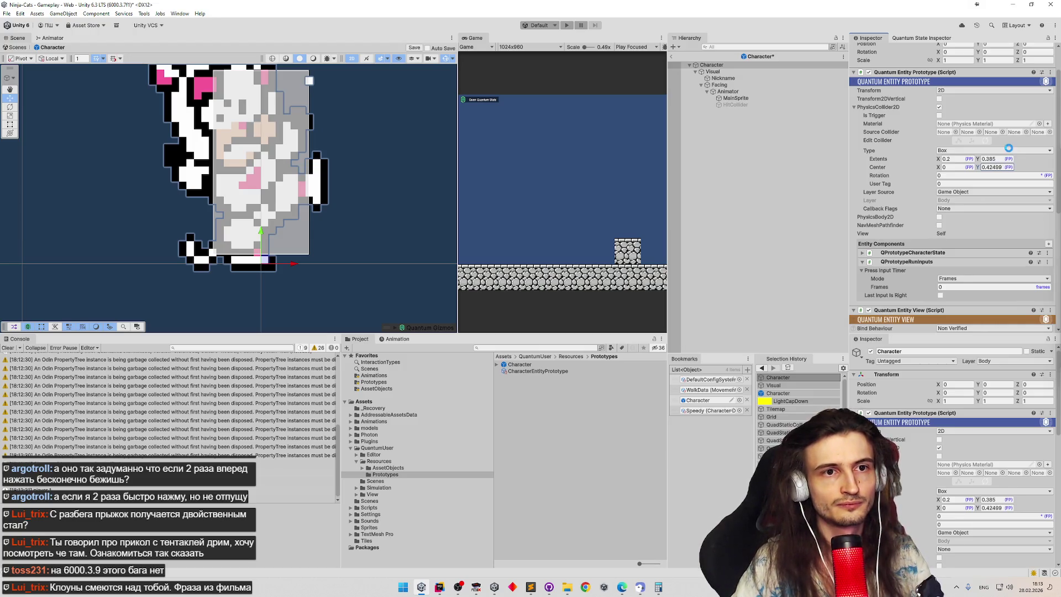
key("ctrl+p")
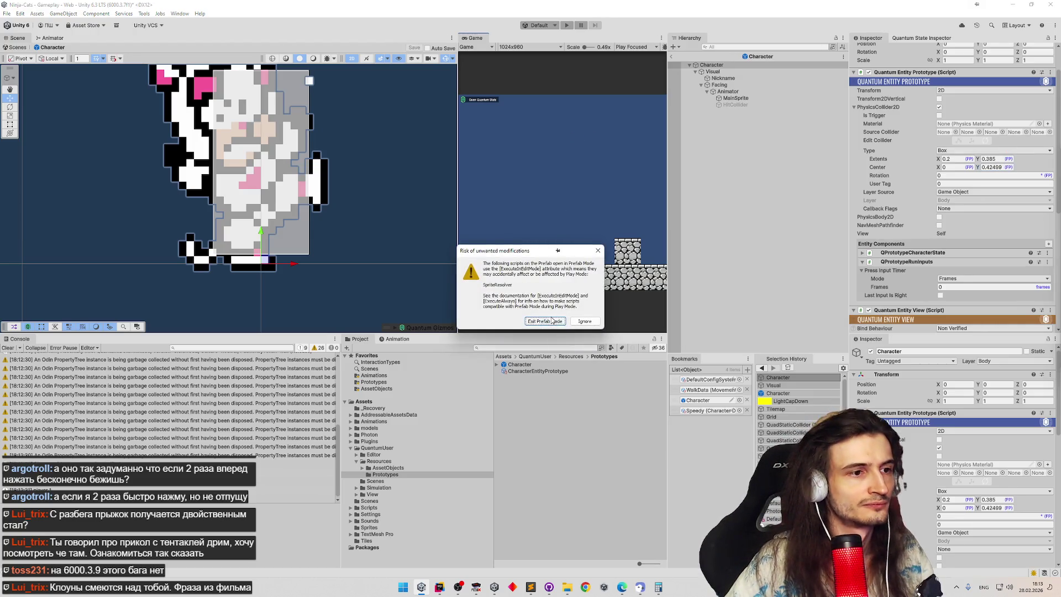
Step: Exit Prefab Mode so the game runs, then select and frame E.00001.001
left_click(552, 320)
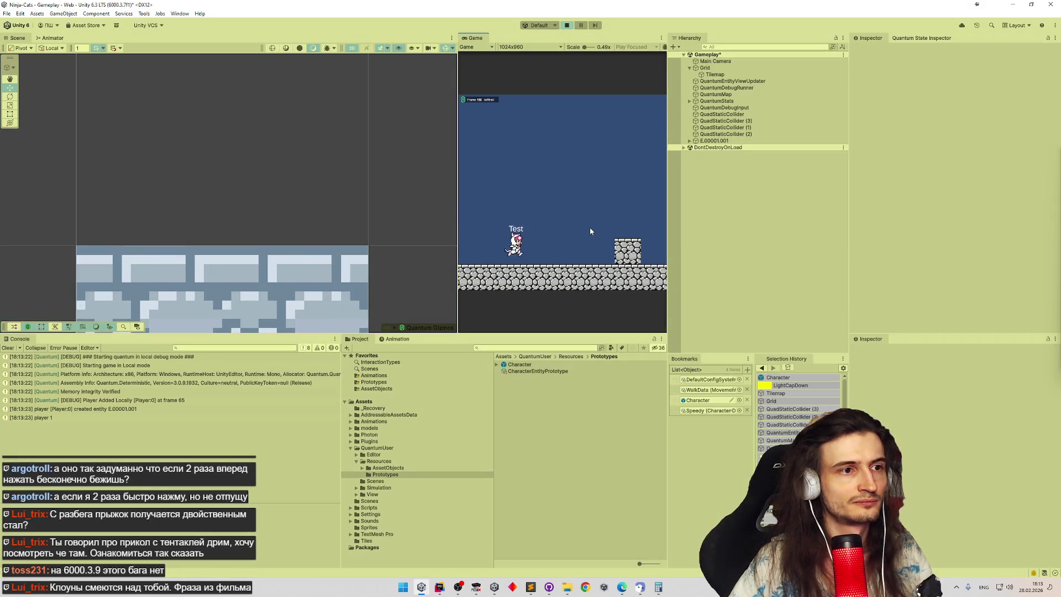
key("Right")
key("space")
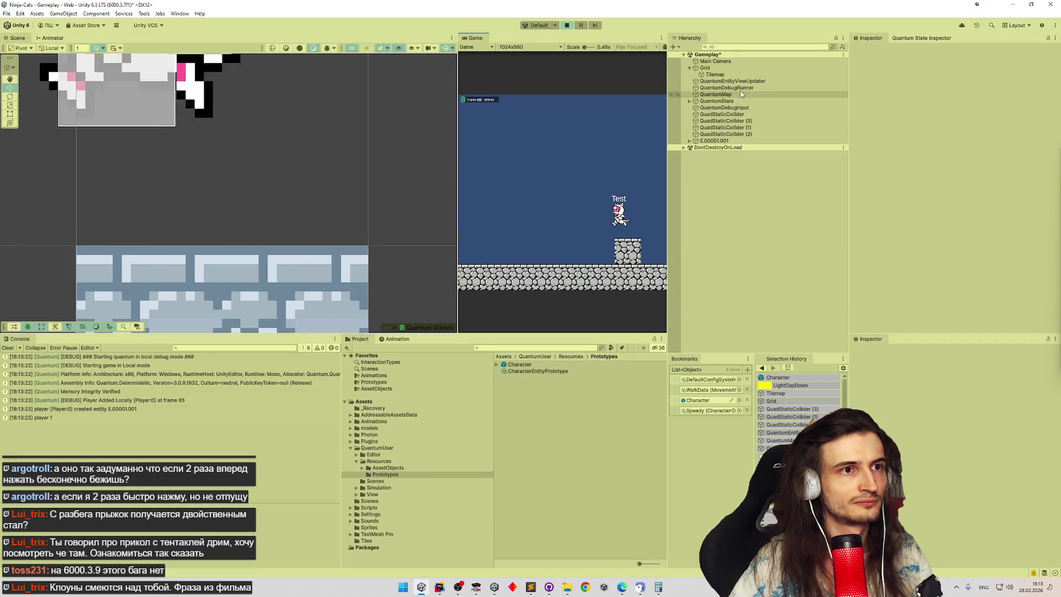
double_click(718, 140)
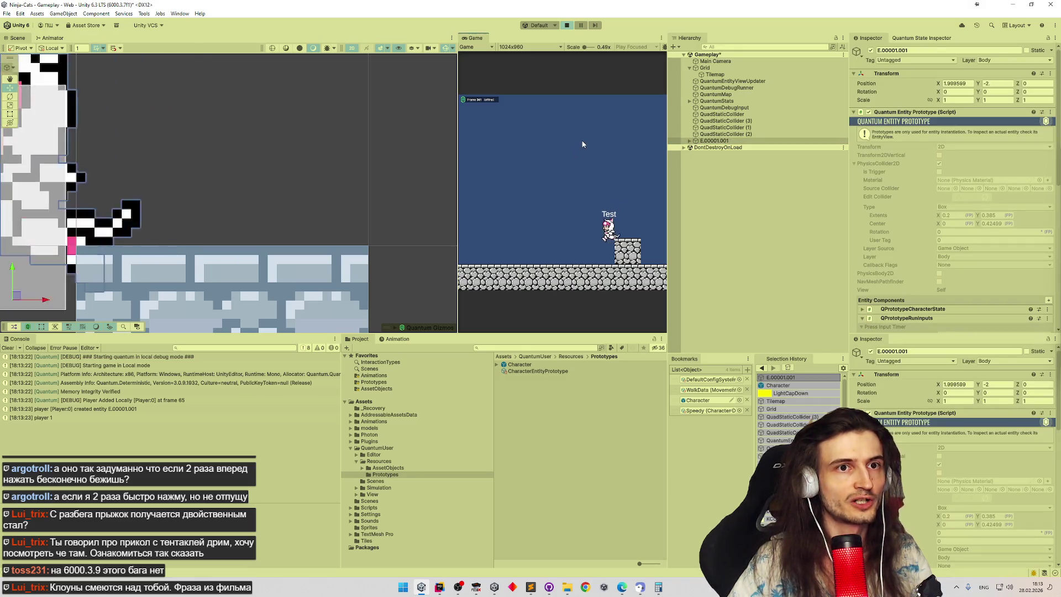
Step: Jump the character onto the stone block repeatedly to confirm it stands on top
key("Left")
key("space")
key("Right")
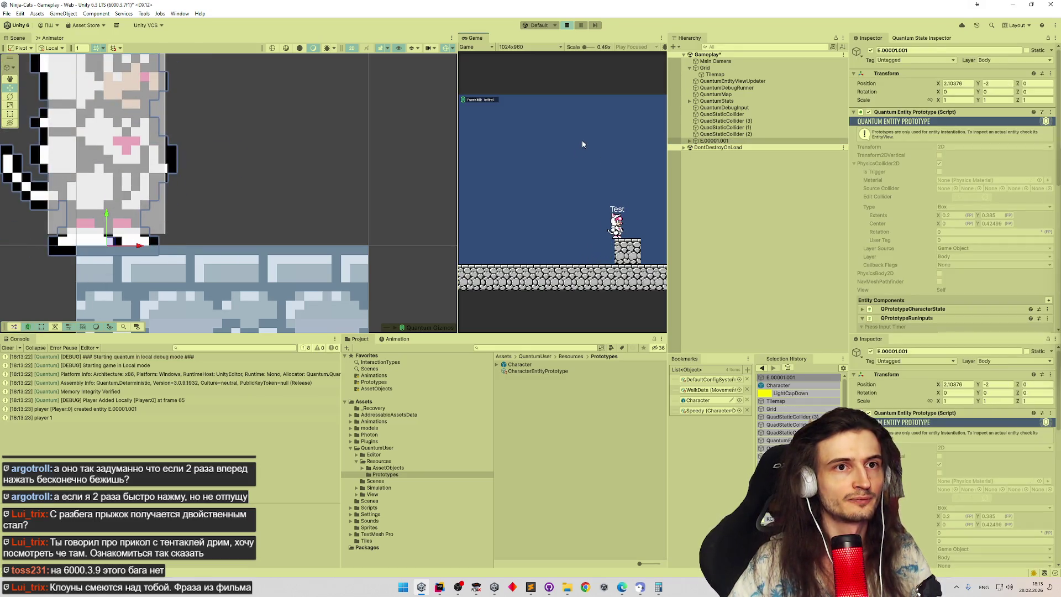
key("Left")
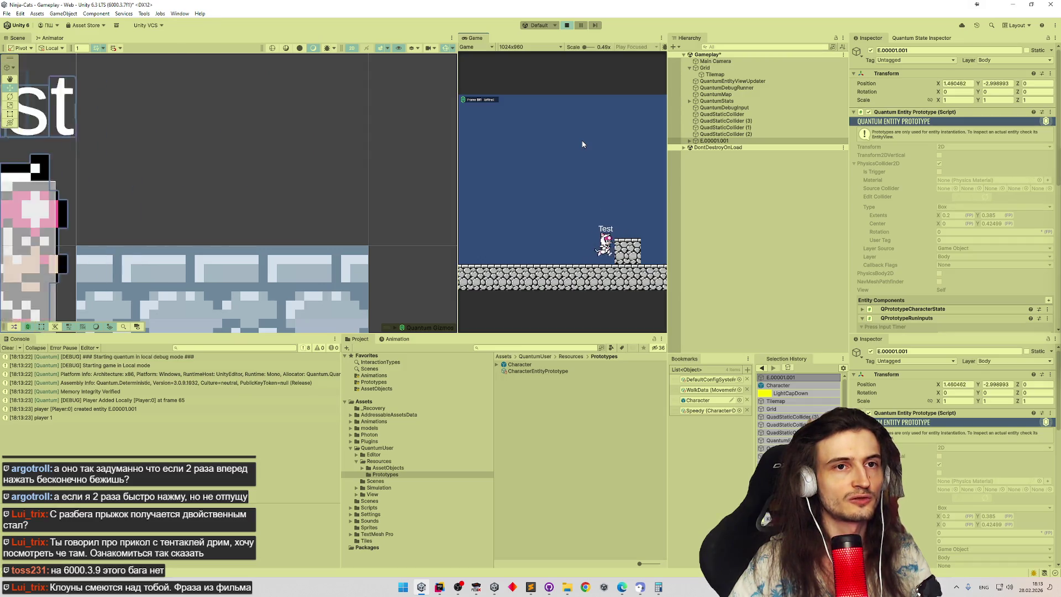
key("Right")
key("Left")
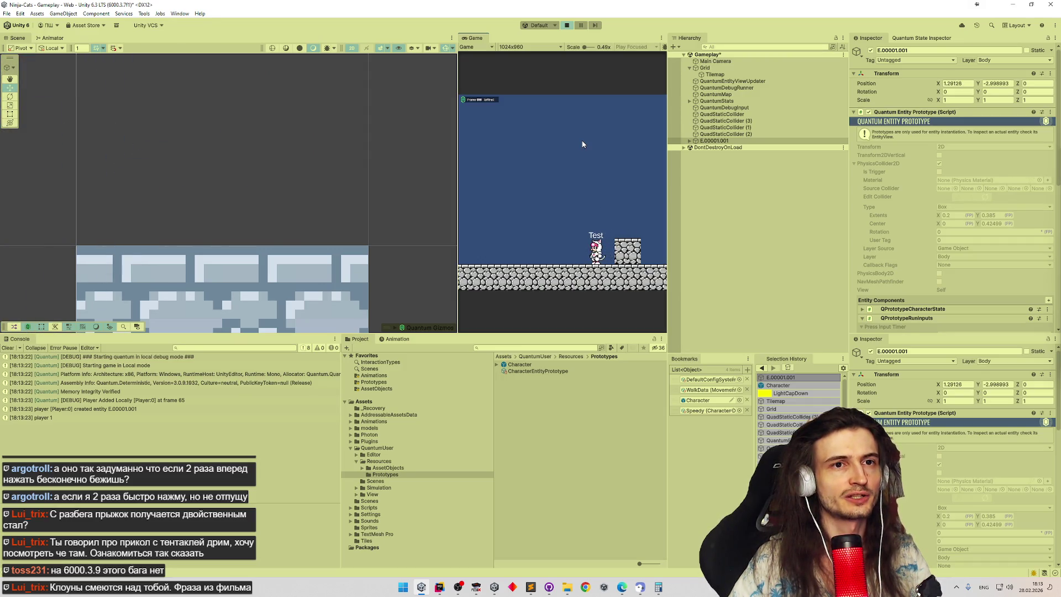
key("space")
key("Left")
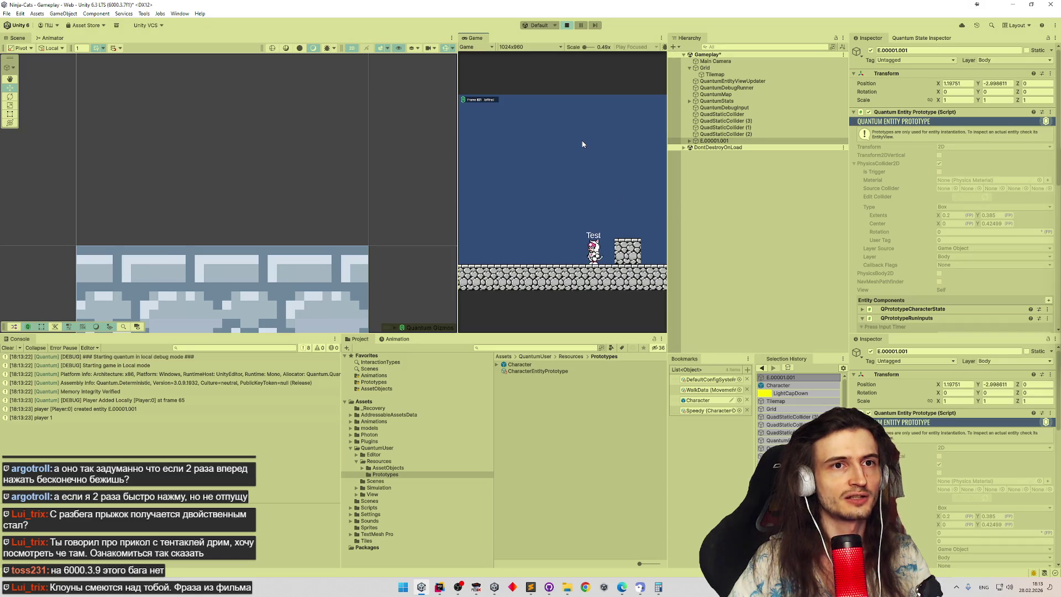
key("Right")
key("space")
key("Left")
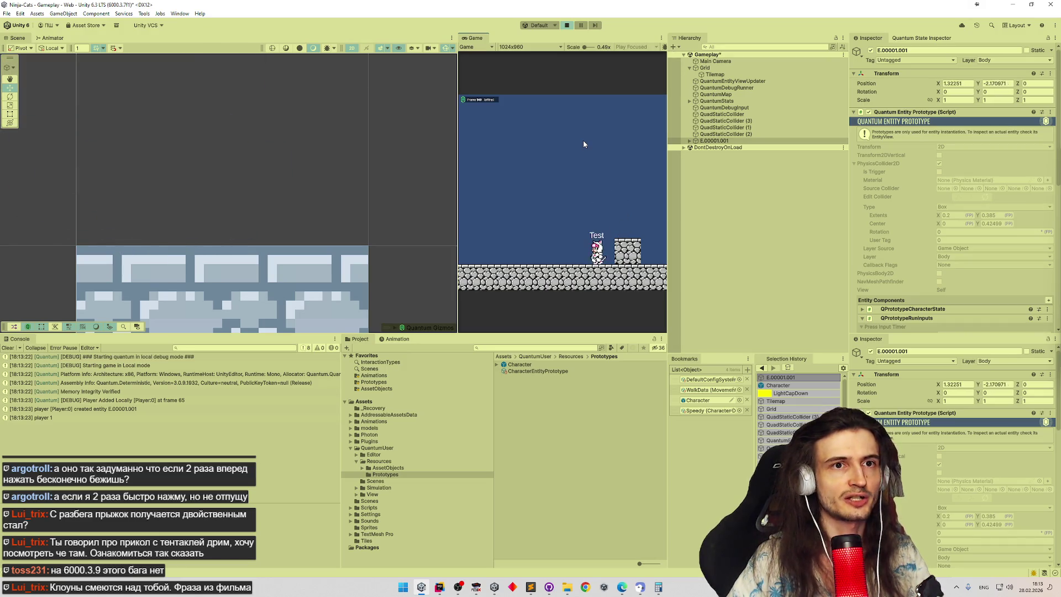
key("Right")
key("space")
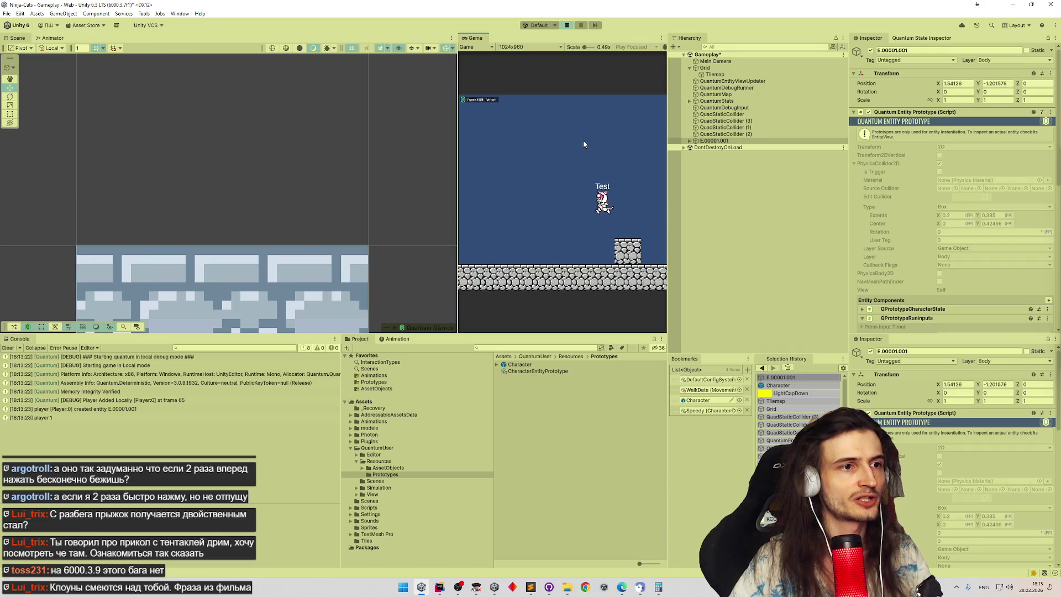
key("space")
key("Right")
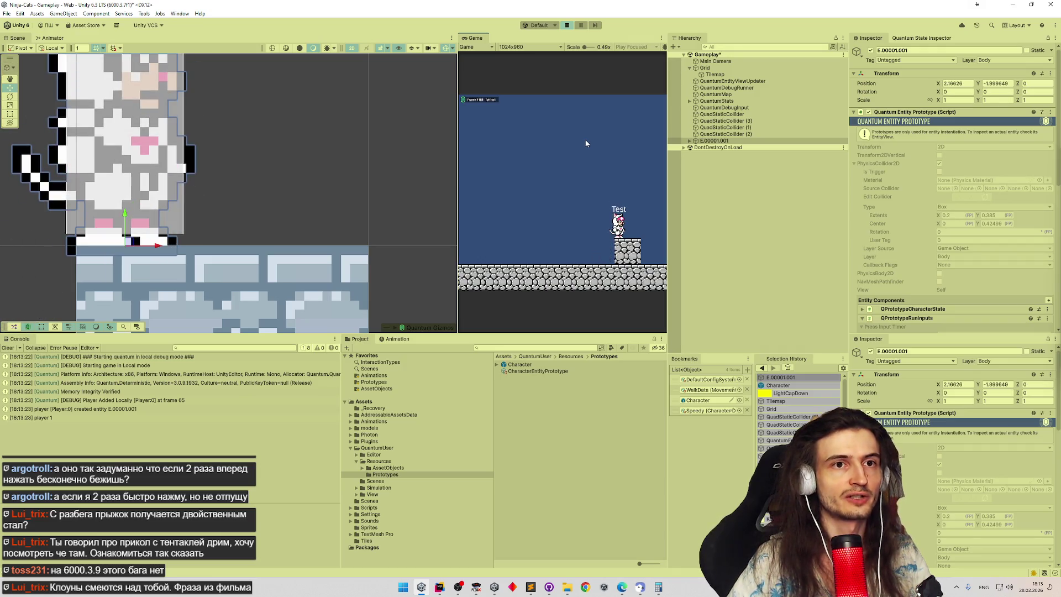
Step: Walk the character off the block and jump it back on top
key("Left")
key("space")
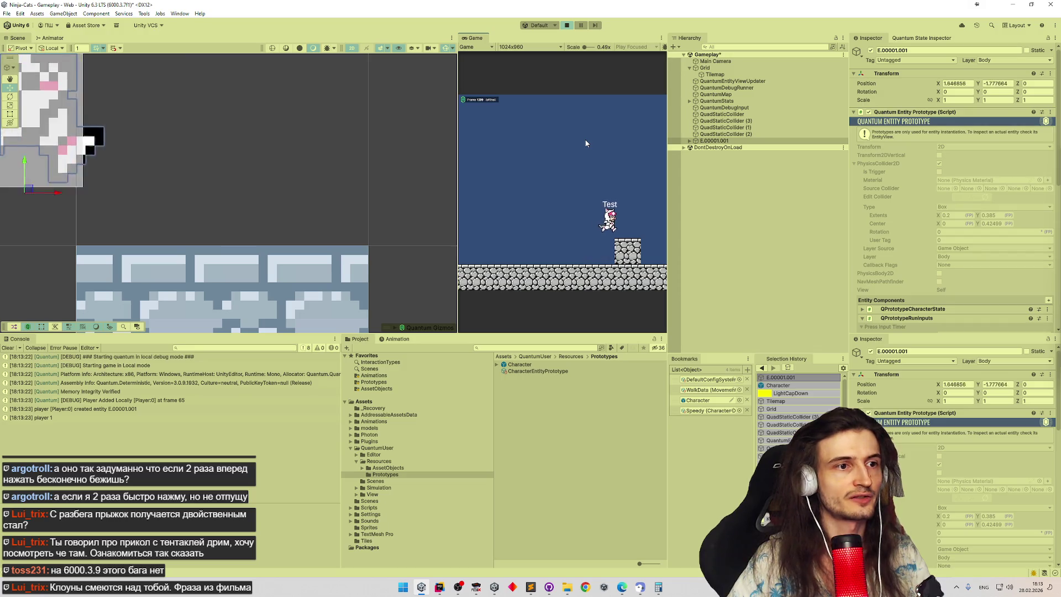
key("space")
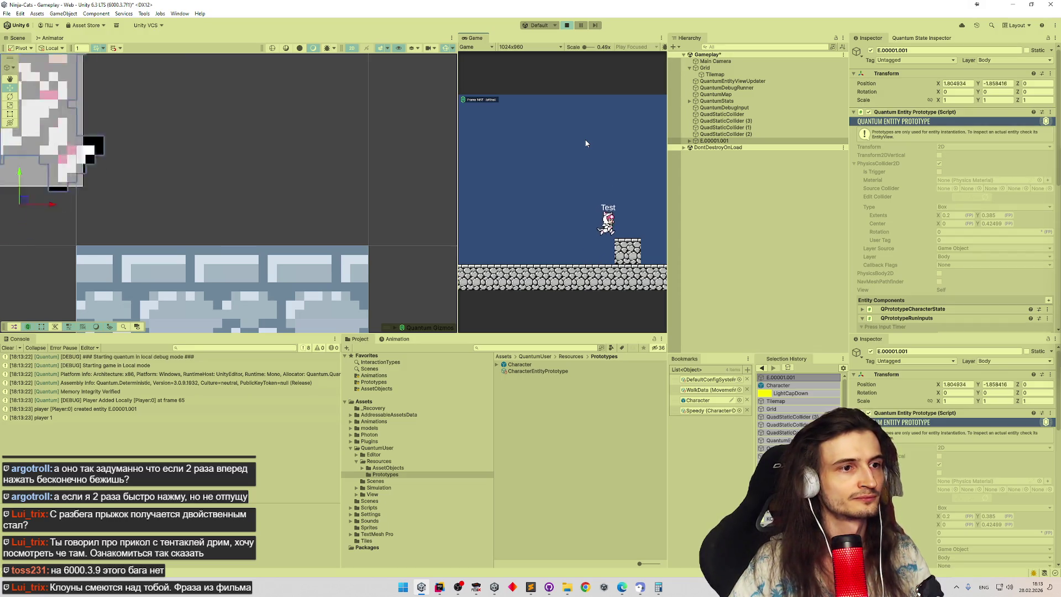
key("Left")
key("space")
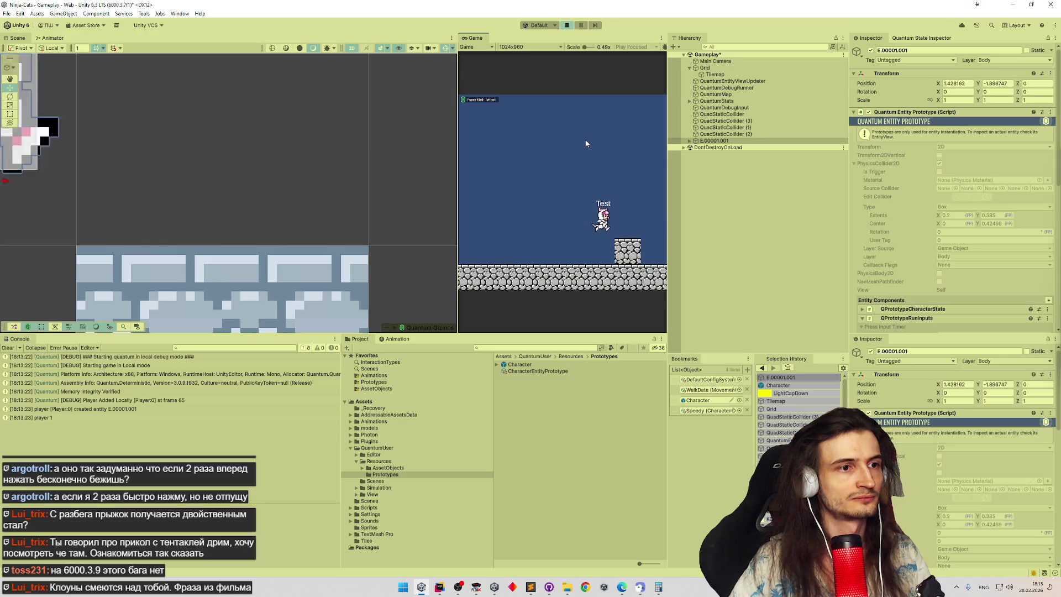
key("Right")
key("Right")
key("space")
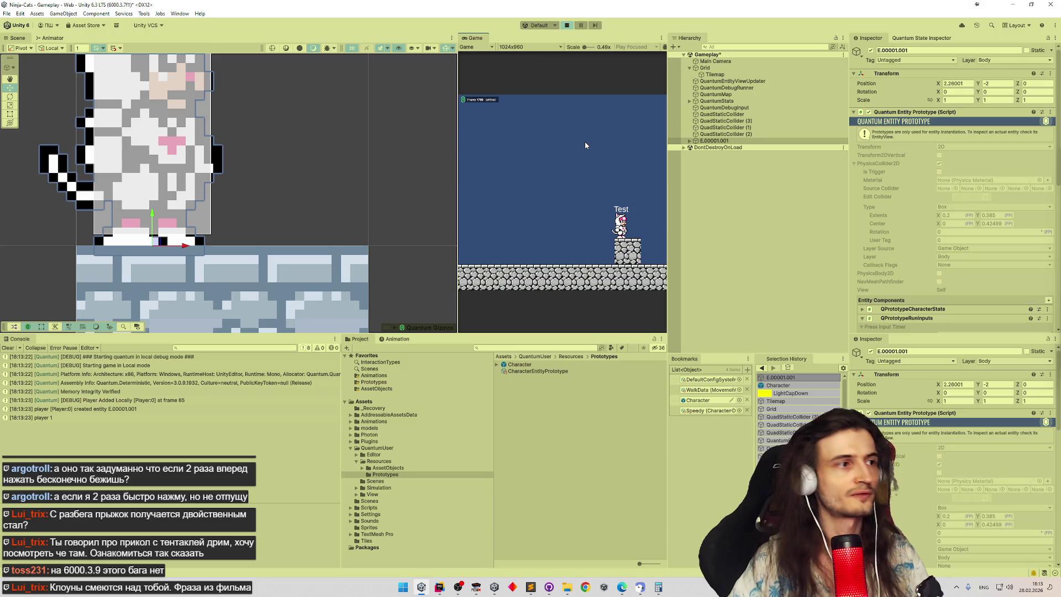
Step: Expand E.00001.001 to inspect its Visual child, then walk the character off the block
left_click(690, 140)
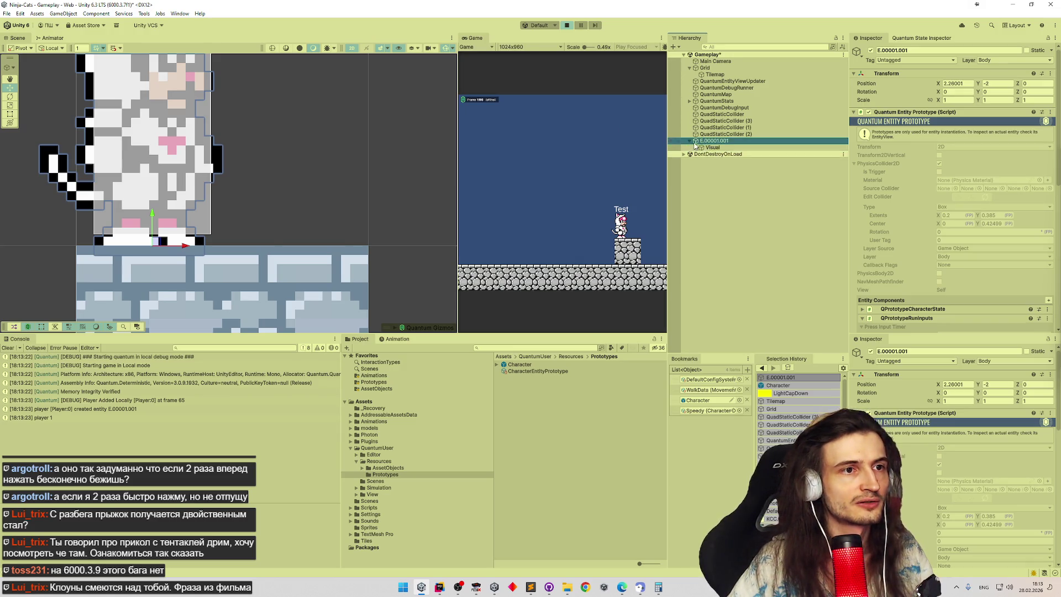
left_click(703, 148)
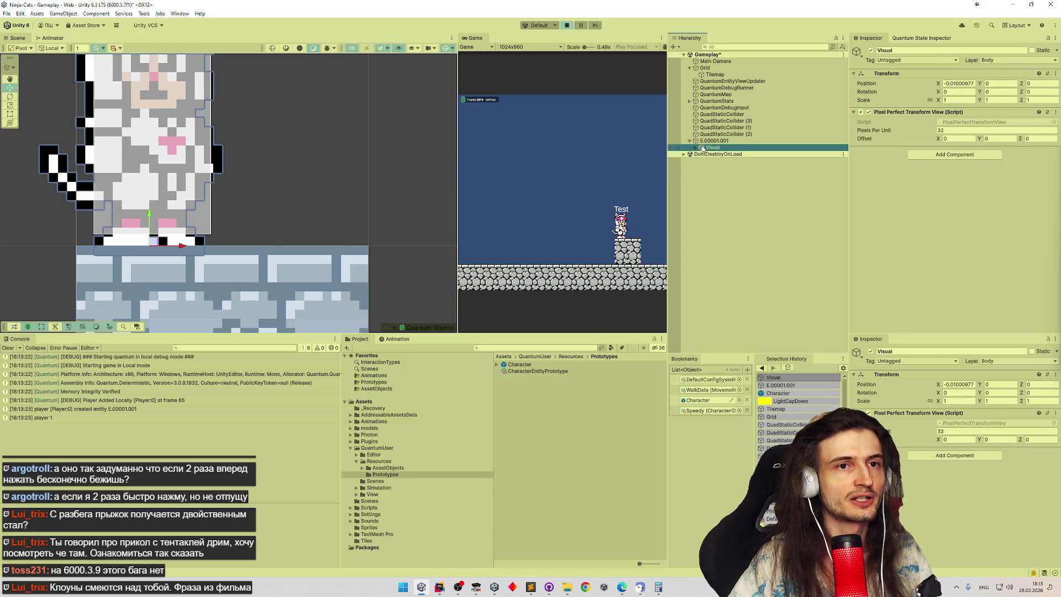
left_click(530, 139)
key("Left")
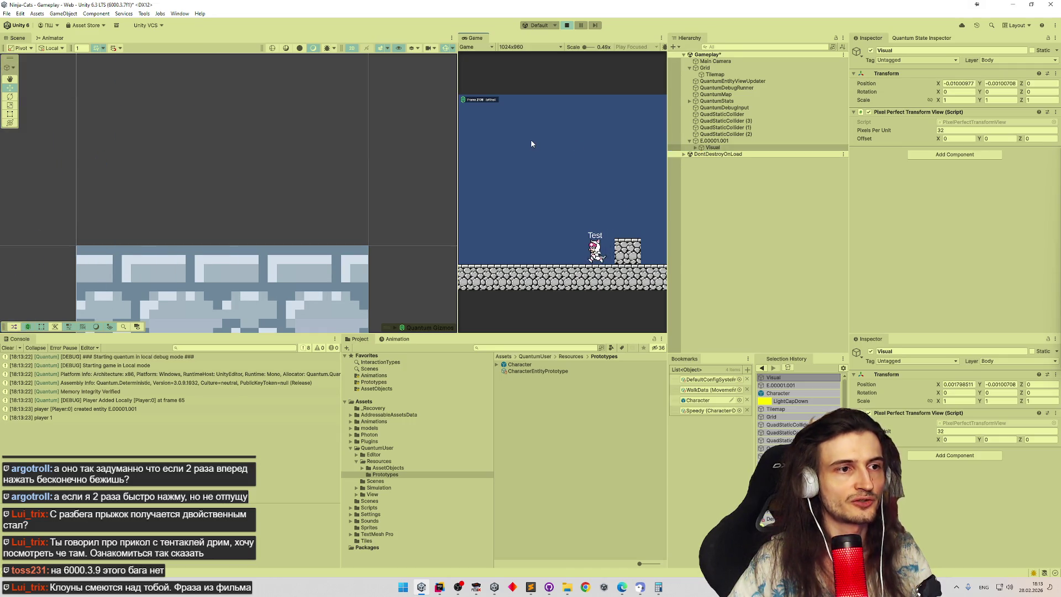